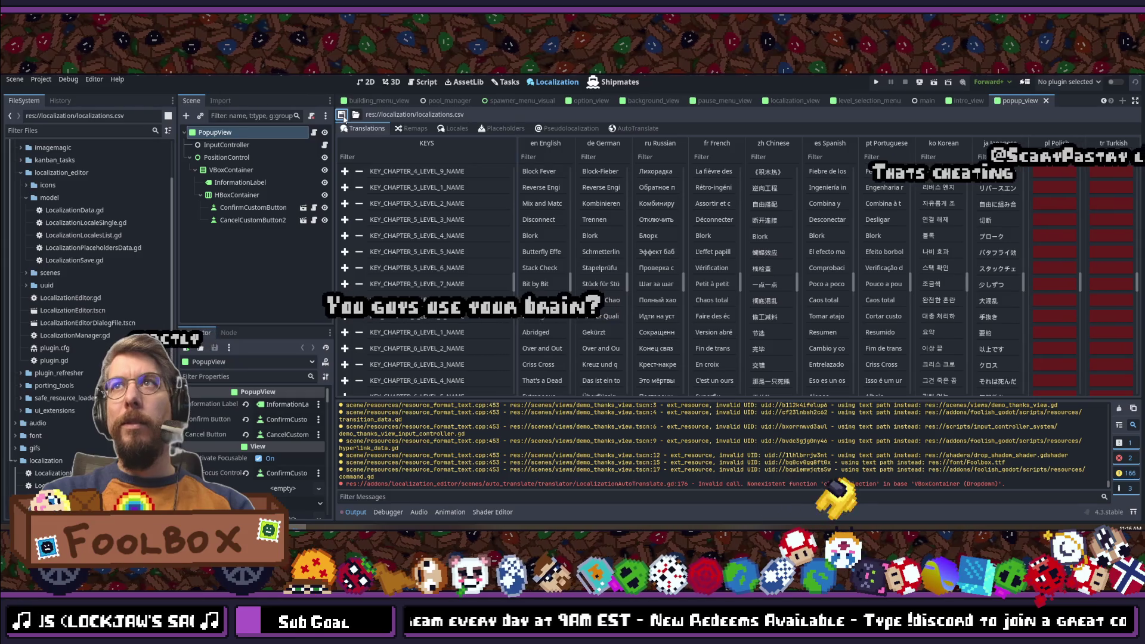
Step: Scroll up and down through the localization keys table to review the English strings
scroll(453, 247, up, 15)
scroll(421, 256, down, 3)
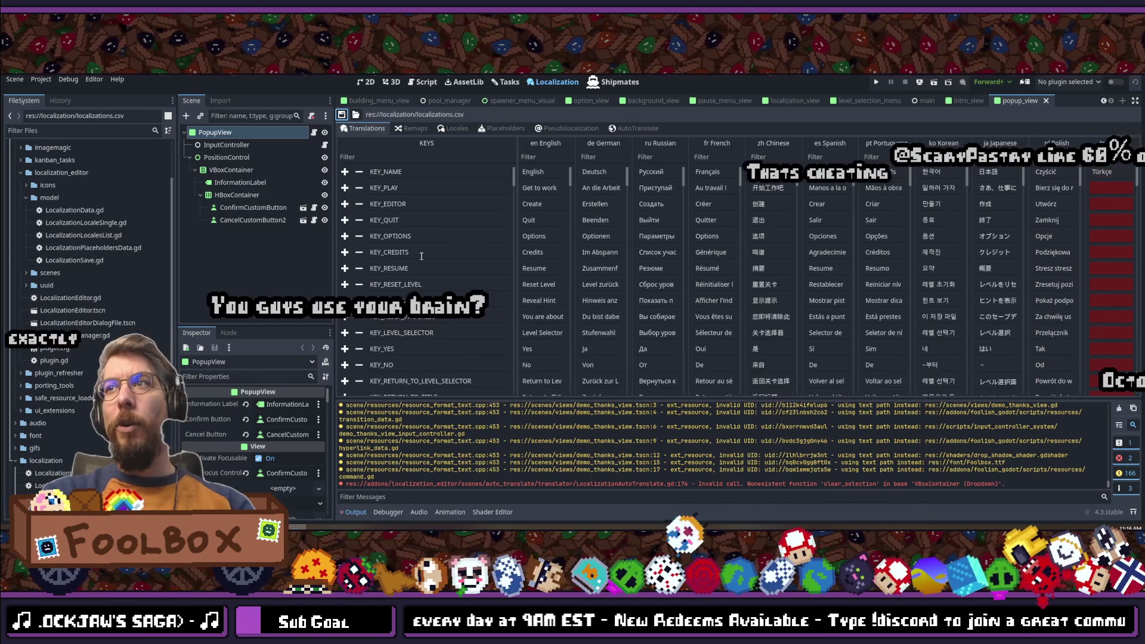
scroll(421, 256, up, 4)
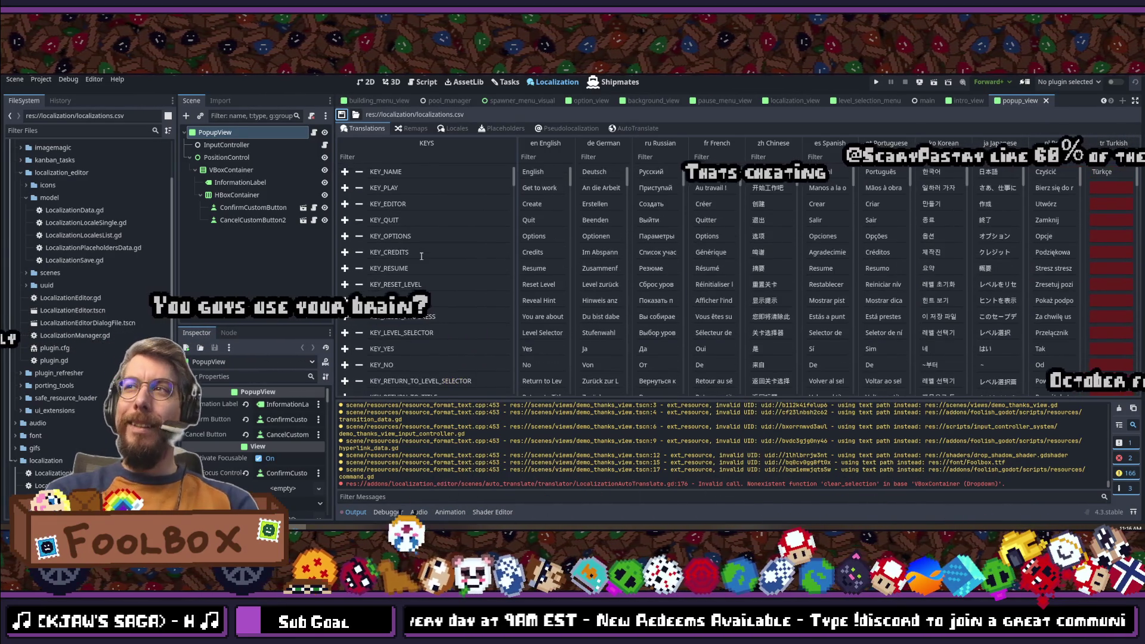
scroll(421, 257, down, 15)
scroll(410, 265, down, 10)
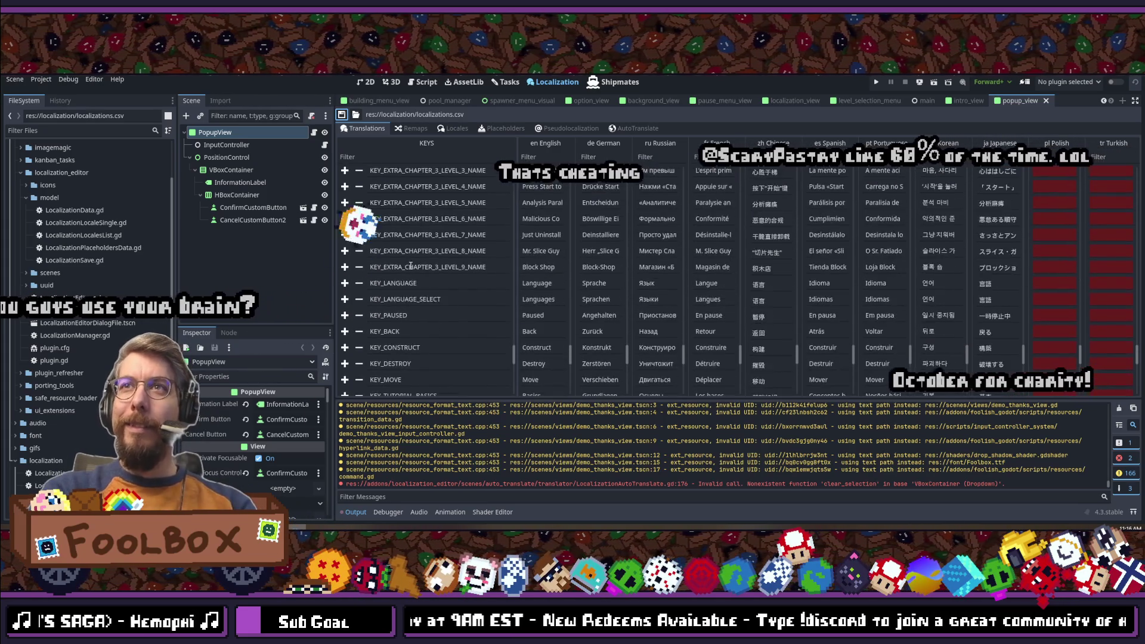
scroll(410, 265, up, 6)
scroll(410, 265, up, 8)
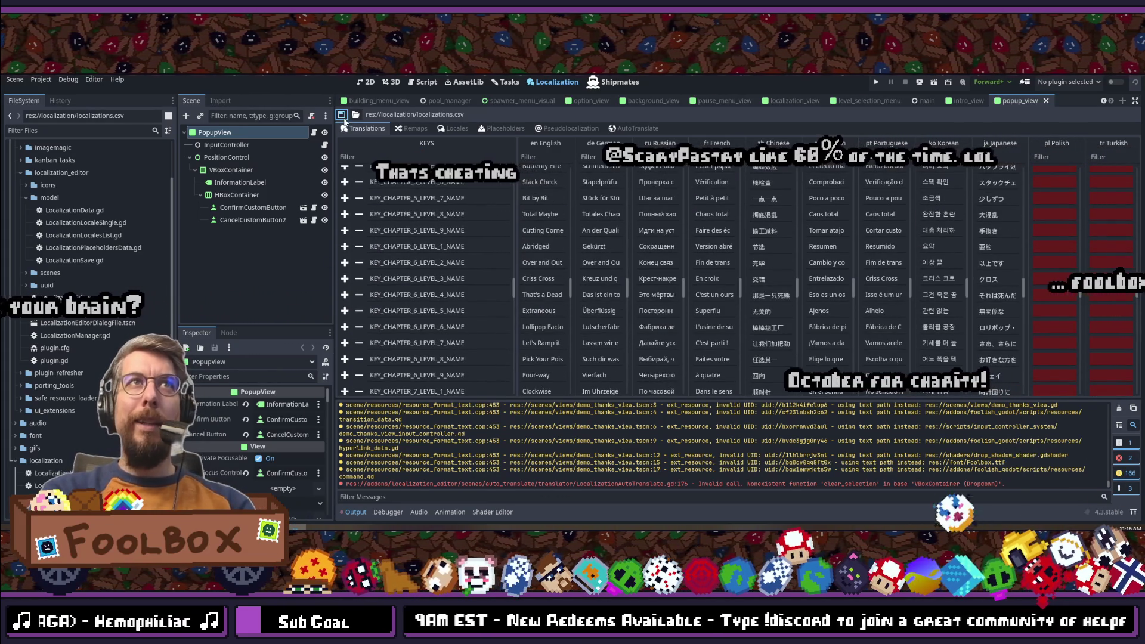
Step: Save the scene, reload the current project, and switch to the localizations spreadsheet
key(ctrl+s)
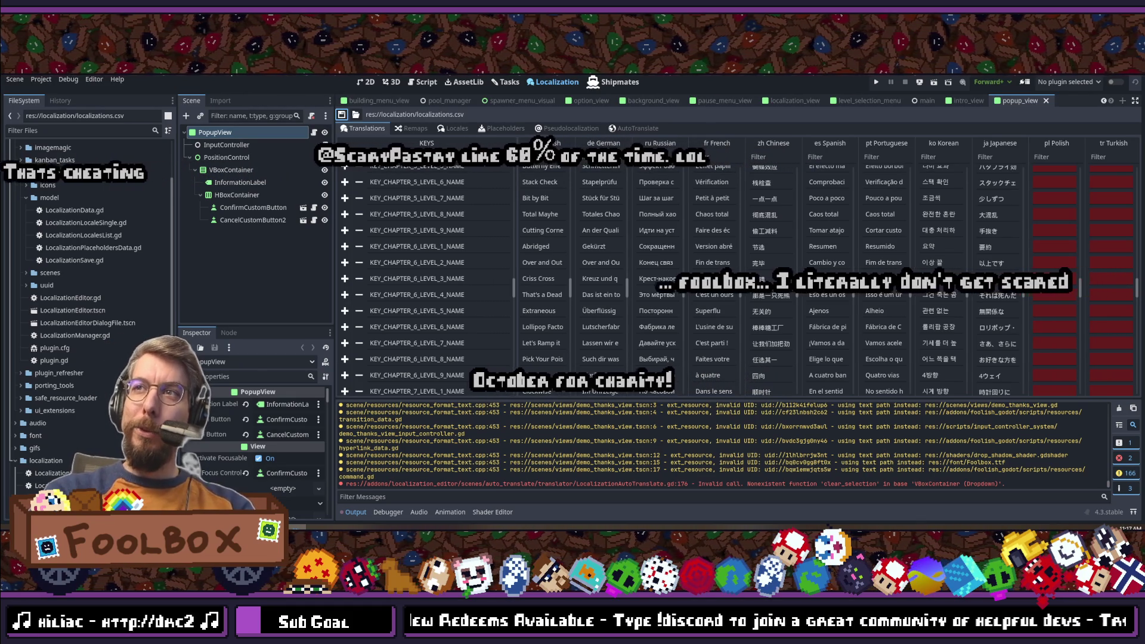
click(39, 81)
click(60, 185)
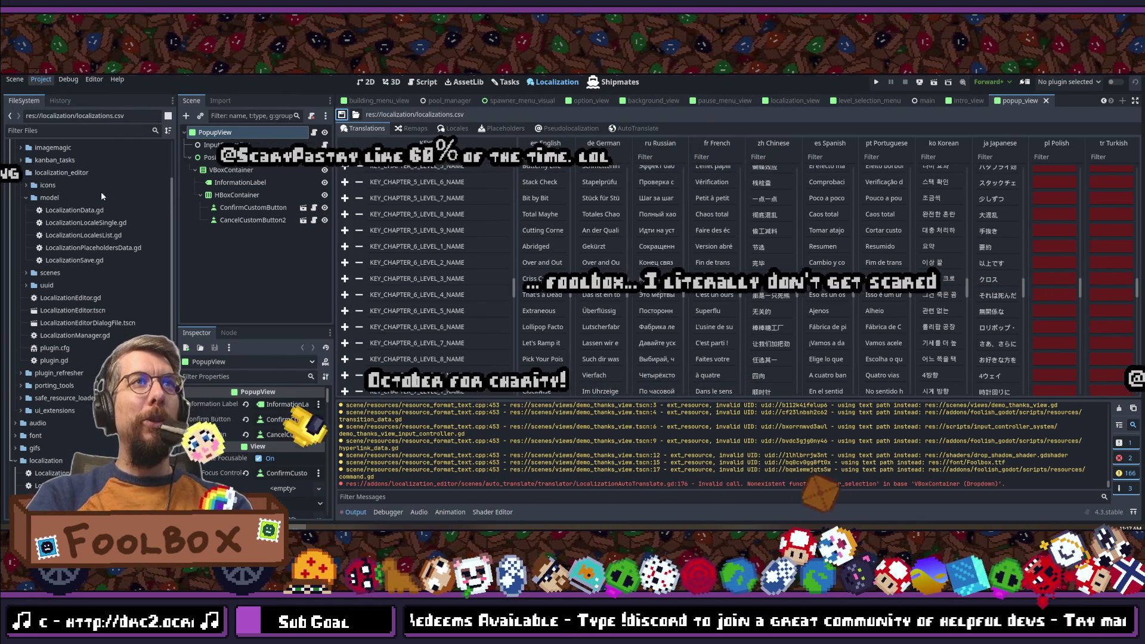
key(alt+Tab)
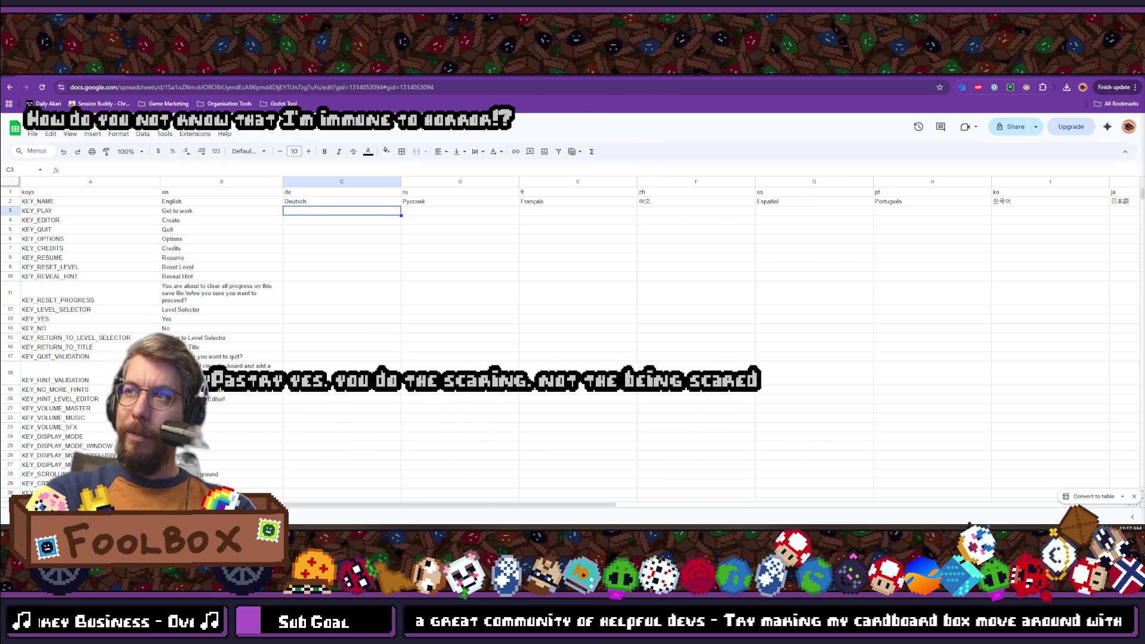
key(alt+Tab)
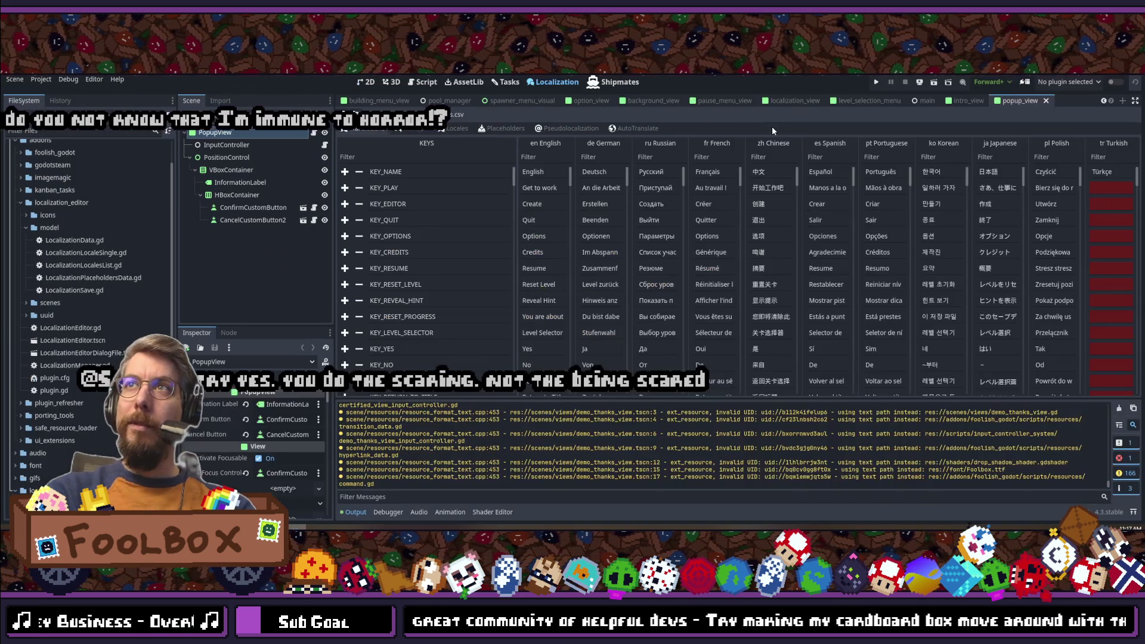
Step: Scroll the table, then select DeepL as the AutoTranslate translator
scroll(927, 237, down, 20)
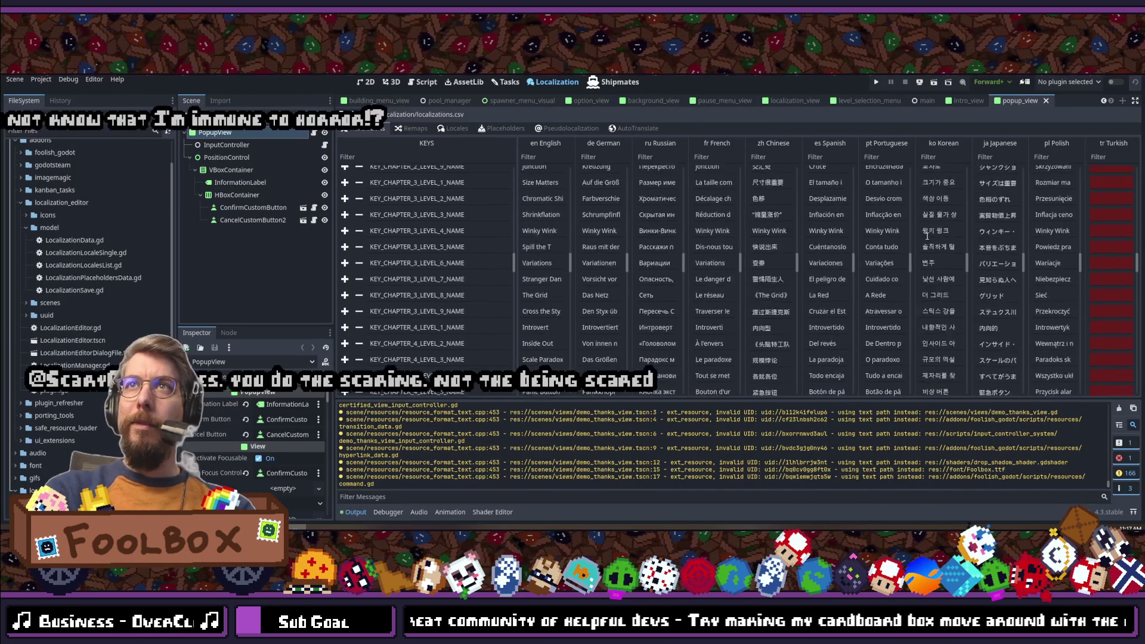
scroll(934, 227, down, 20)
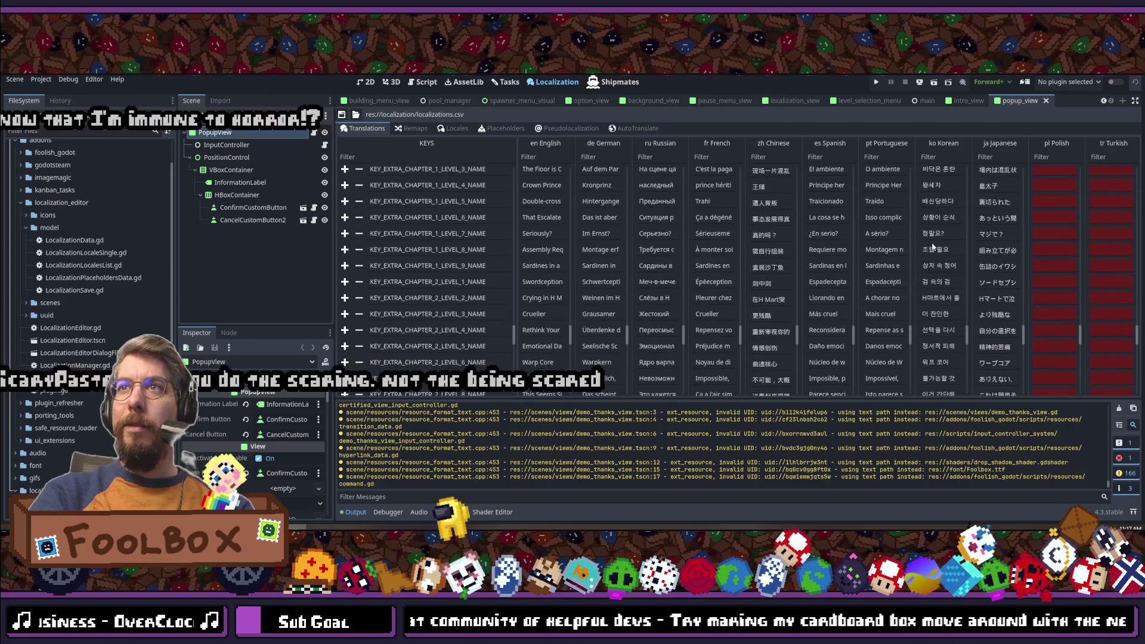
scroll(938, 243, down, 5)
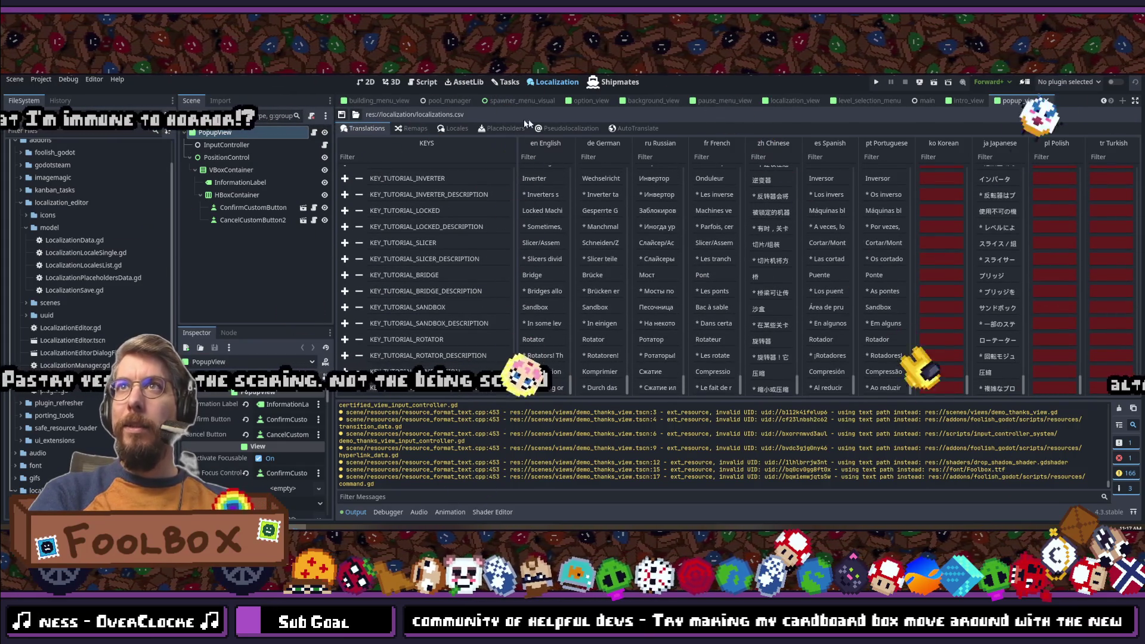
click(619, 130)
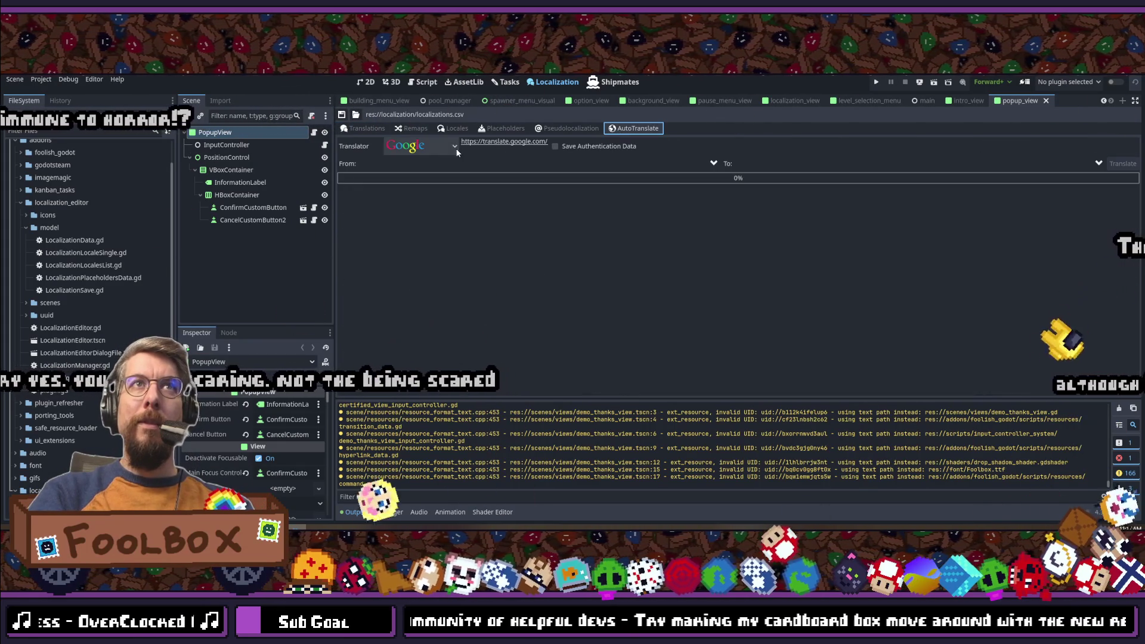
click(433, 147)
click(409, 188)
Step: Set the translation direction from en English to KO Korean
click(446, 164)
click(439, 196)
click(835, 177)
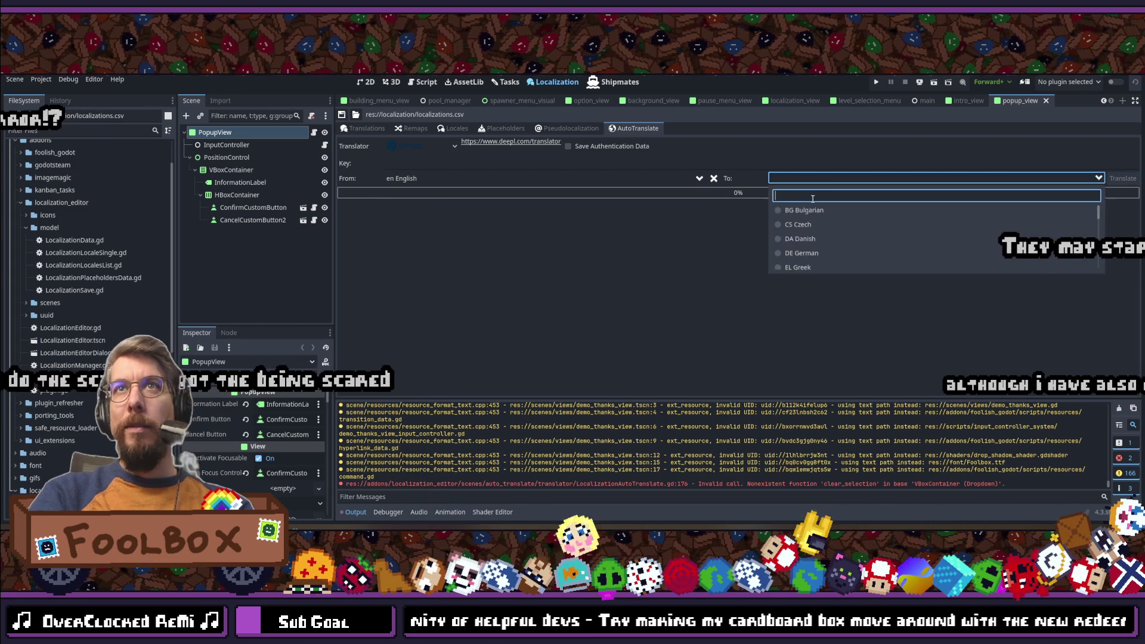
text(korean)
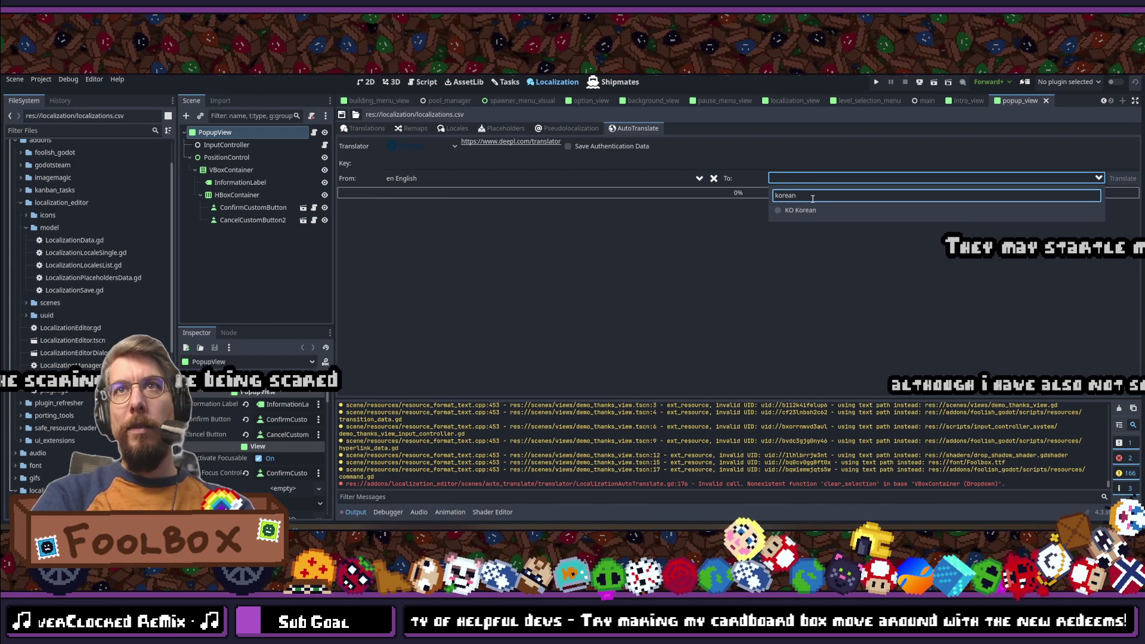
click(803, 210)
Step: Enter the DeepL authentication key, translate into Korean, then clear the target language
click(453, 162)
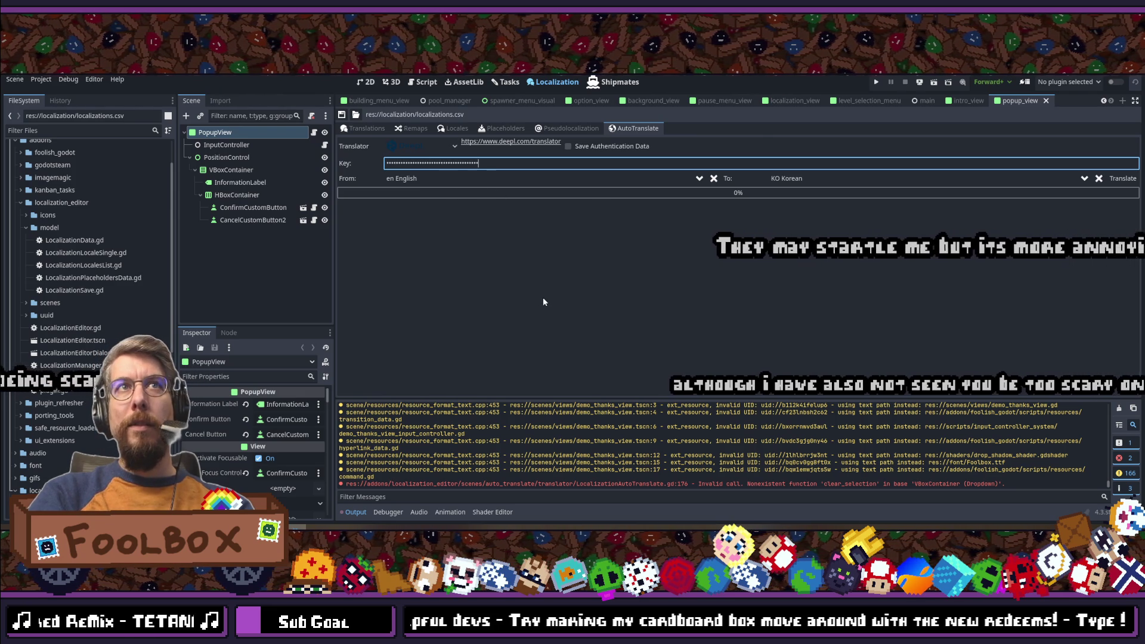
click(1123, 182)
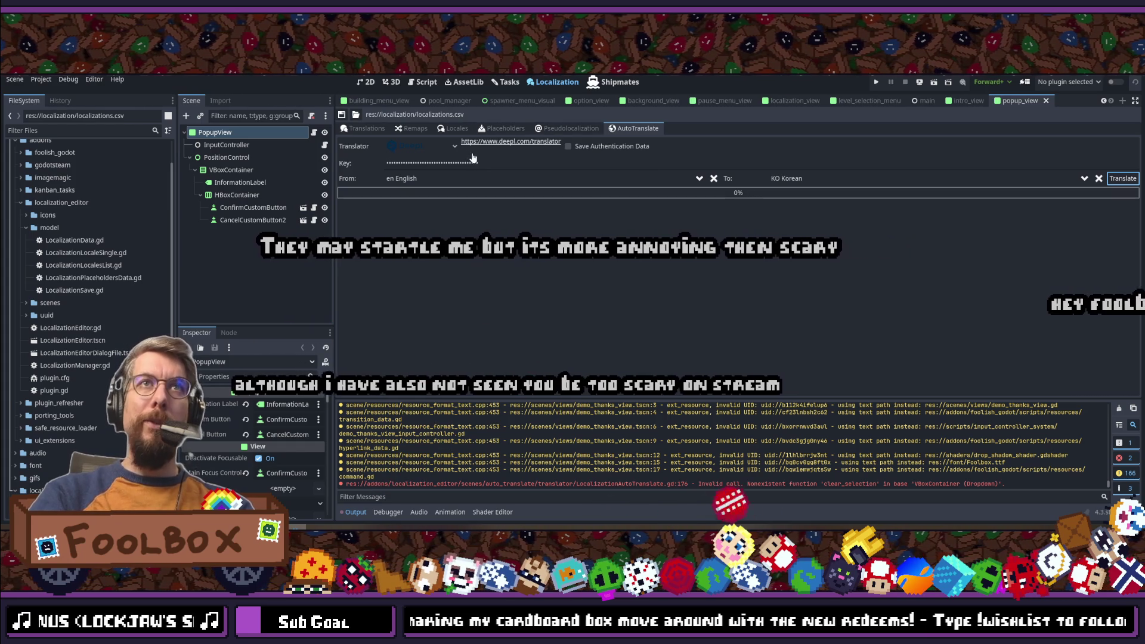
click(1098, 179)
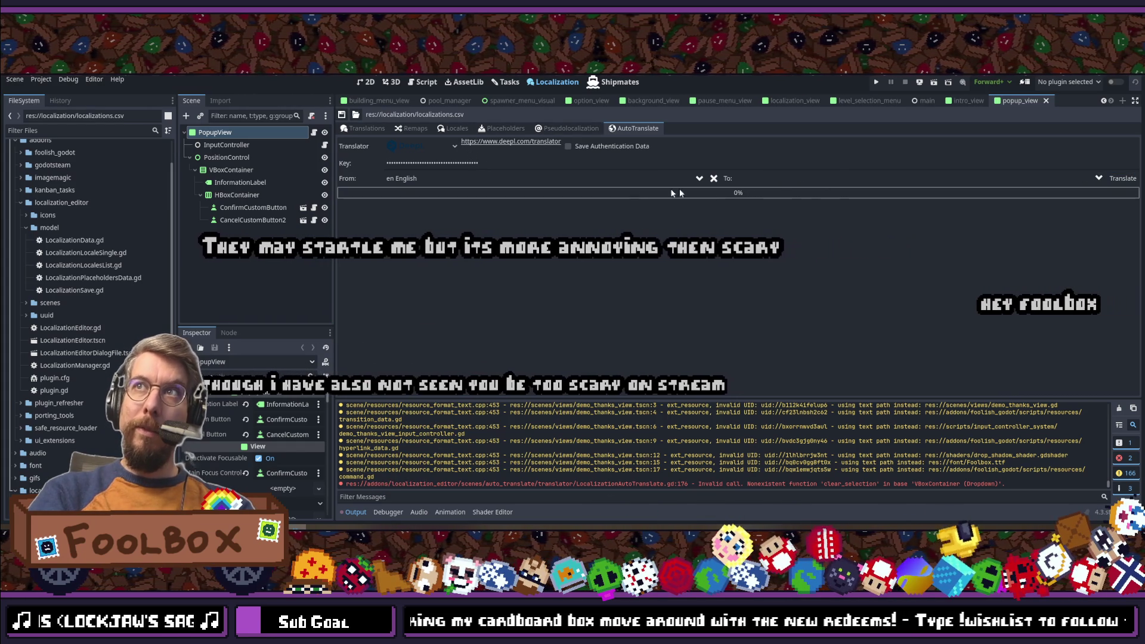
Step: Check the Korean column, then set PL Polish as the target language
click(360, 129)
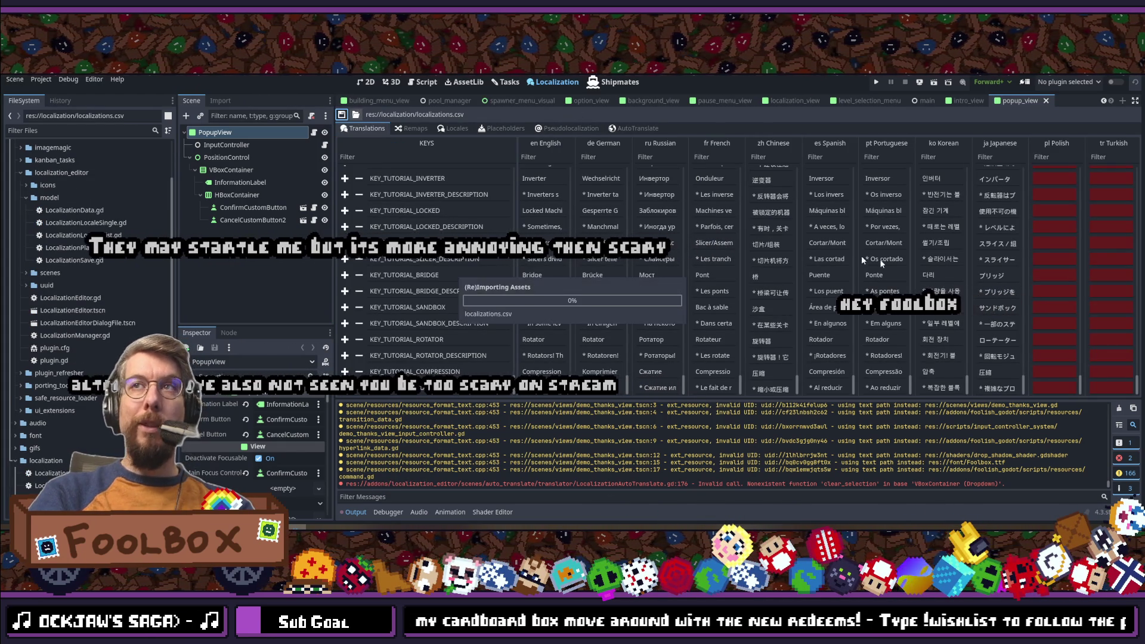
click(622, 127)
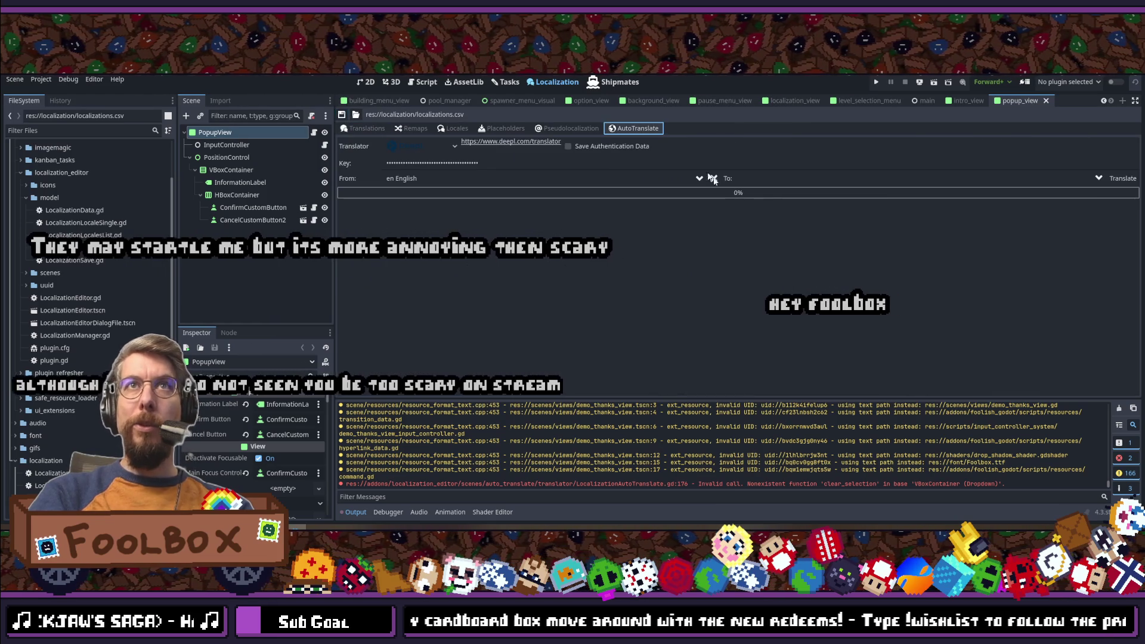
click(792, 178)
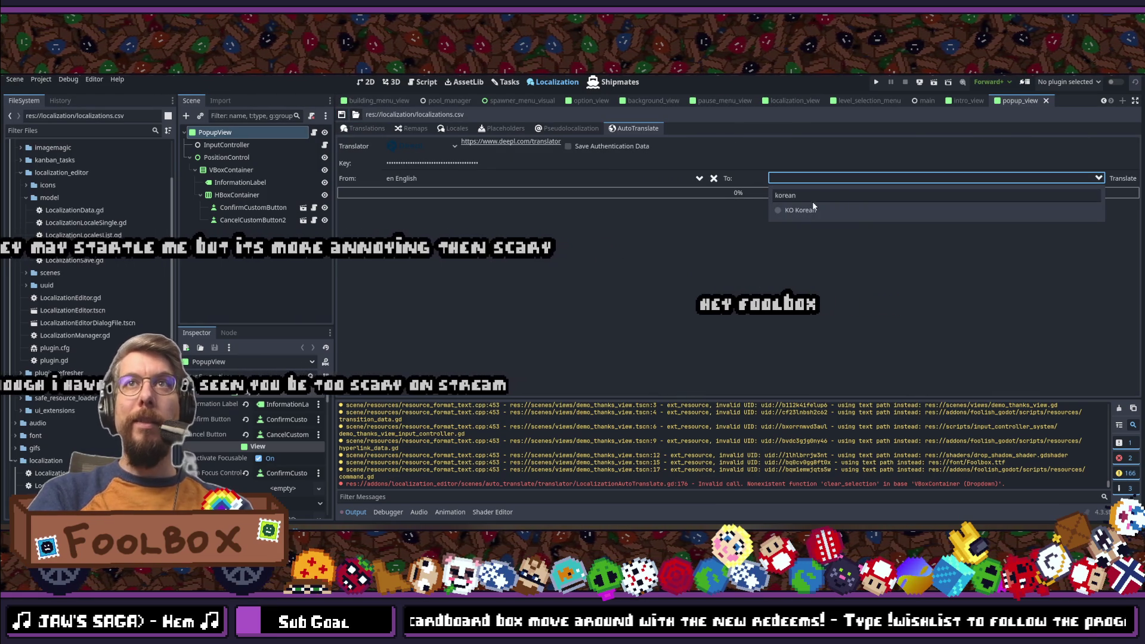
double_click(812, 197)
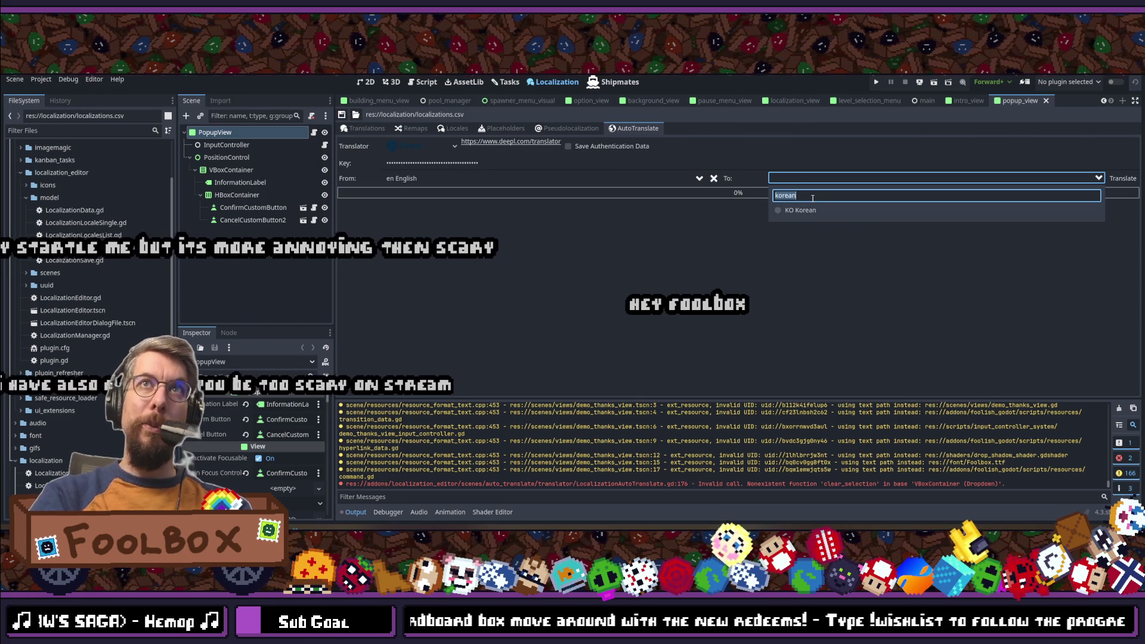
text(polish)
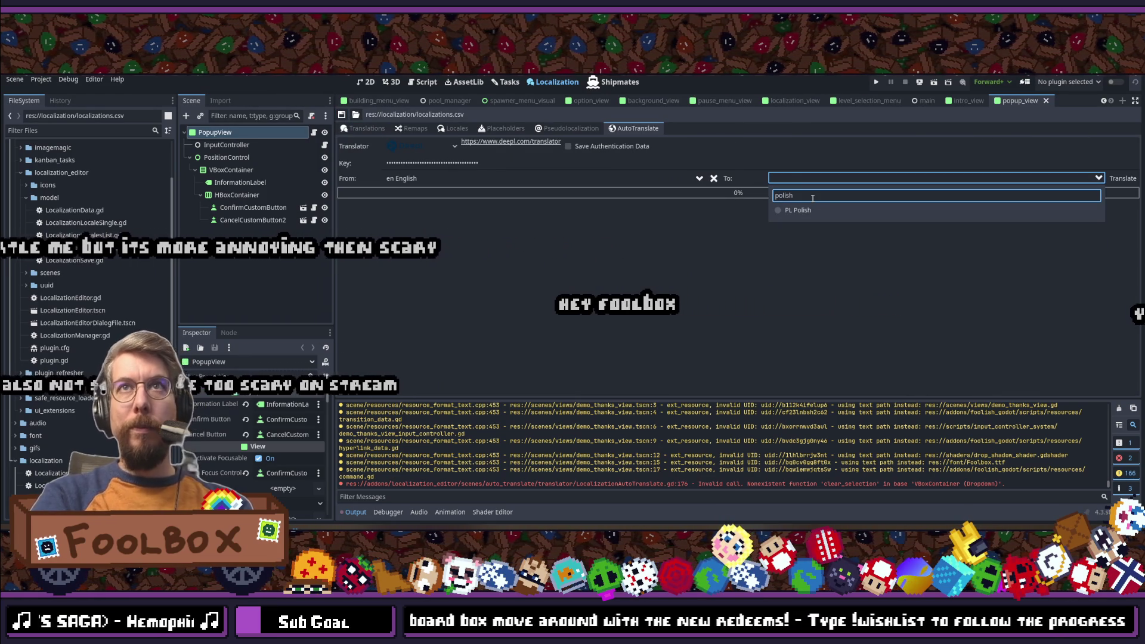
click(795, 211)
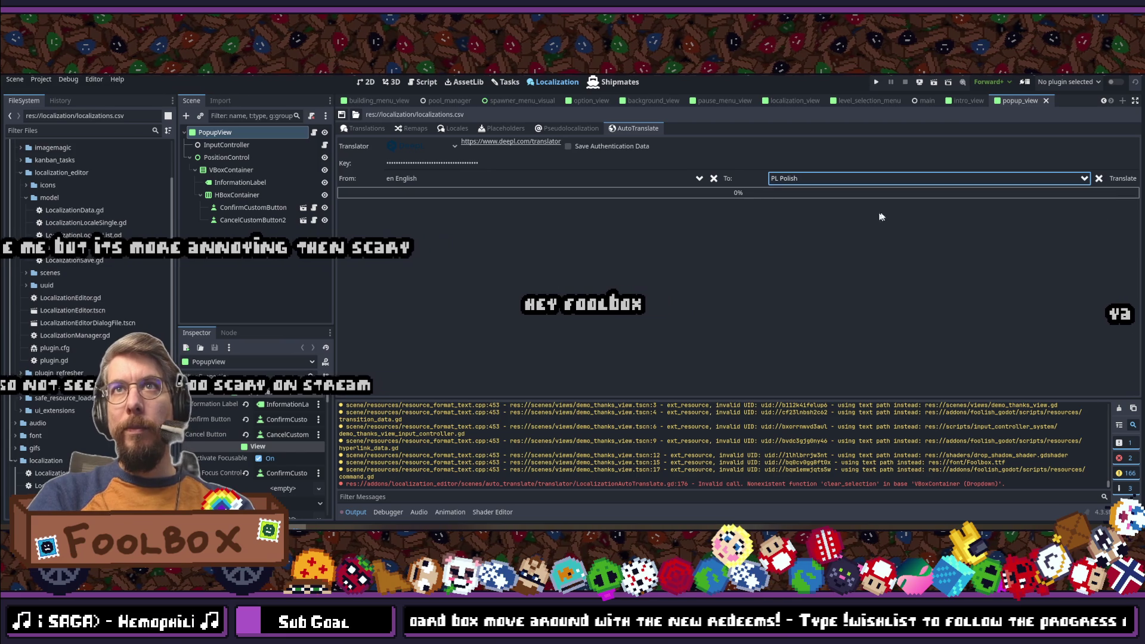
Step: Run the Polish translation, then clear the target and view the table
click(1123, 178)
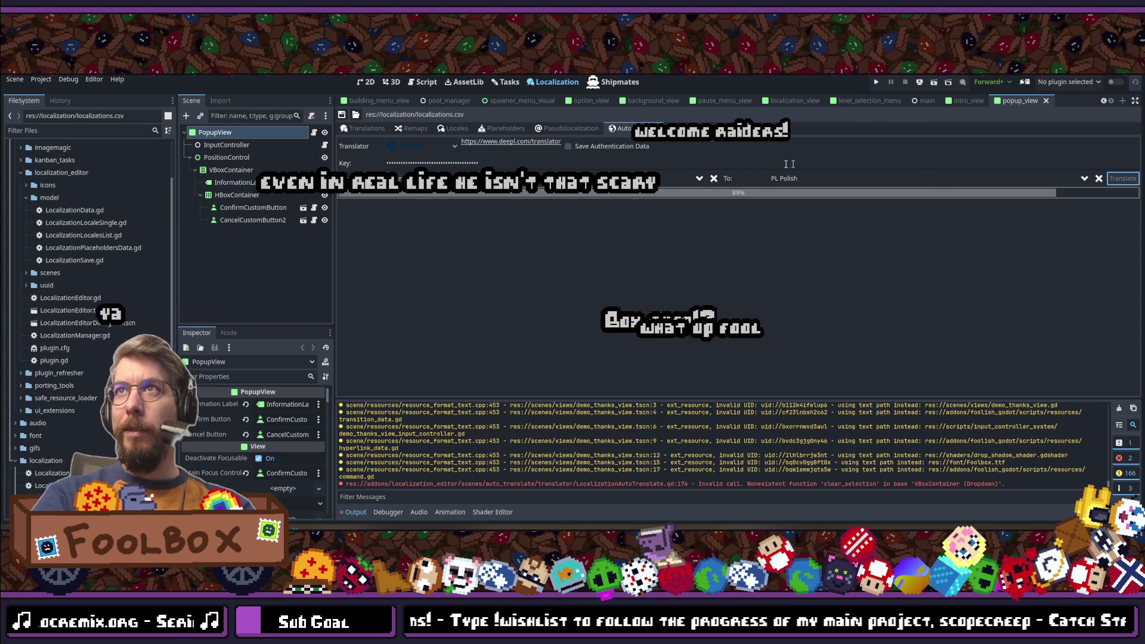
click(1098, 179)
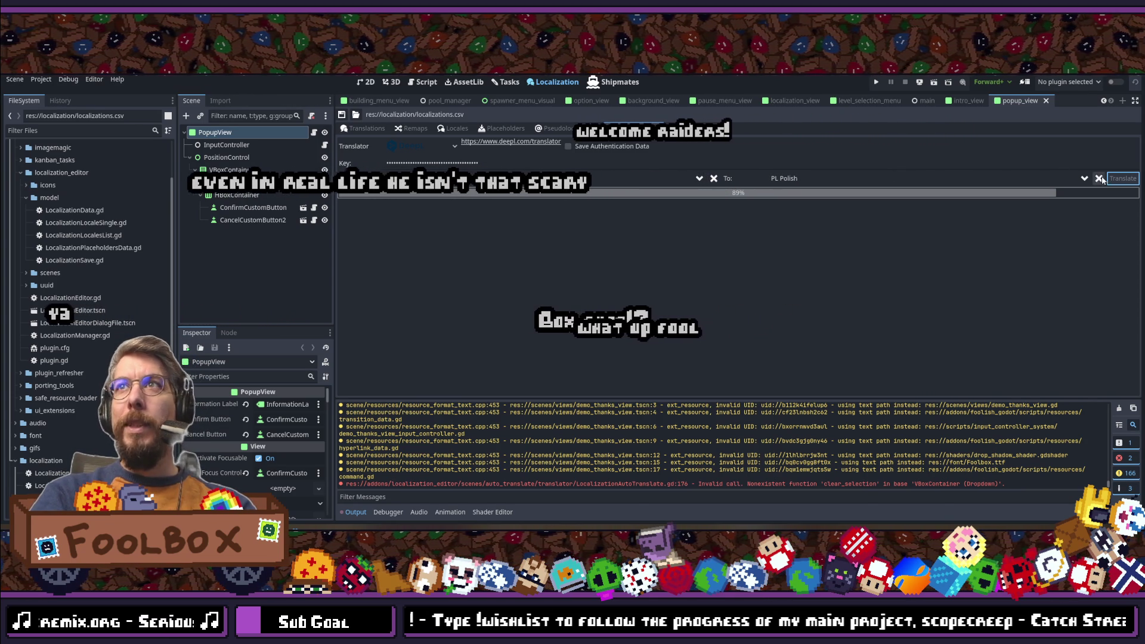
click(359, 129)
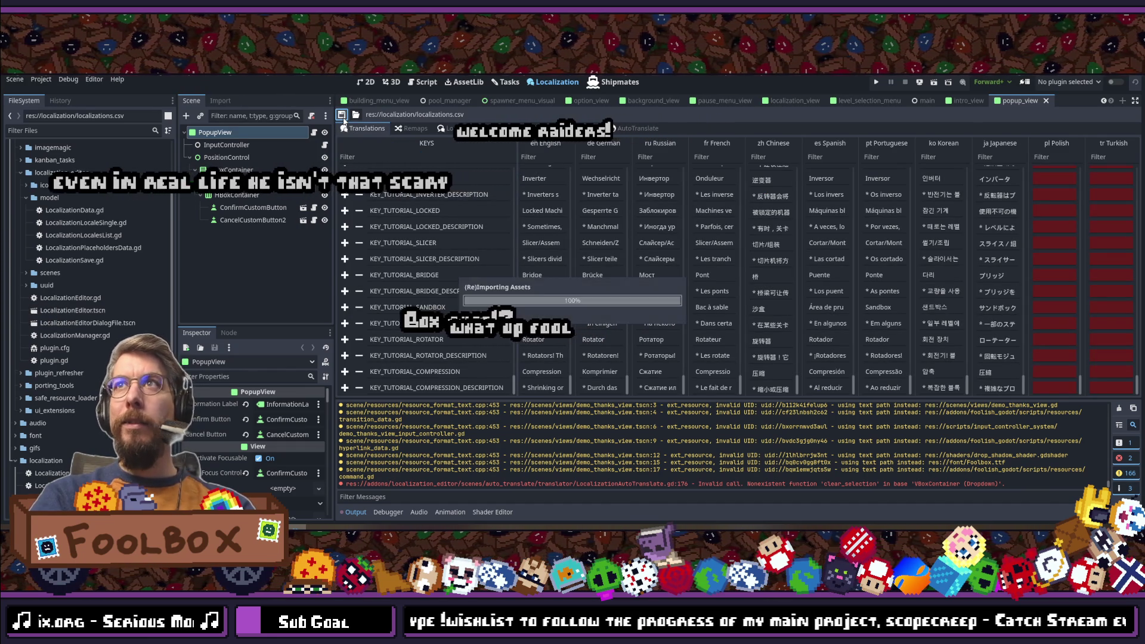
Step: Search 'turkish', set TR Turkish as the target language, and start the DeepL translation
click(627, 128)
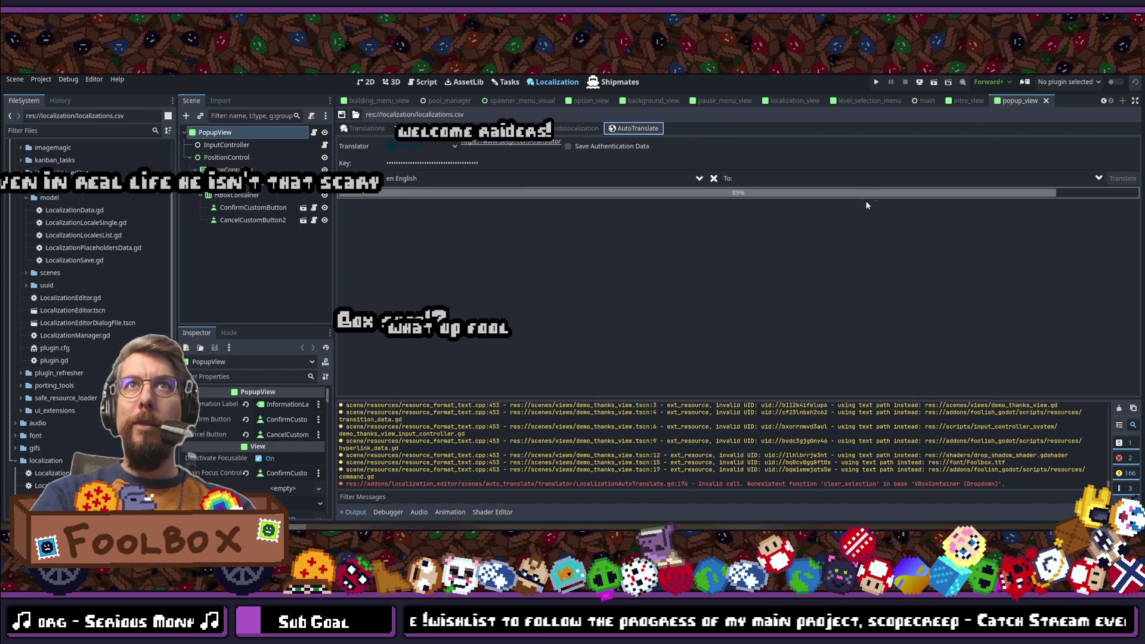
click(787, 178)
text(polish)
key(BackSpace)
key(BackSpace)
key(BackSpace)
text(turkish)
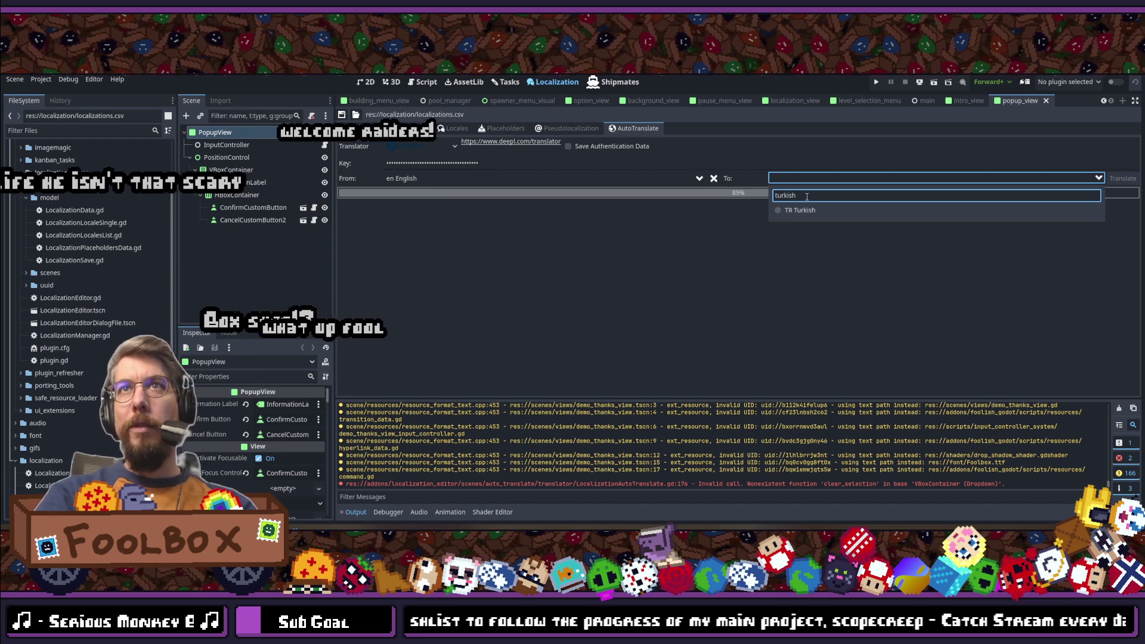
click(811, 209)
click(1122, 180)
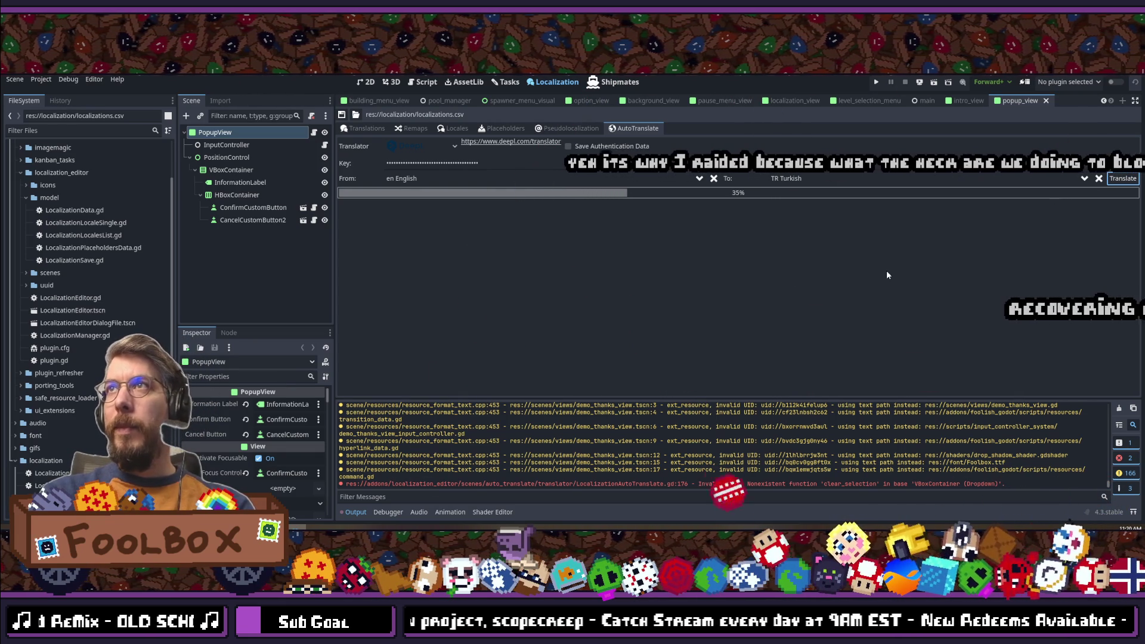
Step: Save the localization file, review the Polish tutorial rows, and save the scene with Ctrl+S
click(348, 128)
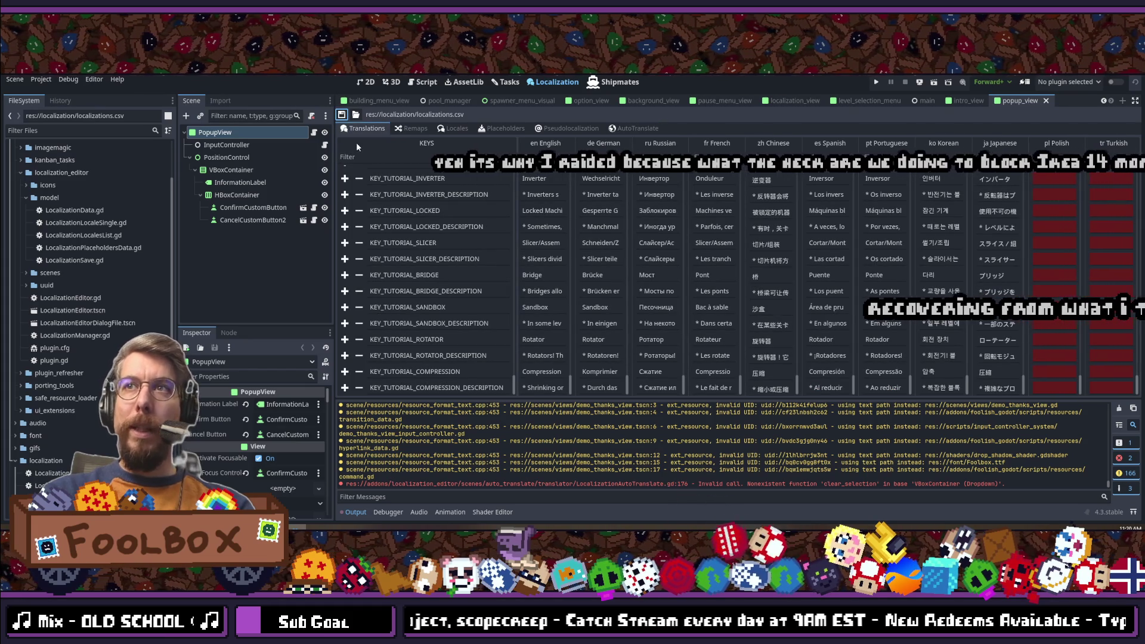
click(341, 113)
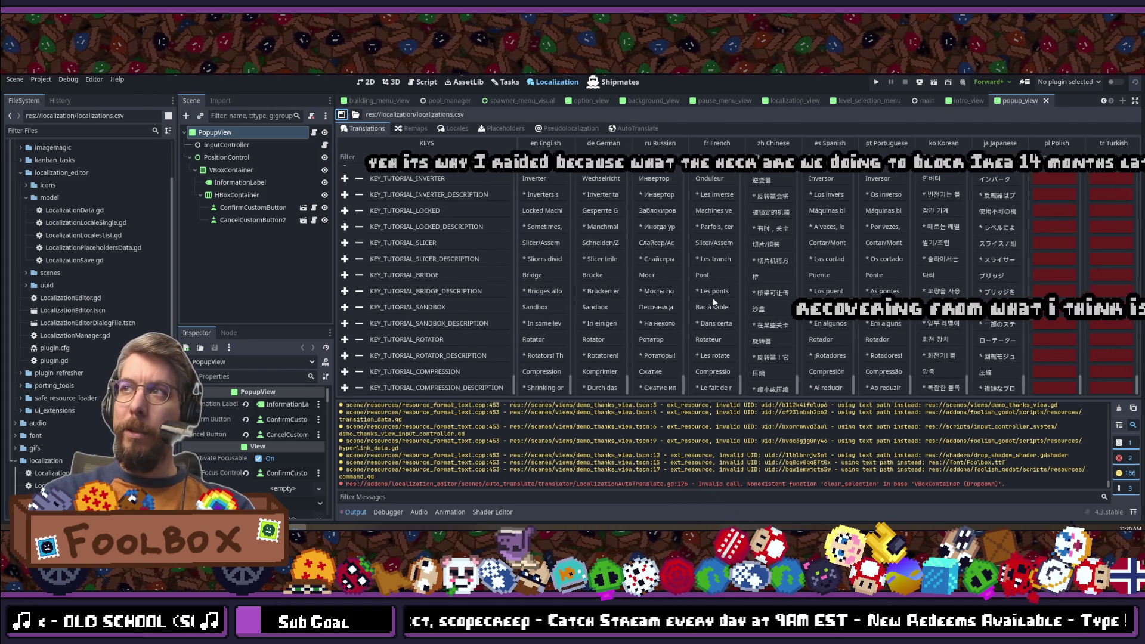
scroll(714, 298, up, 5)
scroll(782, 289, down, 4)
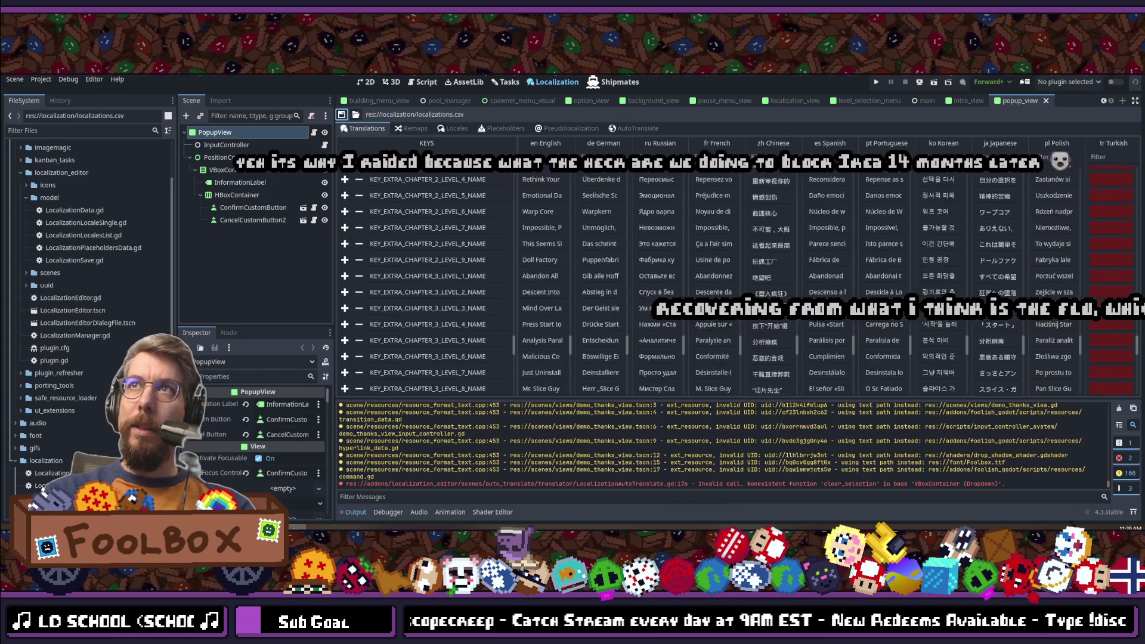
scroll(775, 333, down, 1)
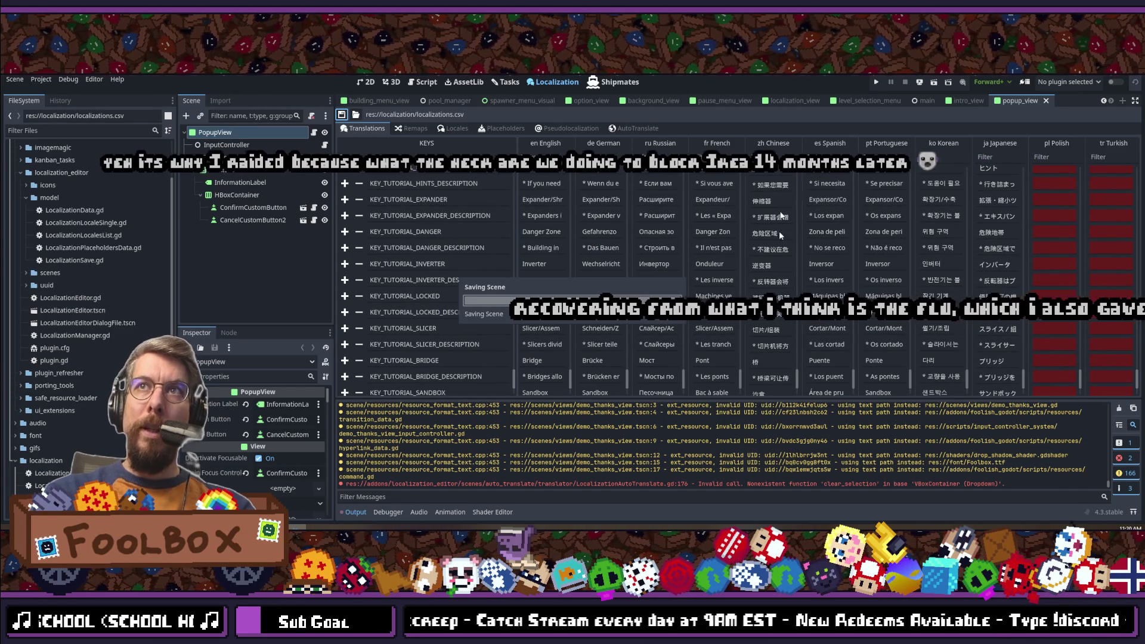
key(ctrl+s)
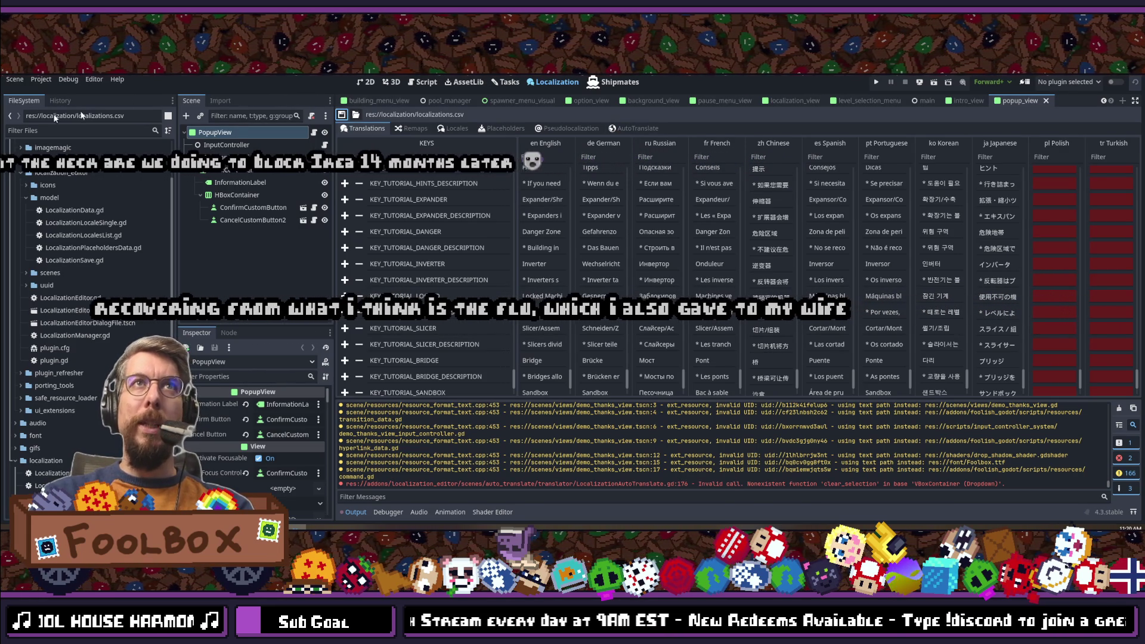
click(41, 78)
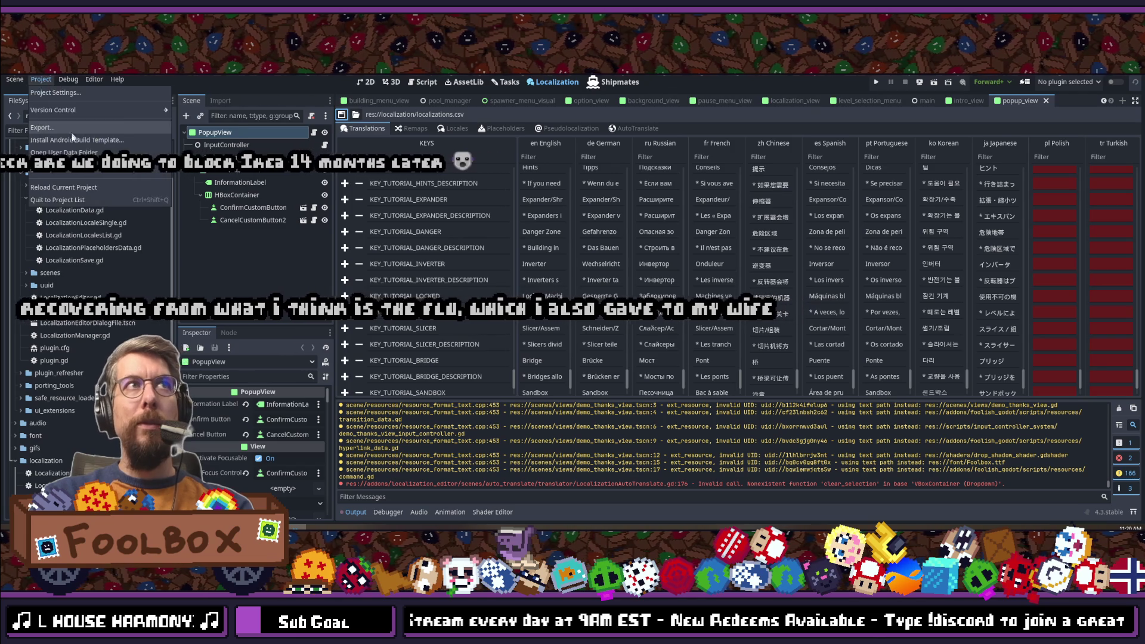
Step: Reload the current project and switch to the localizations Google Sheet
click(74, 185)
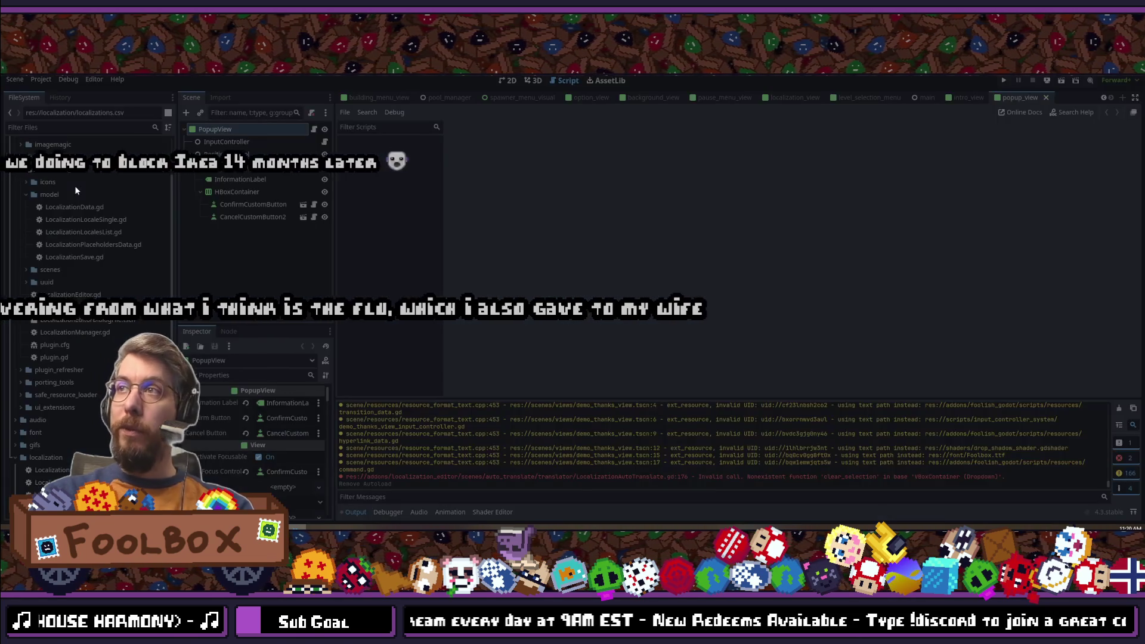
key(alt+Tab)
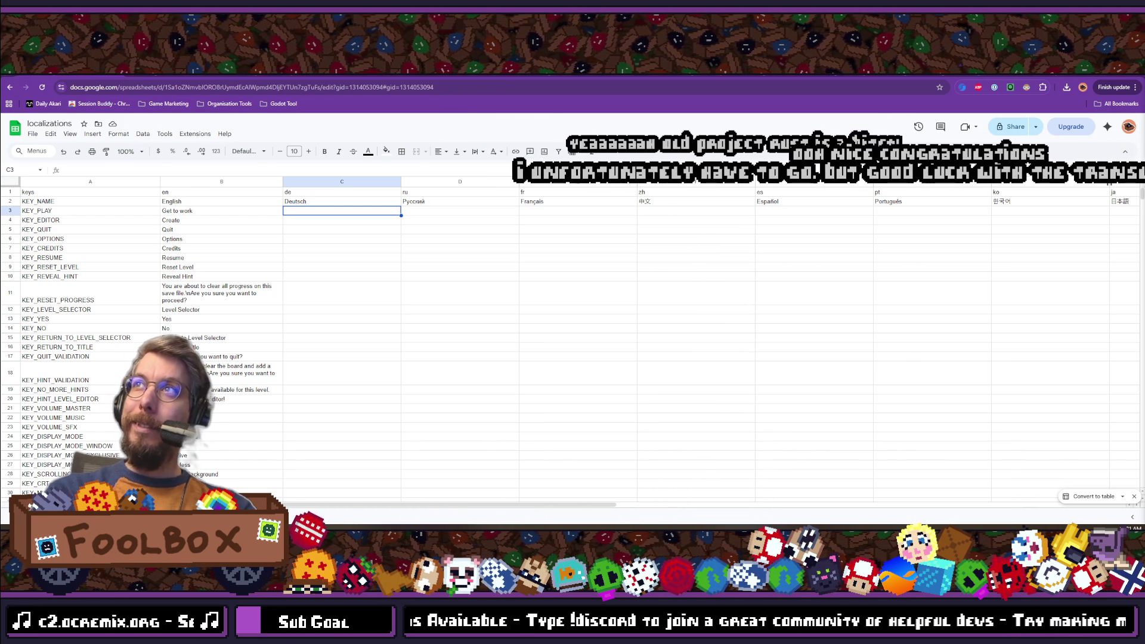
Step: Return to Godot and scroll down the Translations table with its Polish entries
key(alt+Tab)
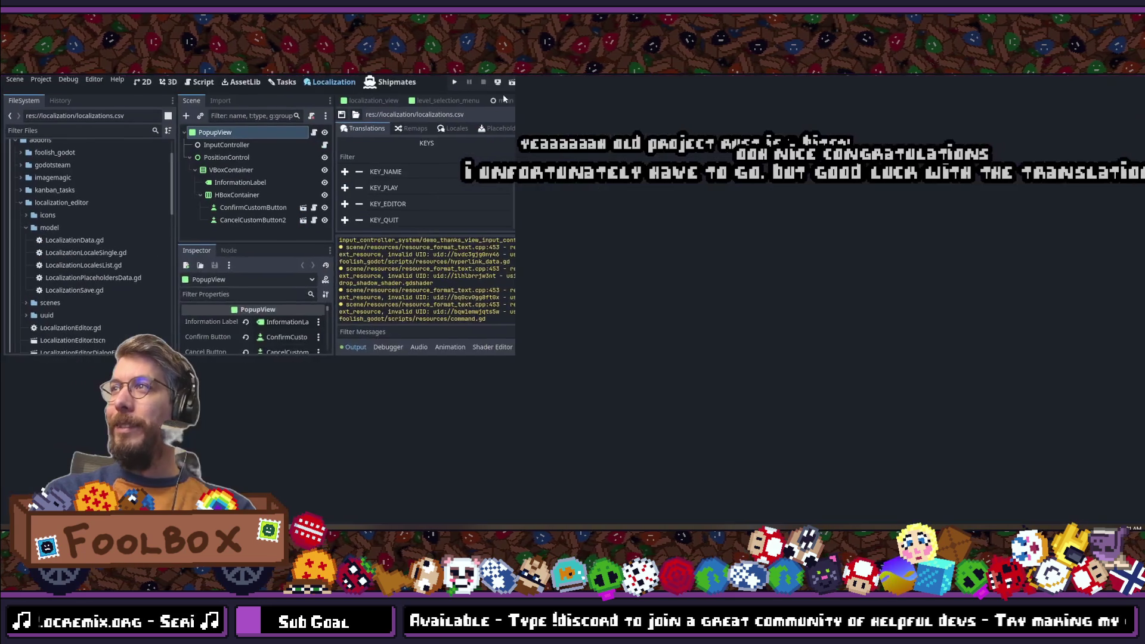
scroll(862, 303, down, 10)
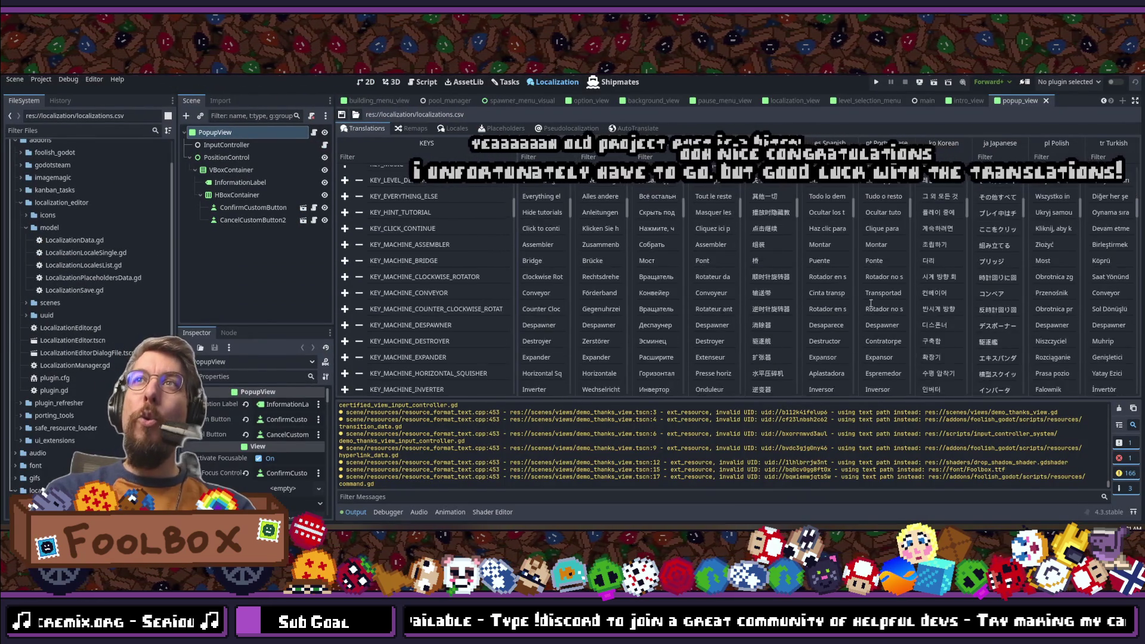
scroll(868, 276, down, 15)
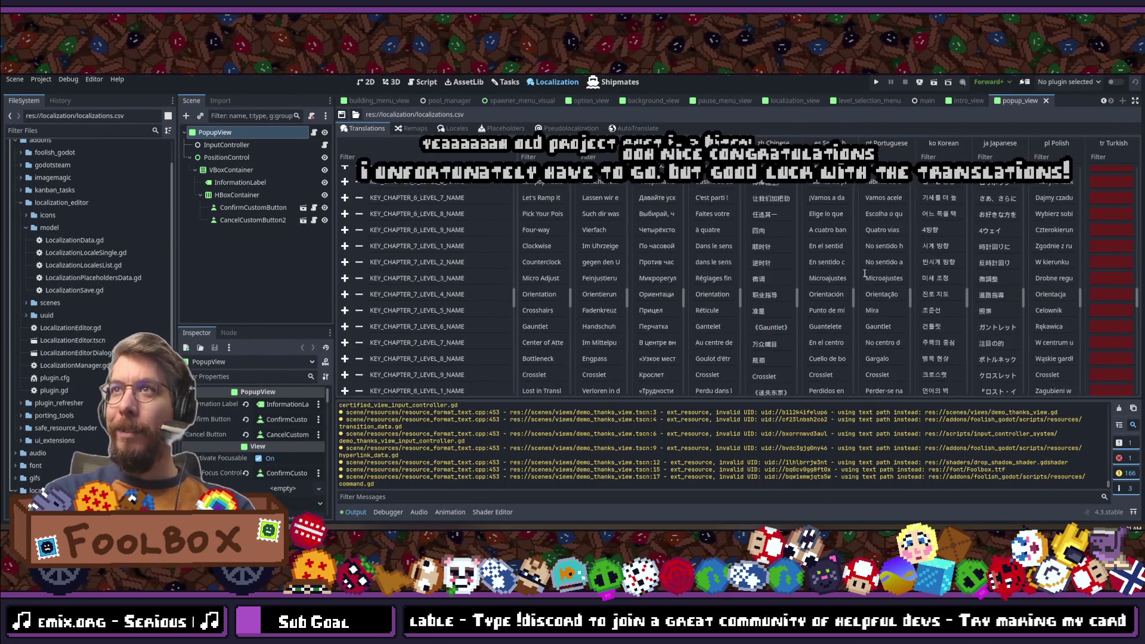
scroll(888, 253, down, 10)
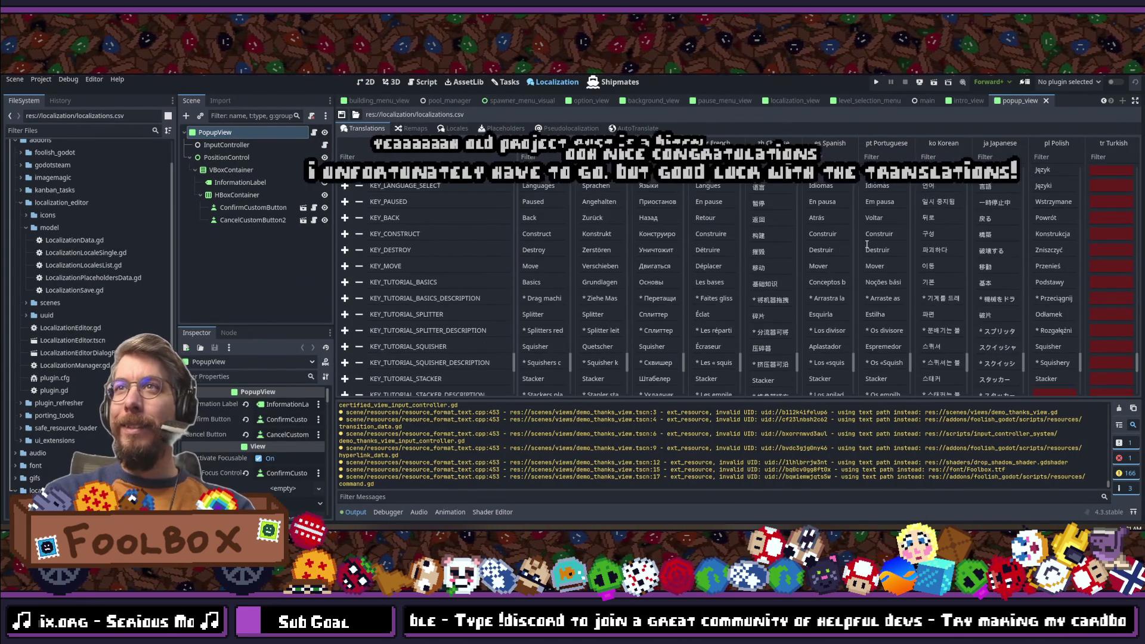
scroll(915, 268, down, 8)
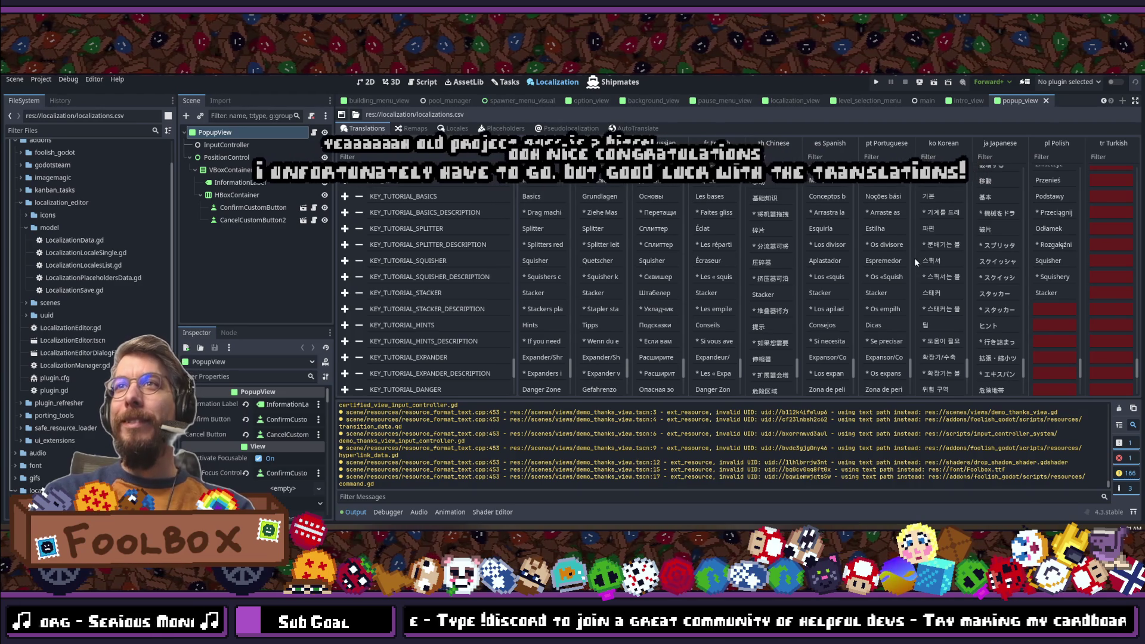
click(635, 128)
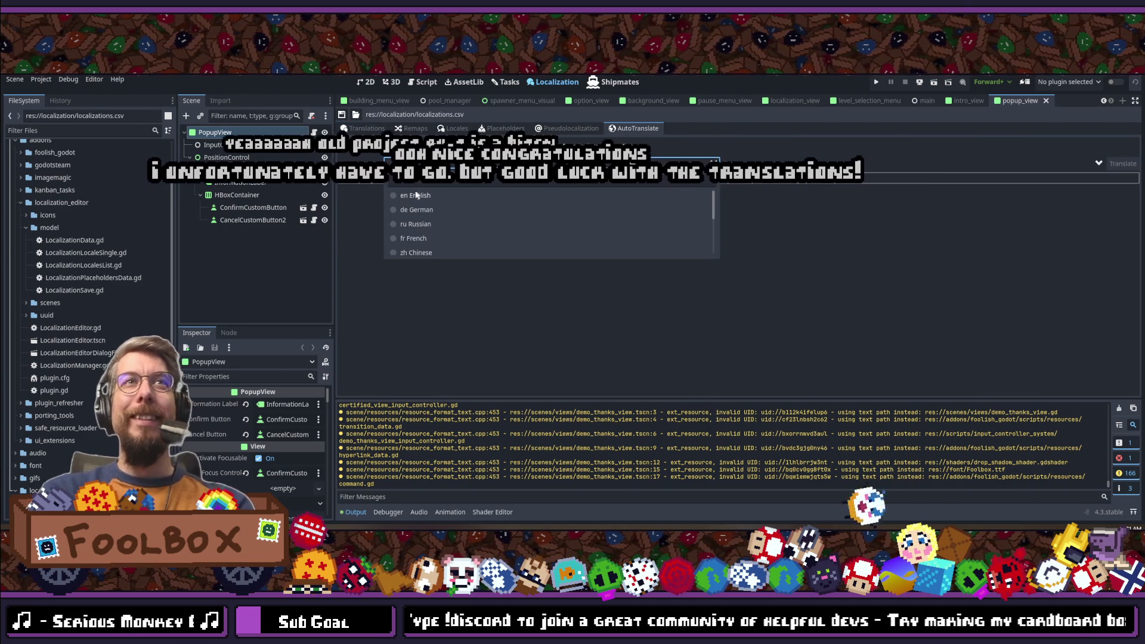
Step: Search 'polish' in the To list and pick pl Polish as the target language
click(791, 166)
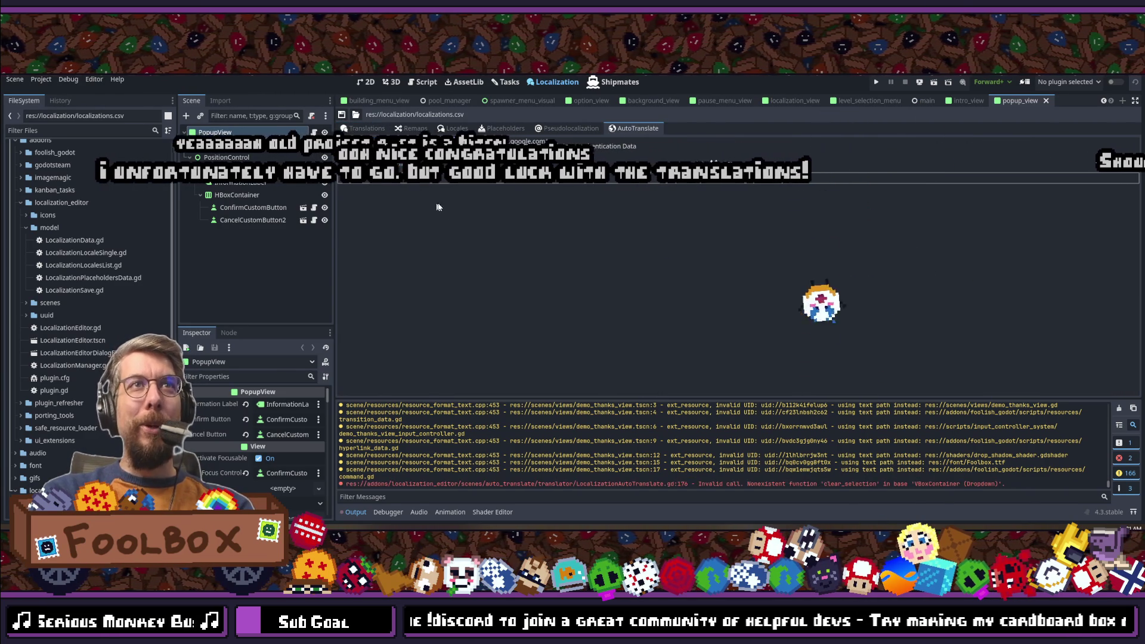
click(791, 166)
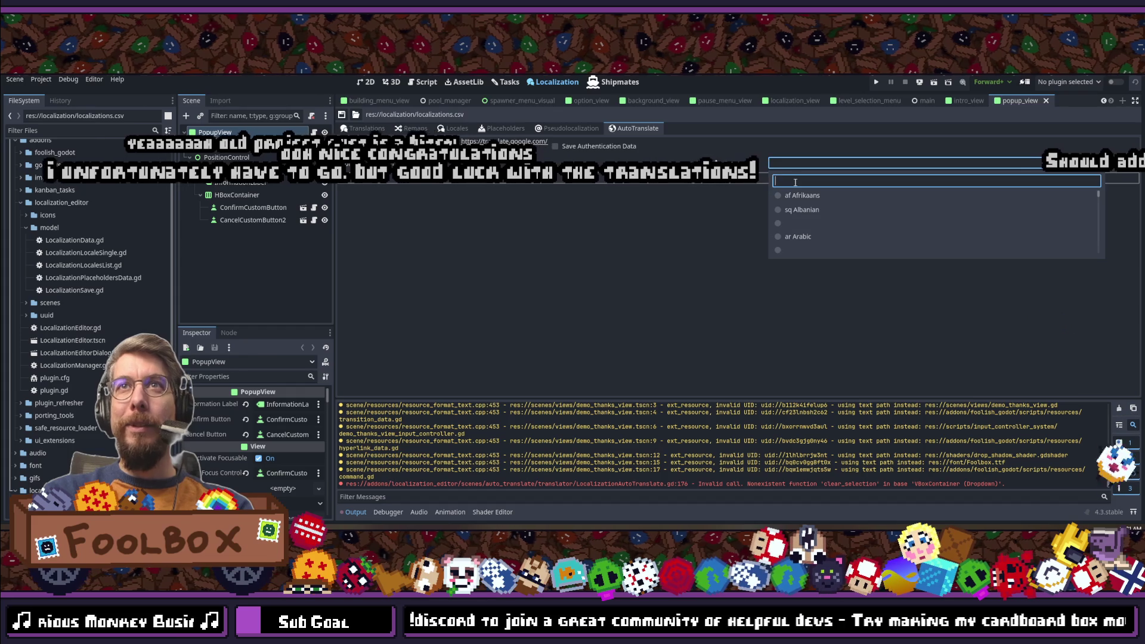
text(polish)
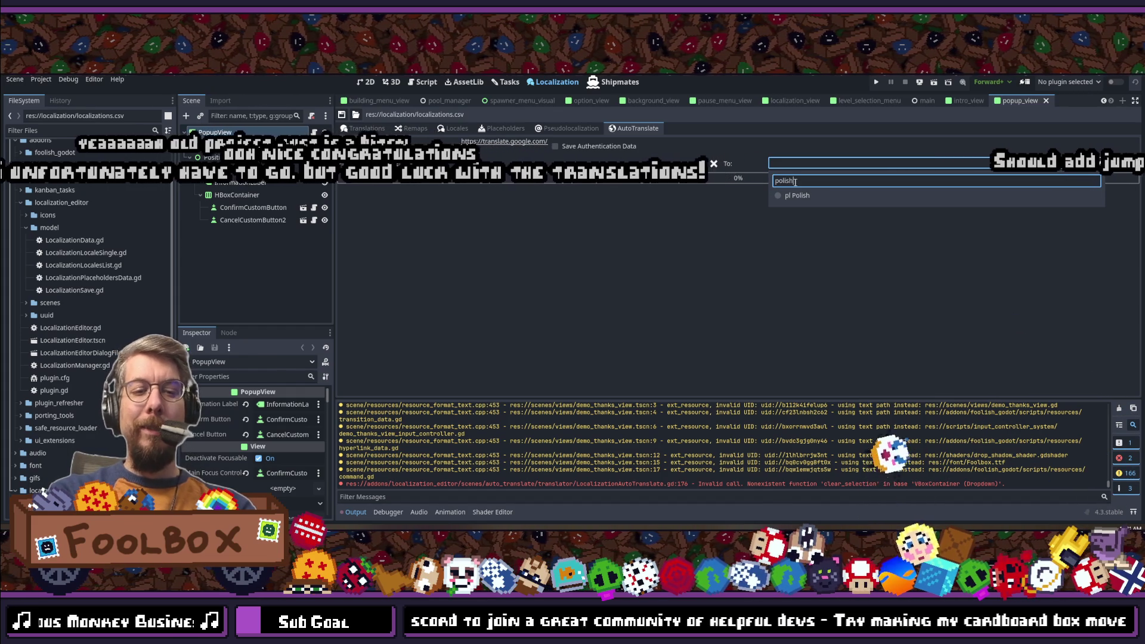
click(793, 195)
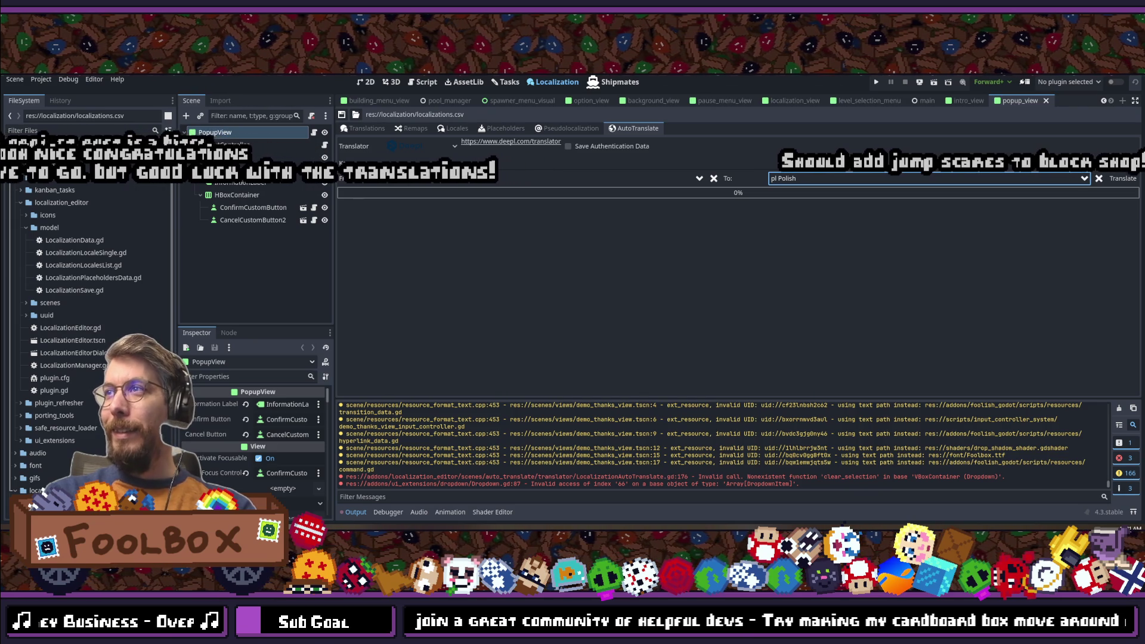
Step: Paste the DeepL authentication key and start the Polish translation
click(442, 159)
key(ctrl+v)
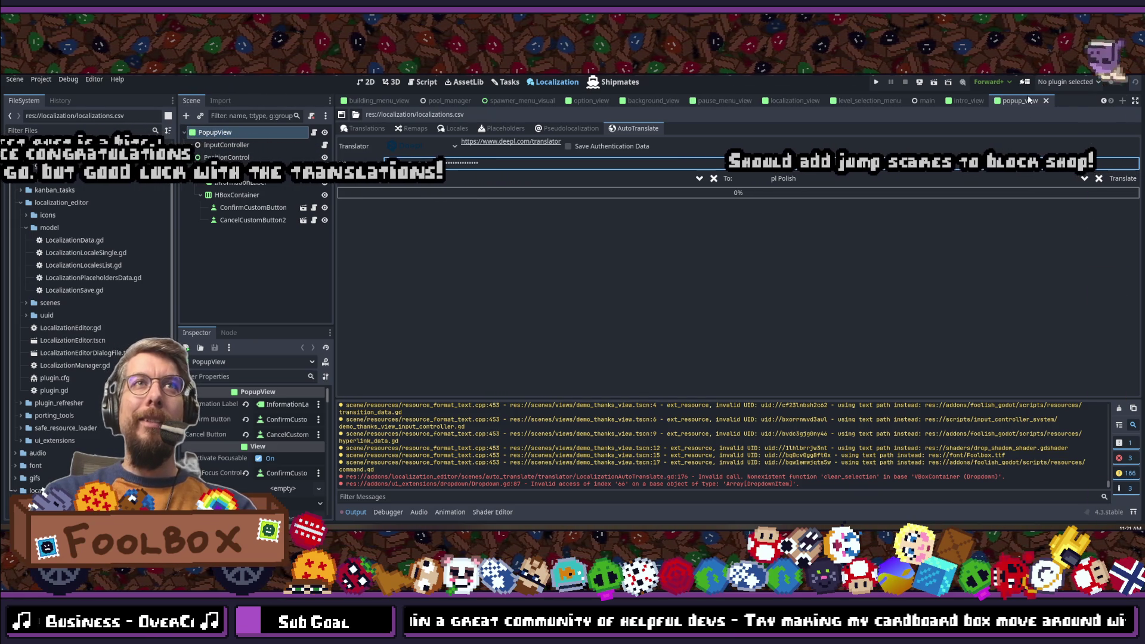
click(1121, 178)
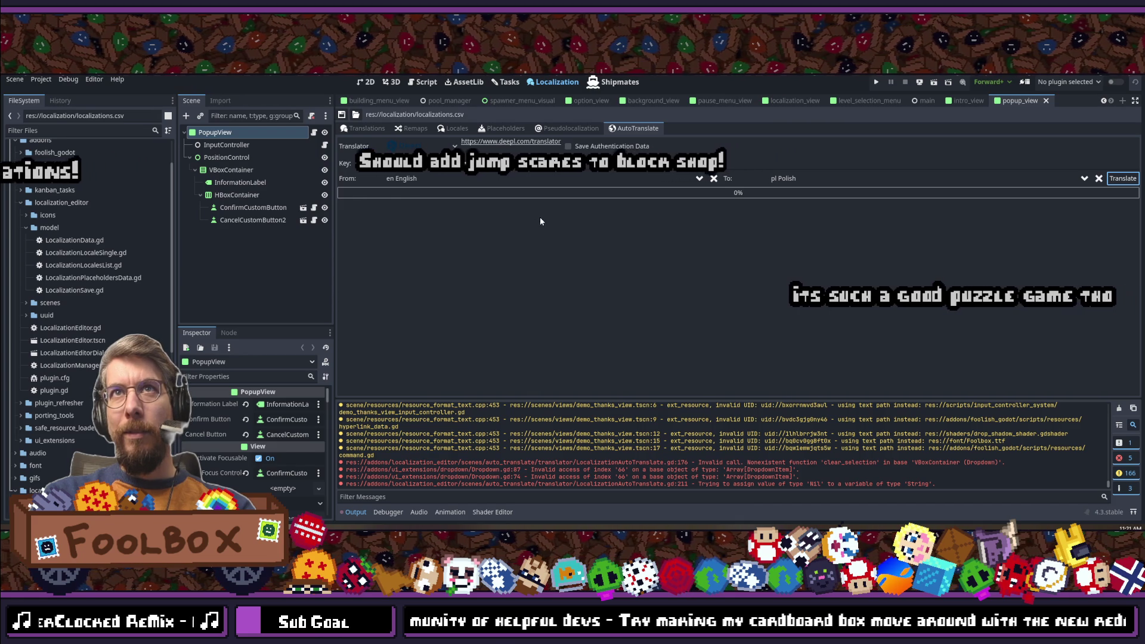
Step: Reset the languages to en English as source and PL Polish as target
click(713, 179)
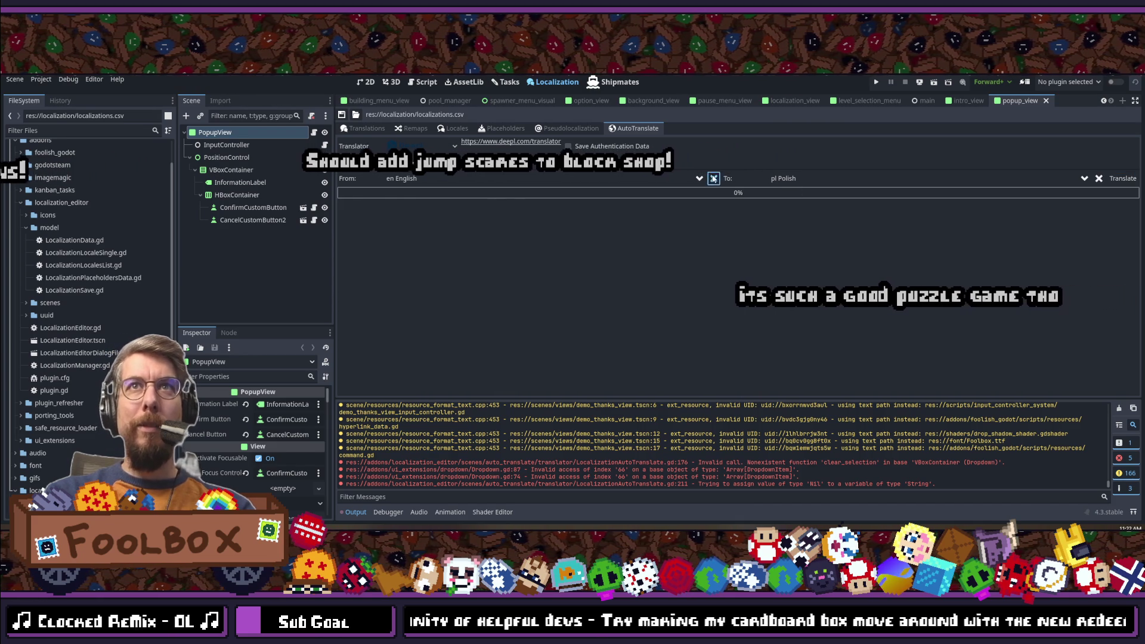
click(1098, 178)
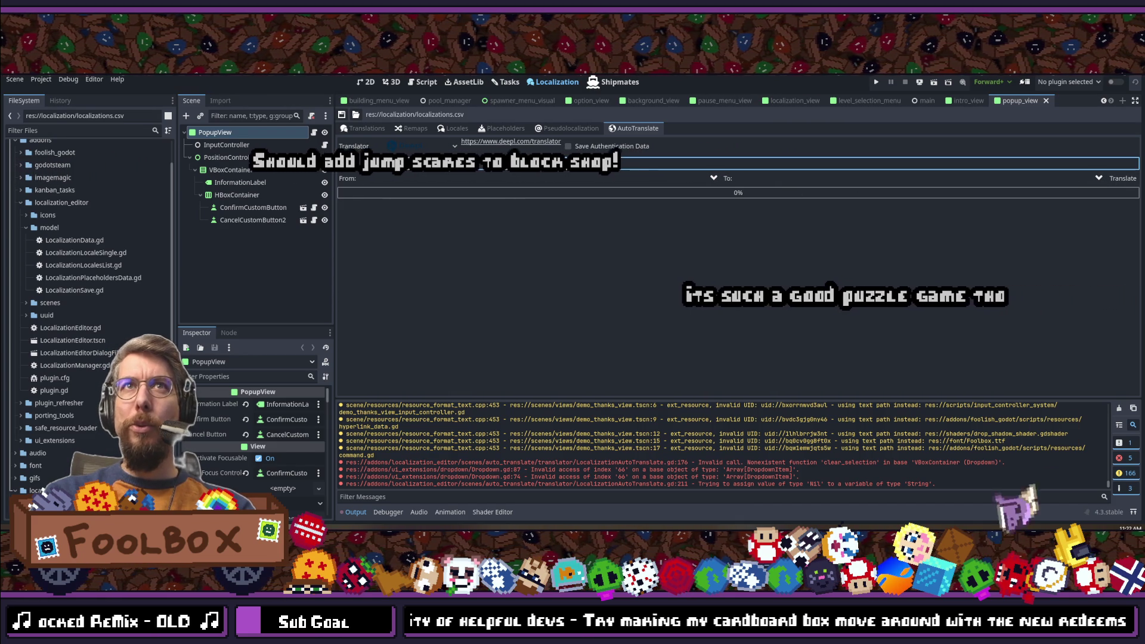
click(449, 179)
click(429, 209)
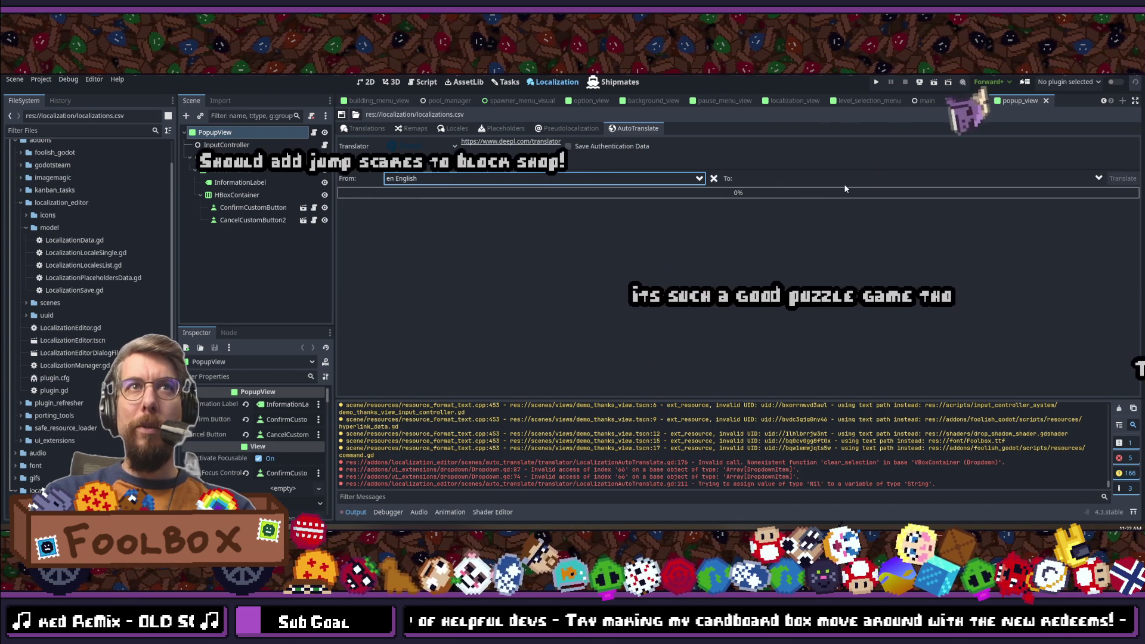
click(785, 177)
text(polish)
click(797, 210)
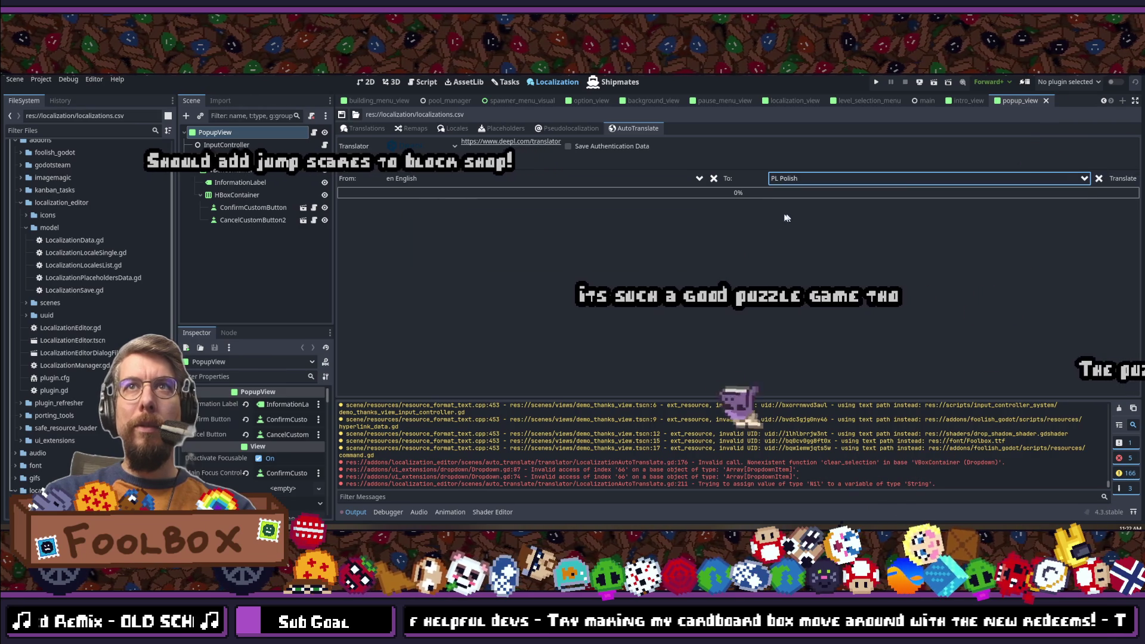
Step: Paste the key again, translate into Polish, then clear the target language
click(517, 161)
key(ctrl+v)
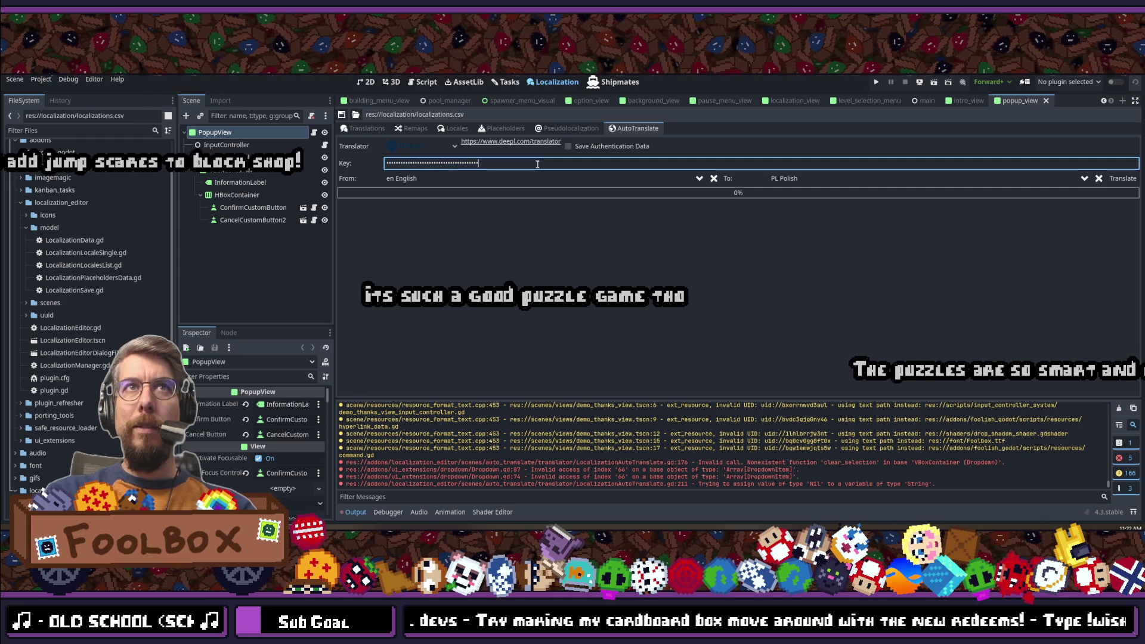
click(1122, 178)
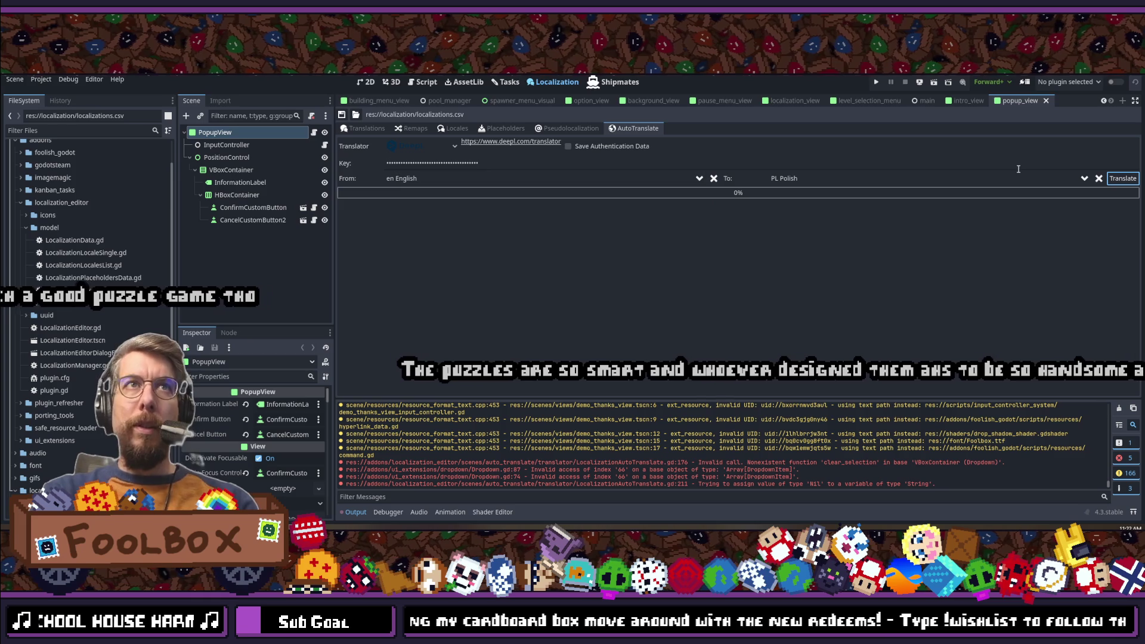
click(1099, 178)
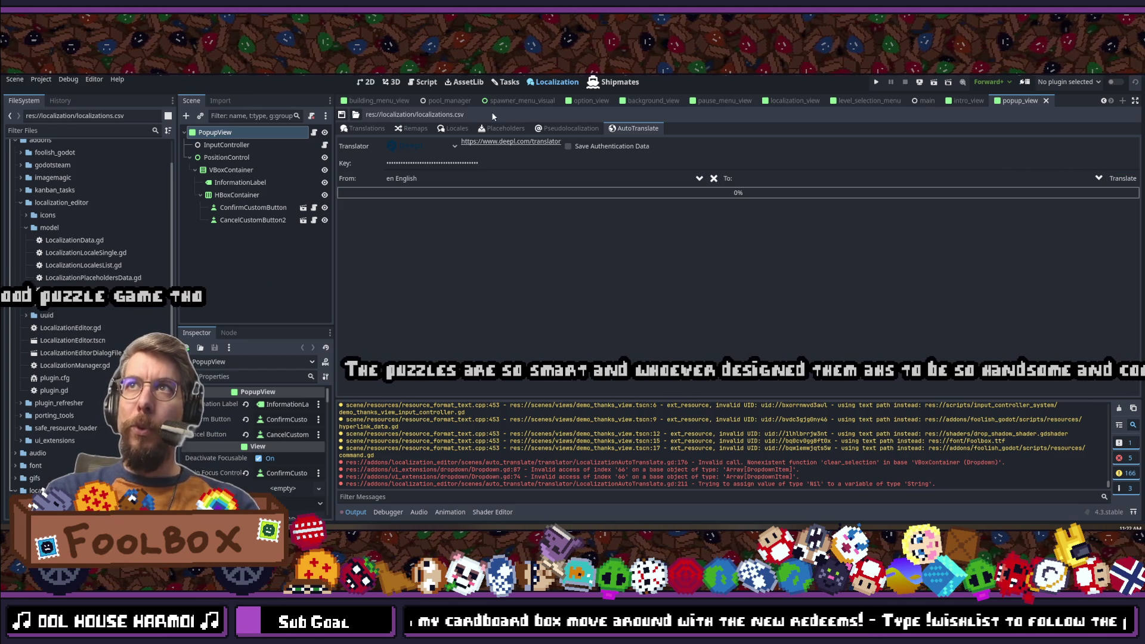
Step: Save the translation file from the Translations table
click(363, 128)
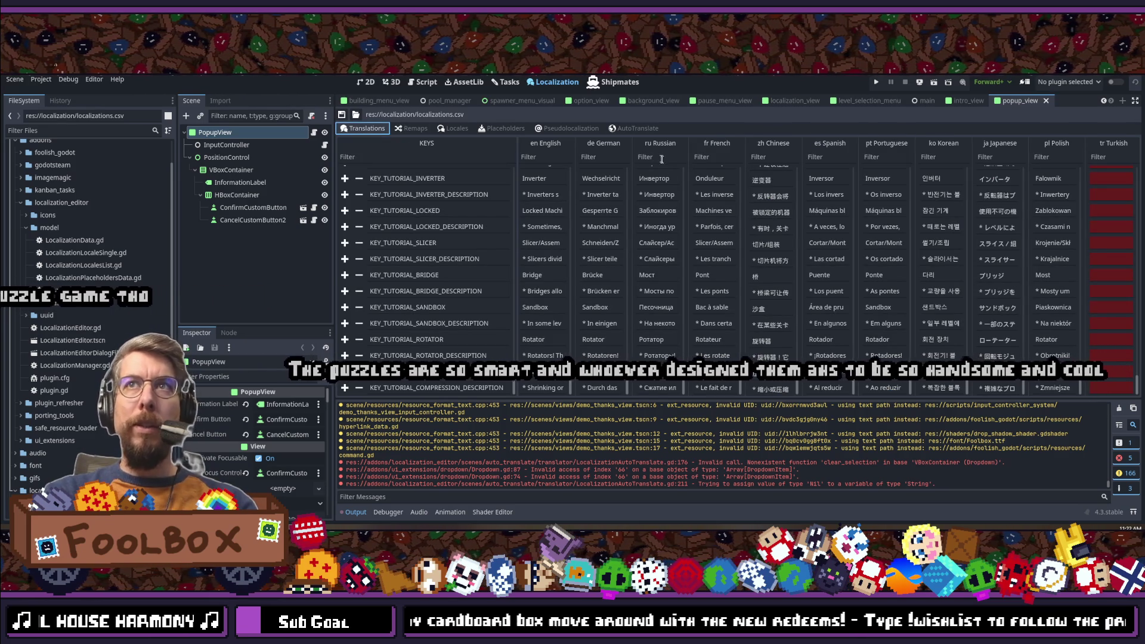
click(342, 114)
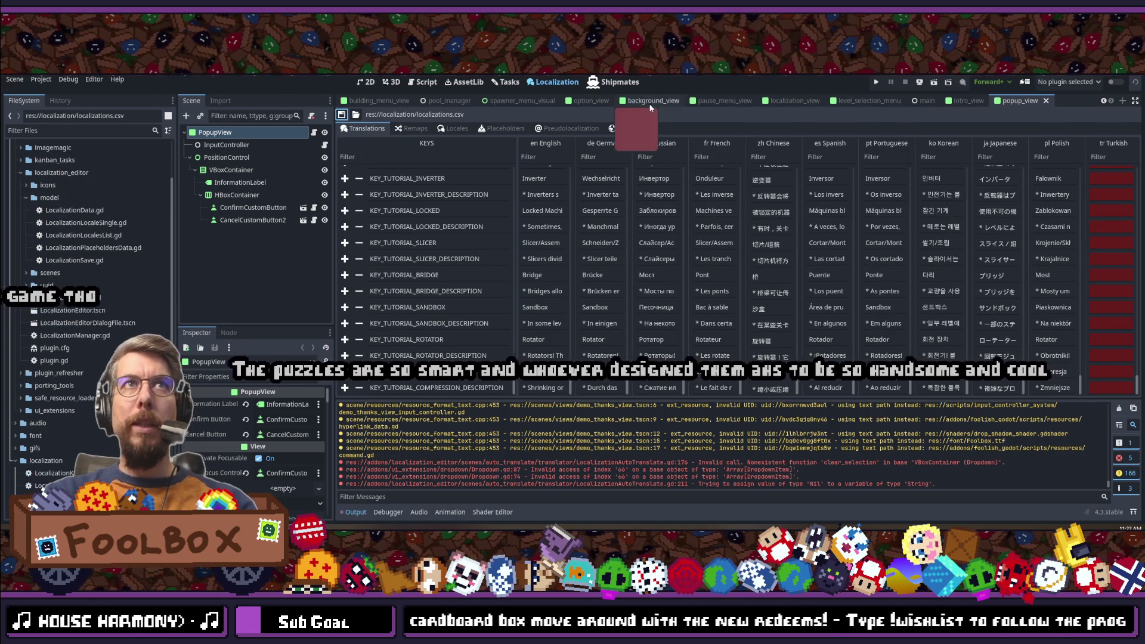
click(632, 128)
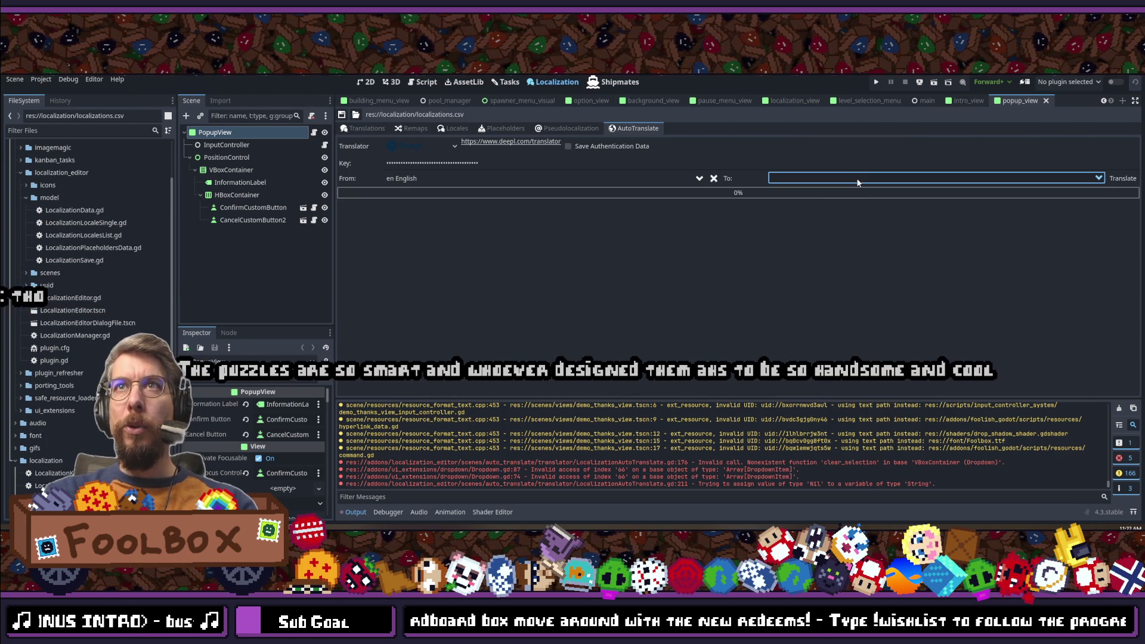
Step: Set TR Turkish as the target, translate the keys, and return to the Translations table
click(818, 178)
double_click(810, 193)
text(truks)
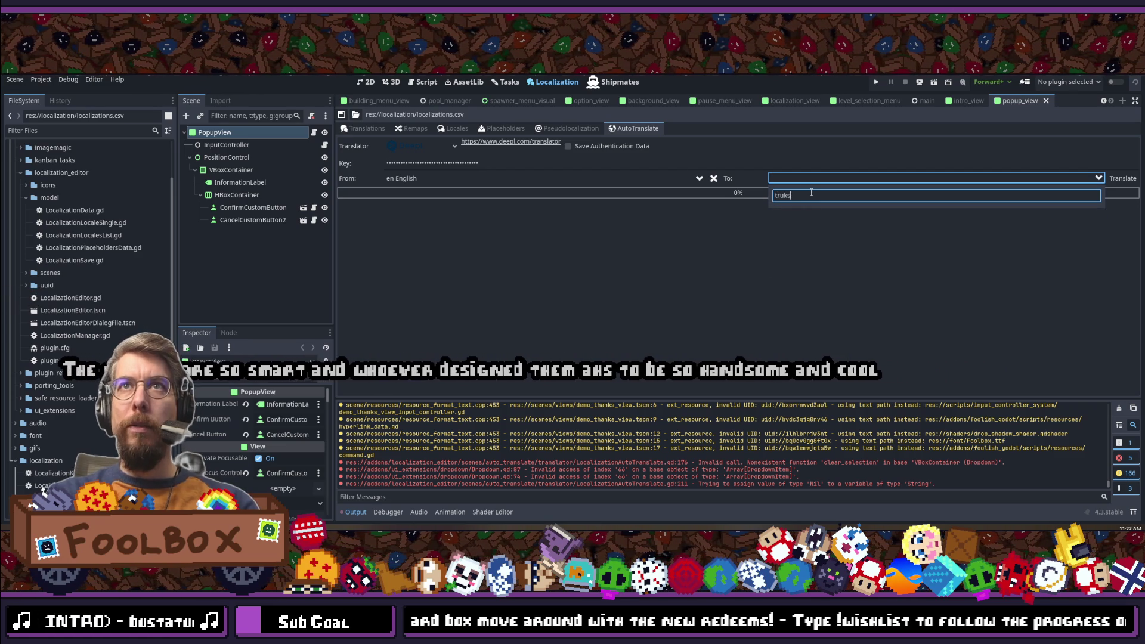
key(BackSpace)
key(BackSpace)
text(ur)
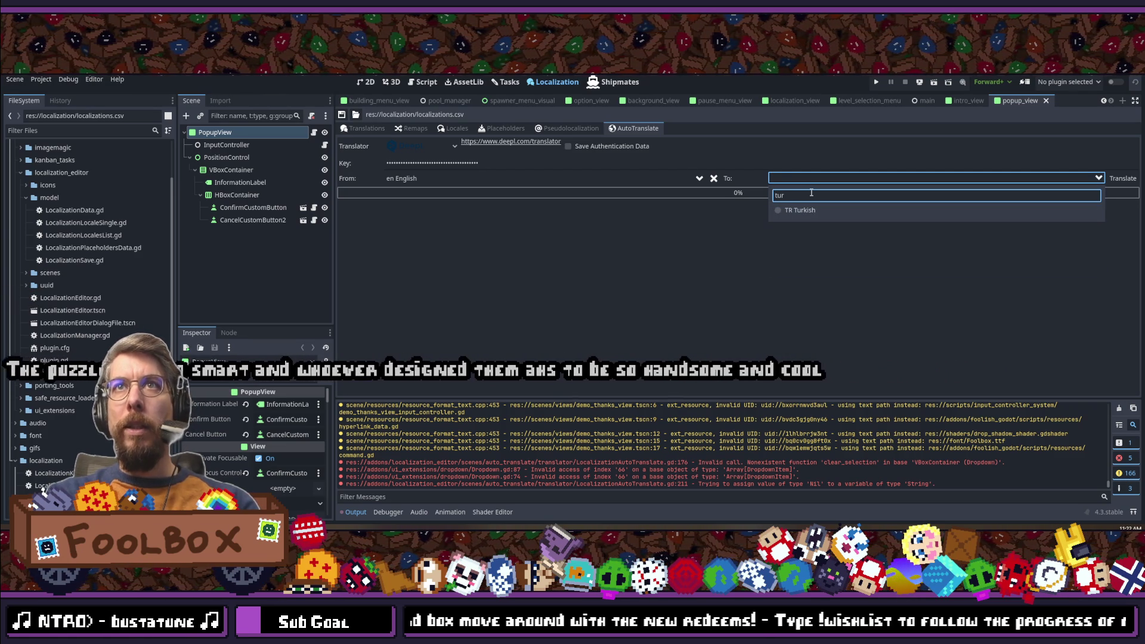
click(799, 210)
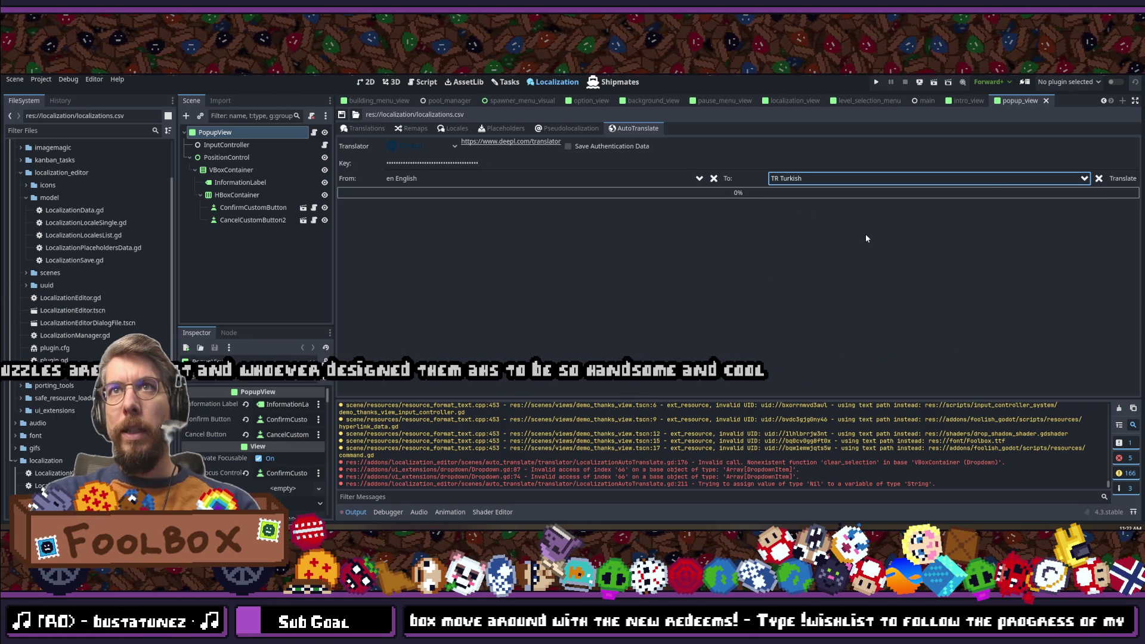
click(1116, 180)
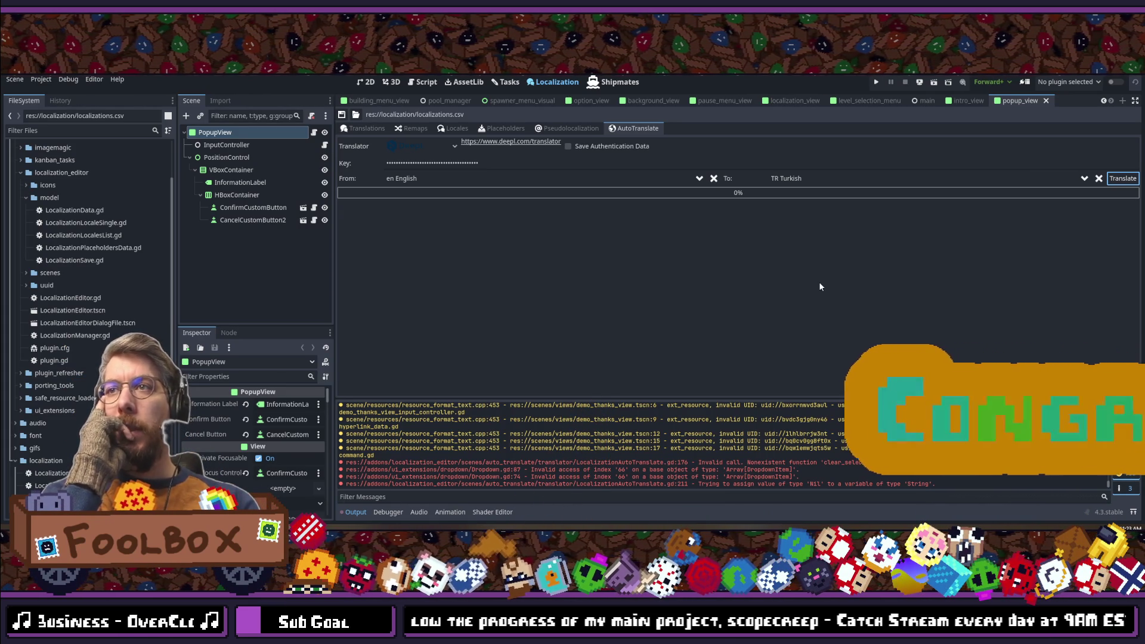
click(350, 128)
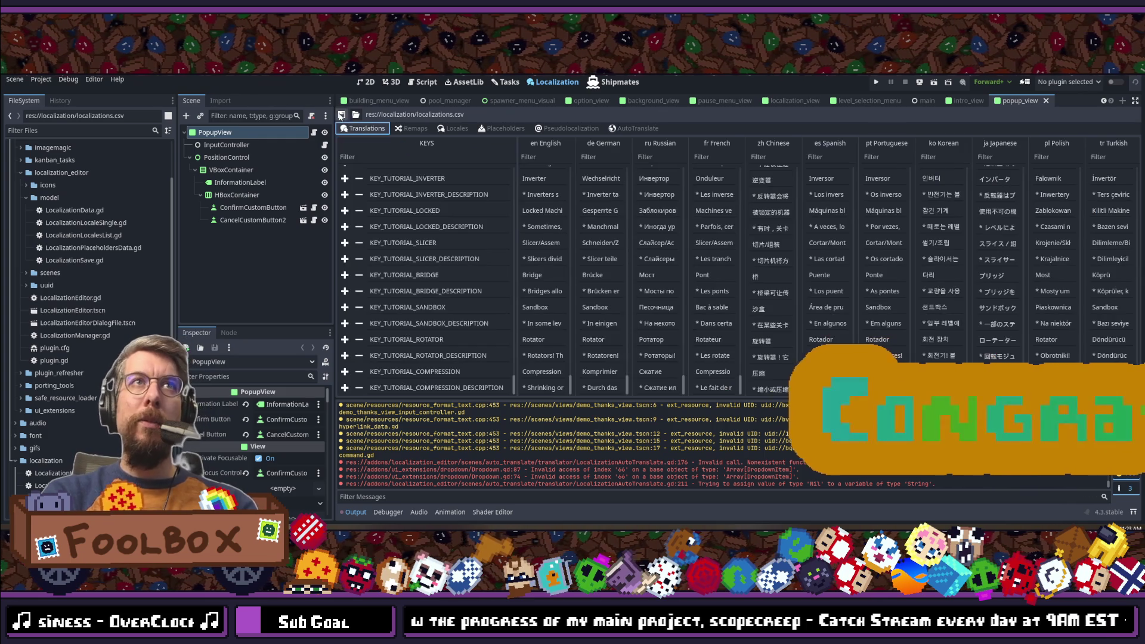
Step: Save the localization table so it reimports
click(341, 113)
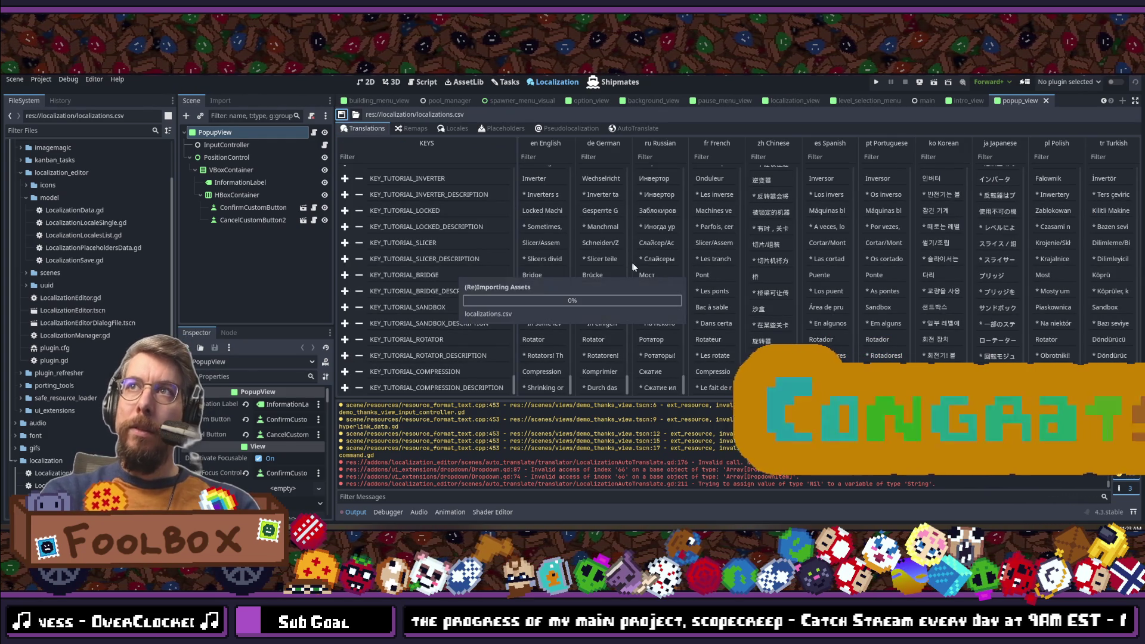
scroll(631, 262, up, 5)
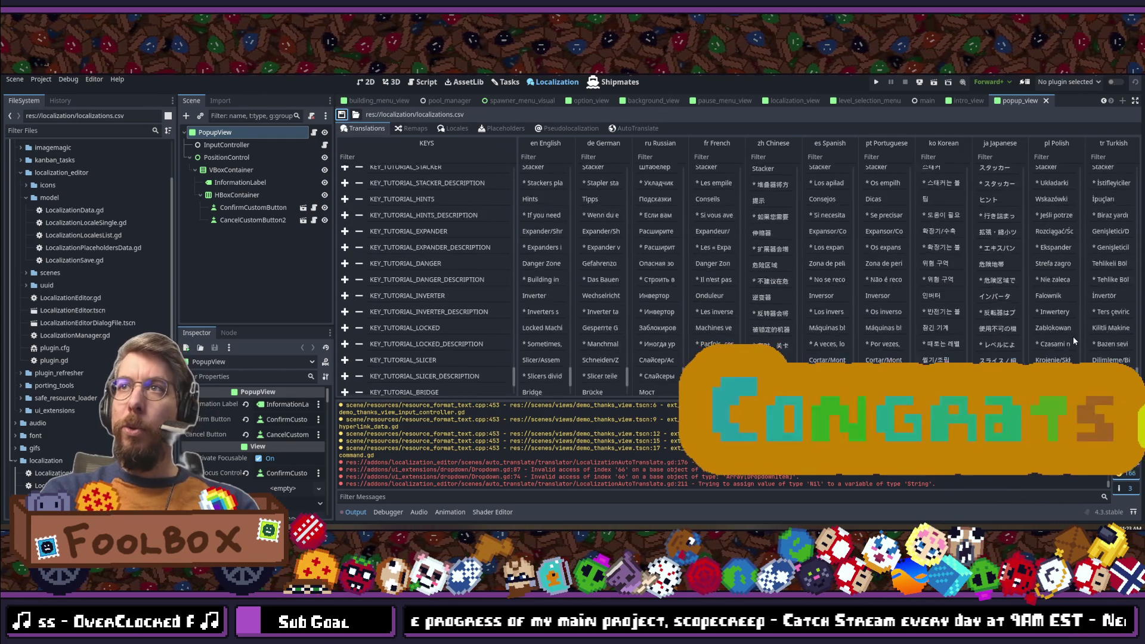
scroll(1071, 340, down, 5)
Step: Review the translated rows, save the scene, and switch over to Discord
mouse_move(514, 385)
mouse_down()
mouse_move(514, 144)
mouse_move(523, 384)
mouse_up()
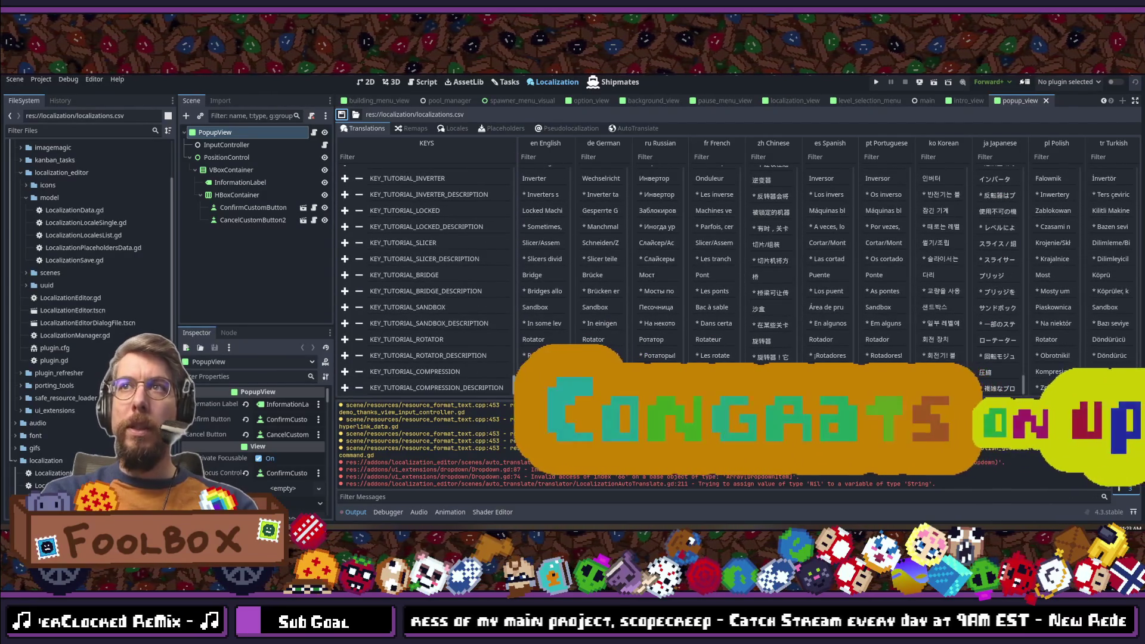
scroll(523, 384, up, 10)
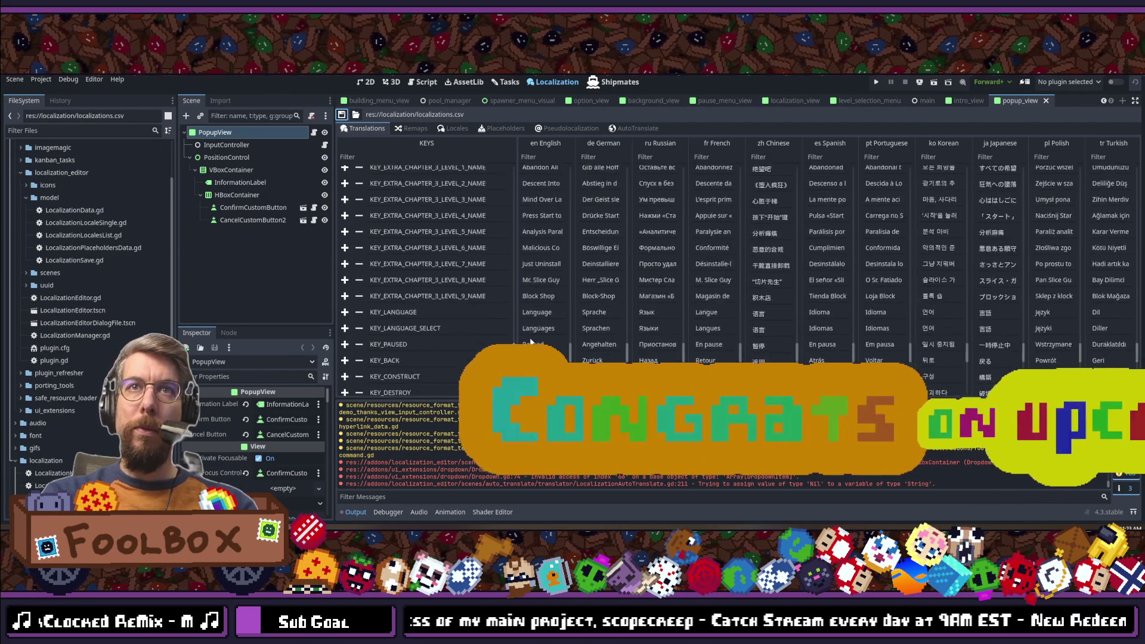
drag(514, 196, 512, 143)
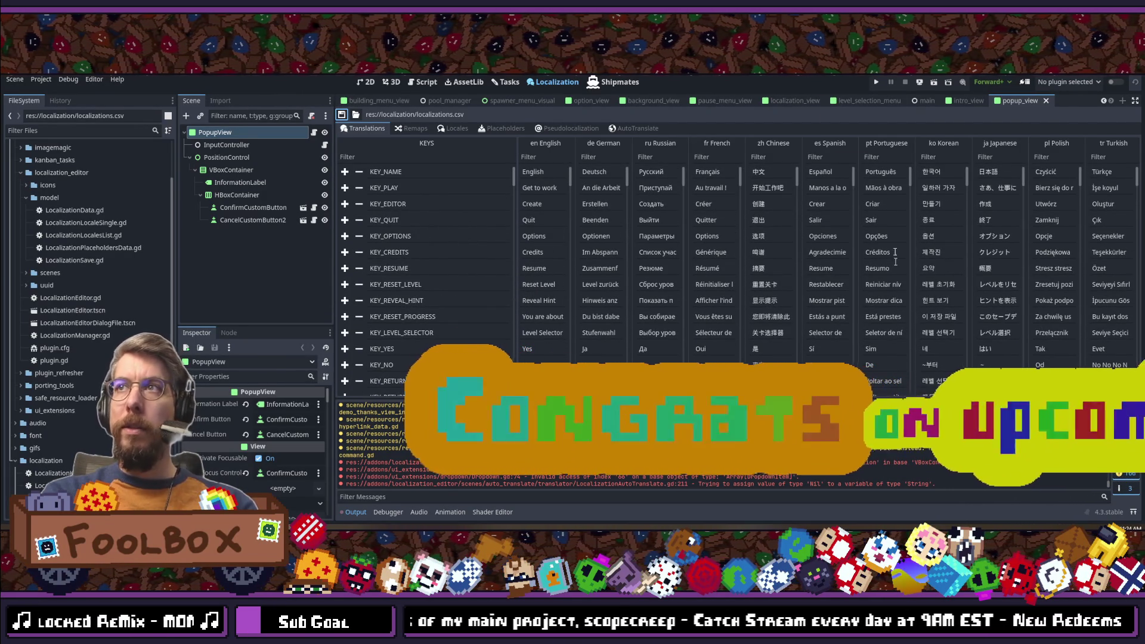
key(ctrl+s)
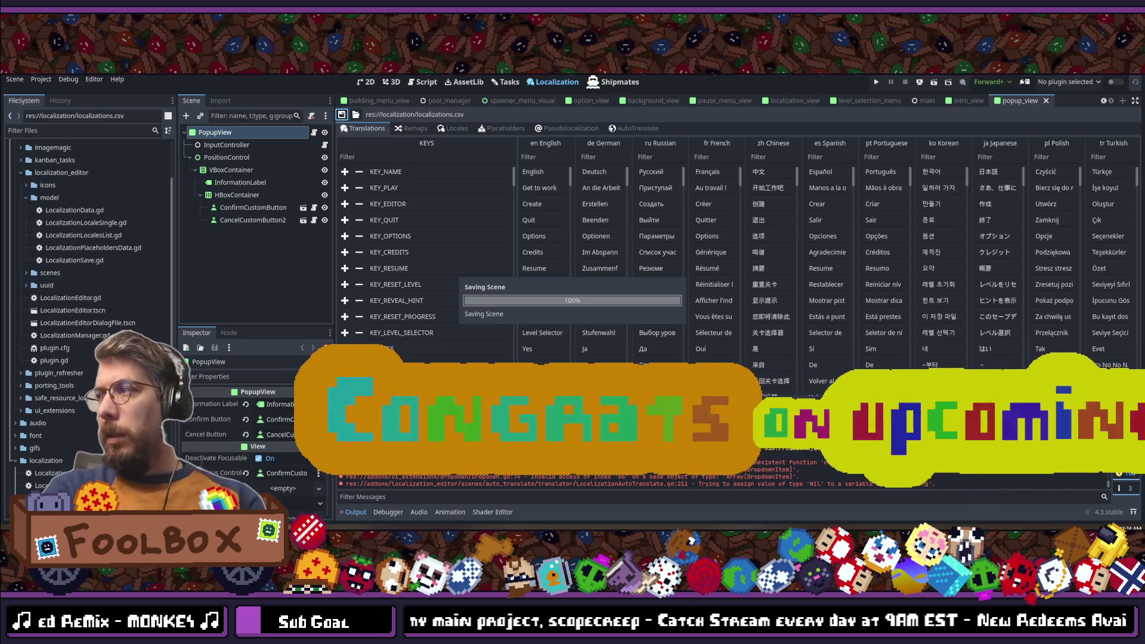
key(alt+Tab)
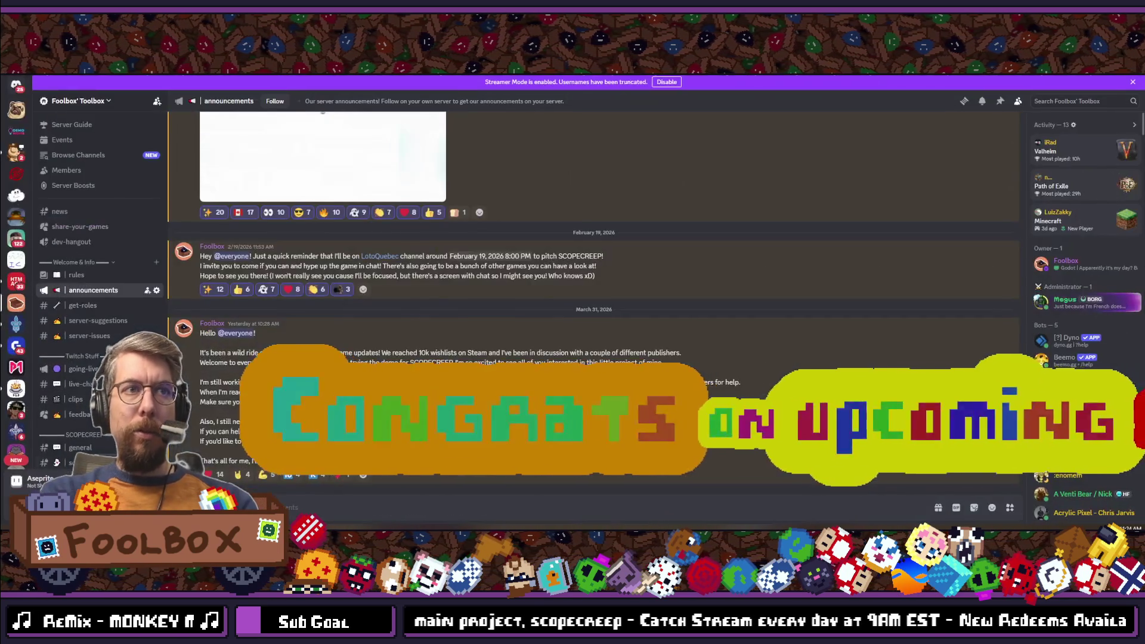
Step: Return from Discord's announcements to the Godot editor's Translations table
key(alt+Tab)
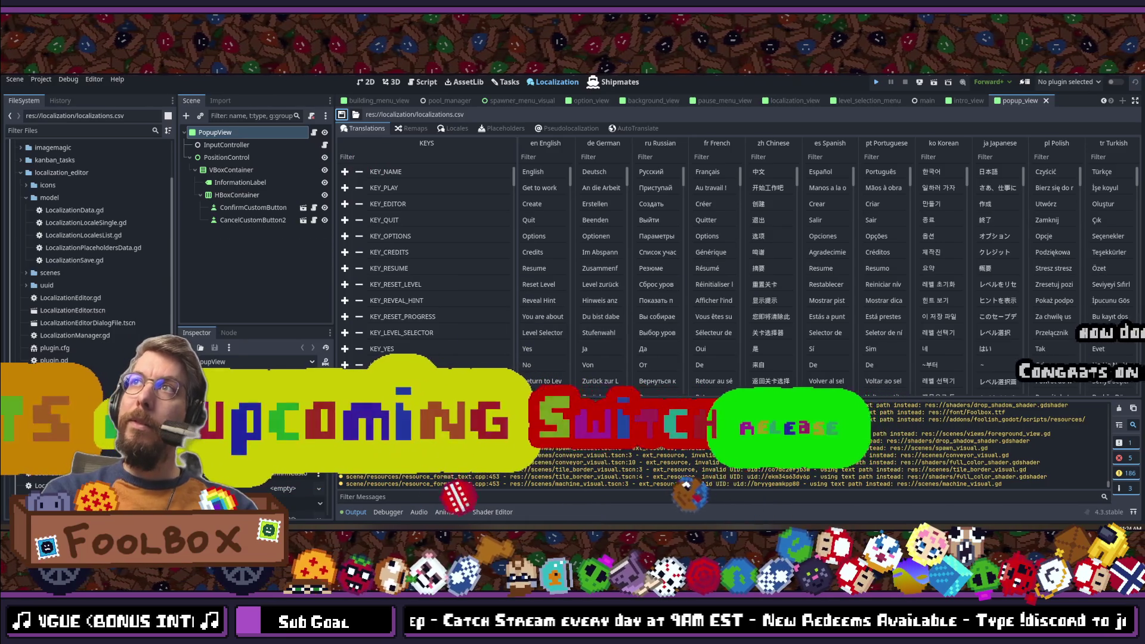
Step: Run the Block Shop project from the editor with F5
key(F5)
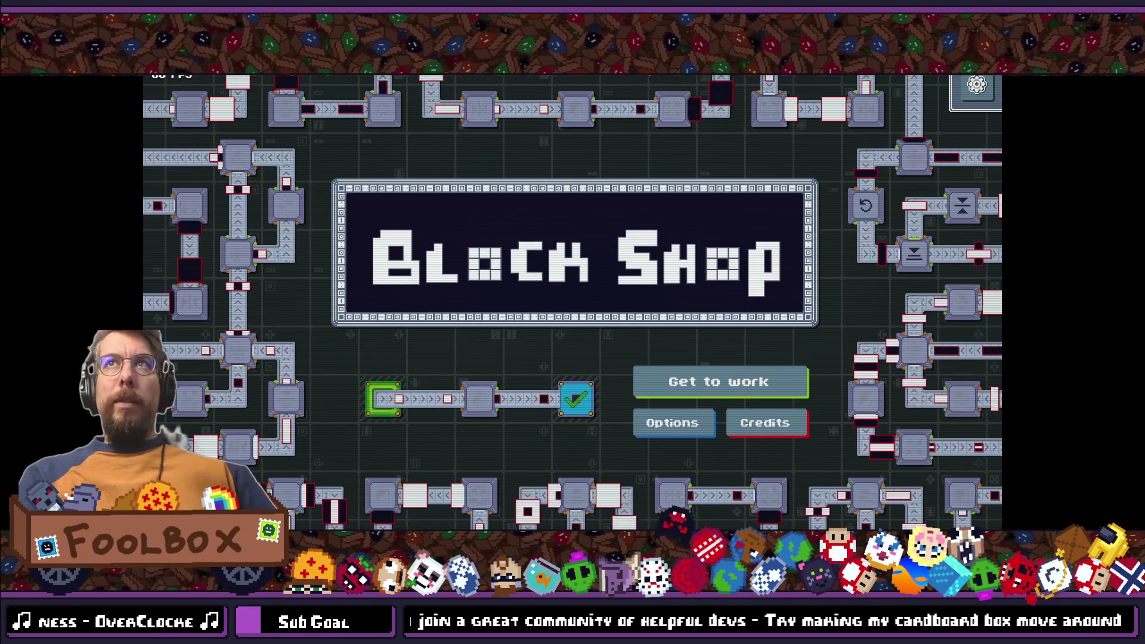
Step: Pause the game and switch its language to Chinese (中文)
key(Escape)
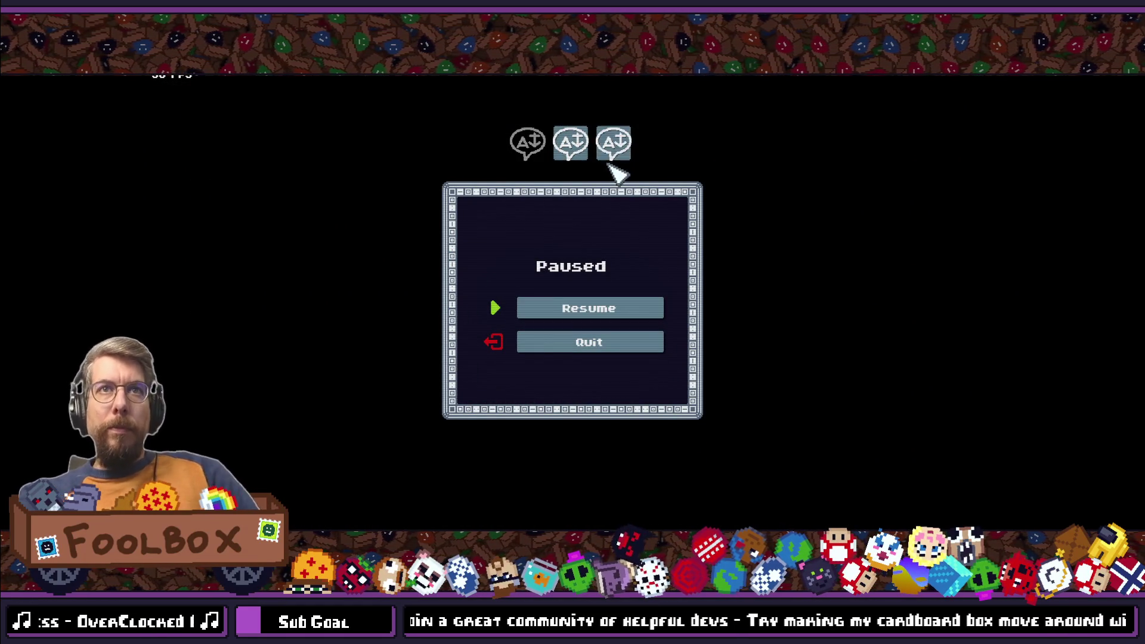
click(576, 151)
click(602, 310)
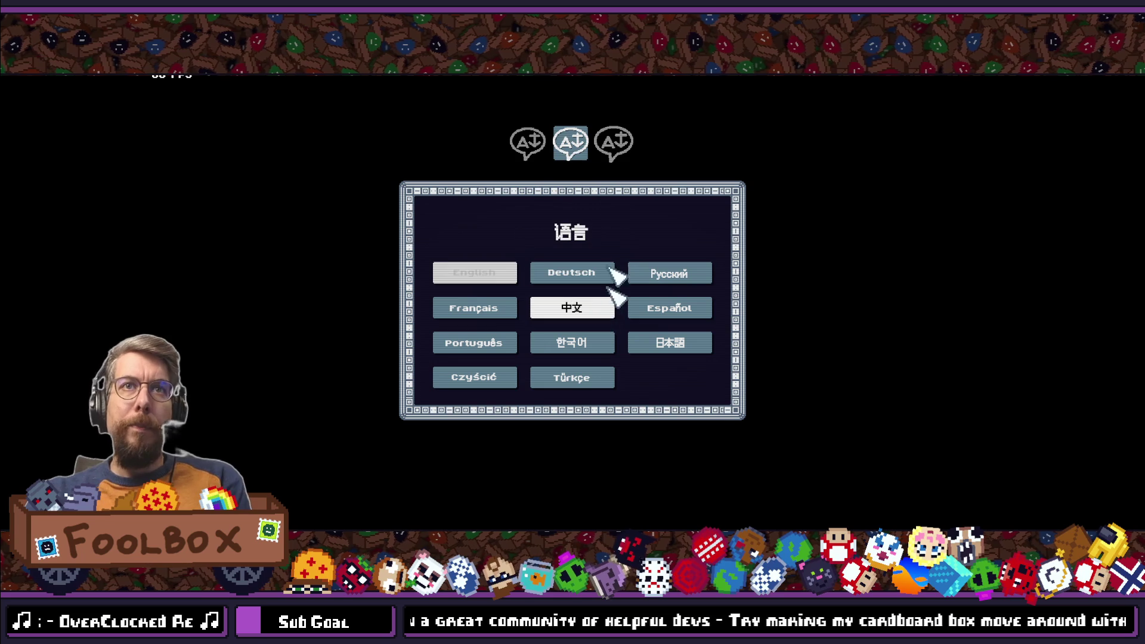
click(570, 143)
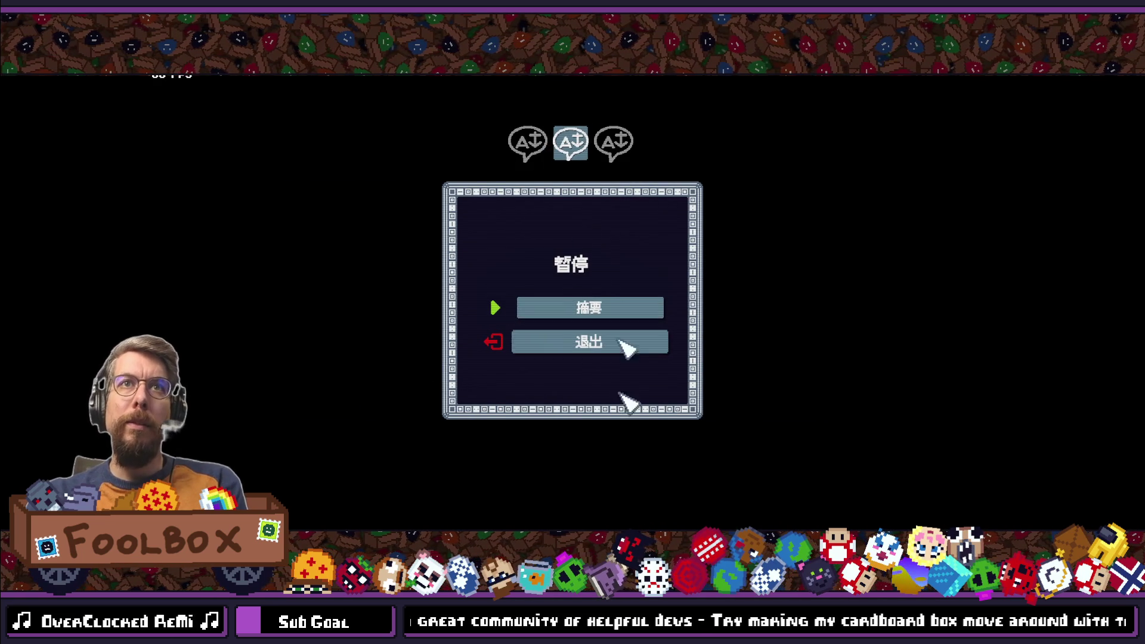
Step: Browse the Options and language panels to check their Chinese translations
click(566, 146)
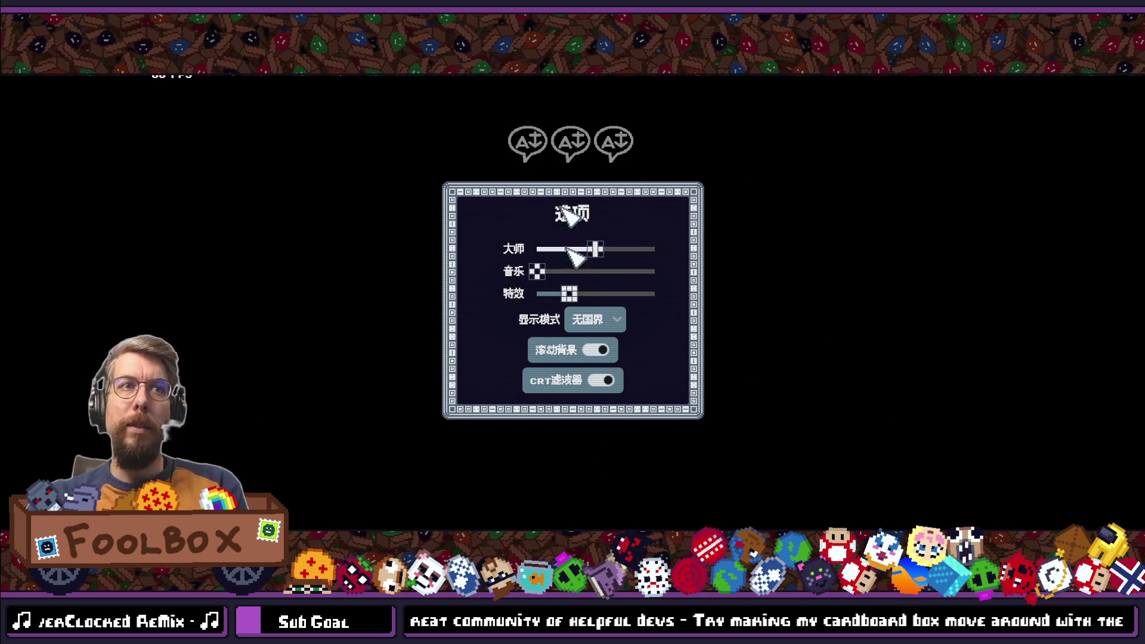
click(560, 152)
click(566, 149)
click(613, 143)
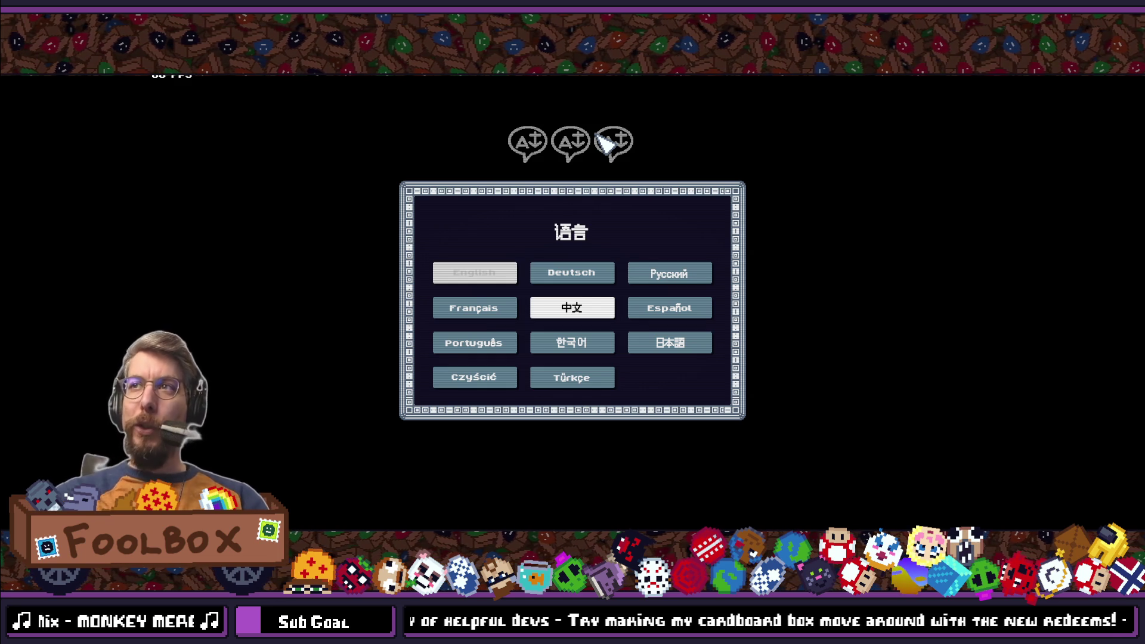
click(565, 161)
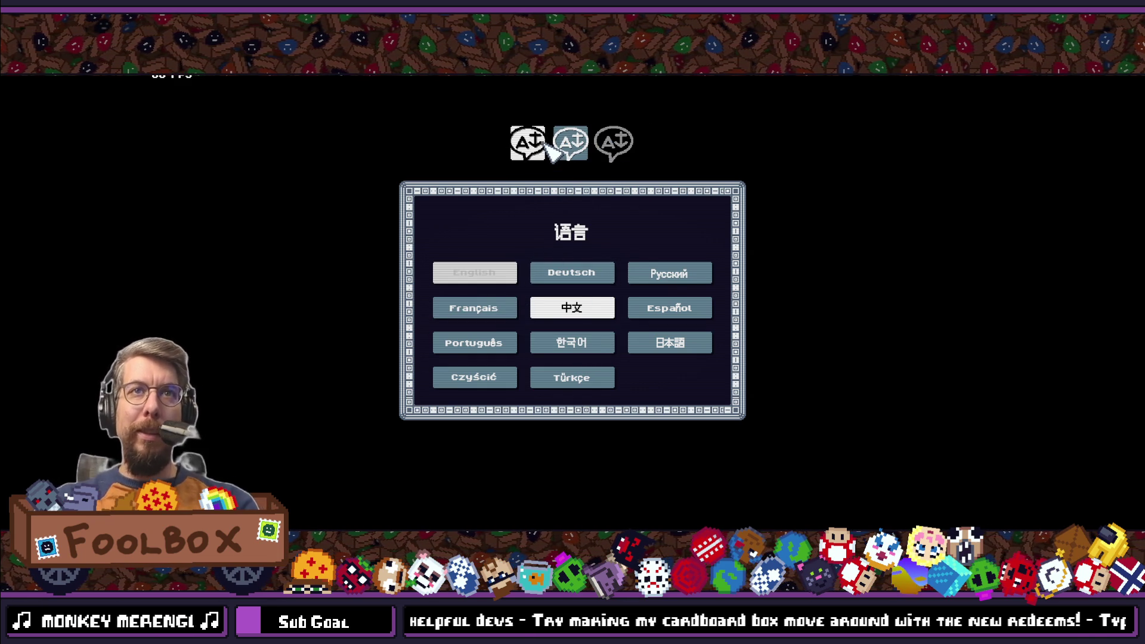
click(533, 146)
click(602, 149)
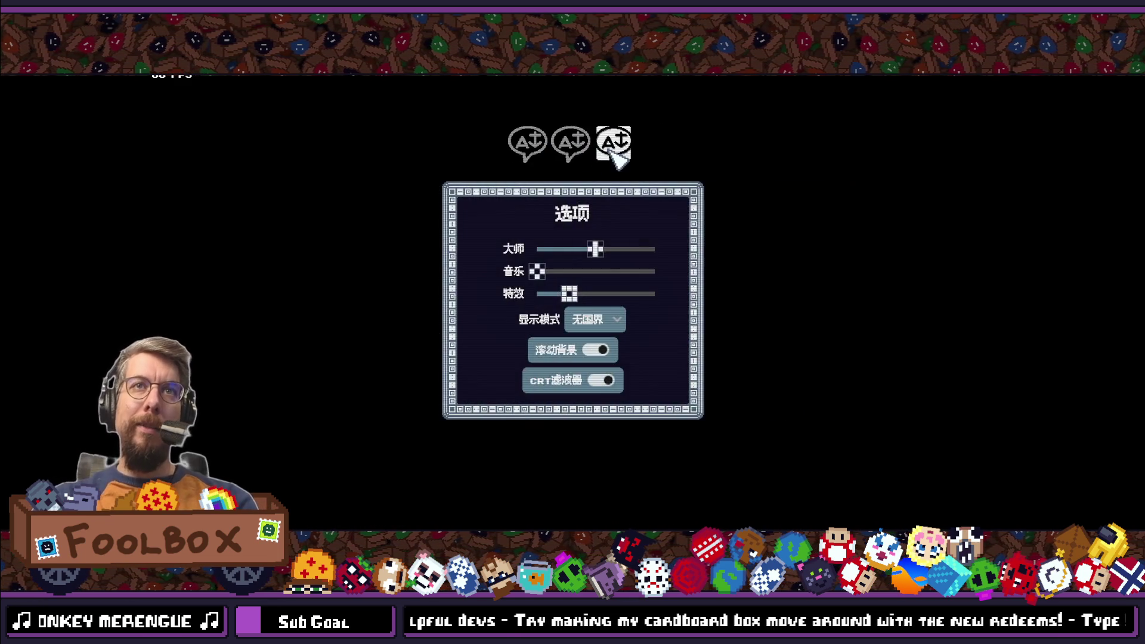
click(570, 146)
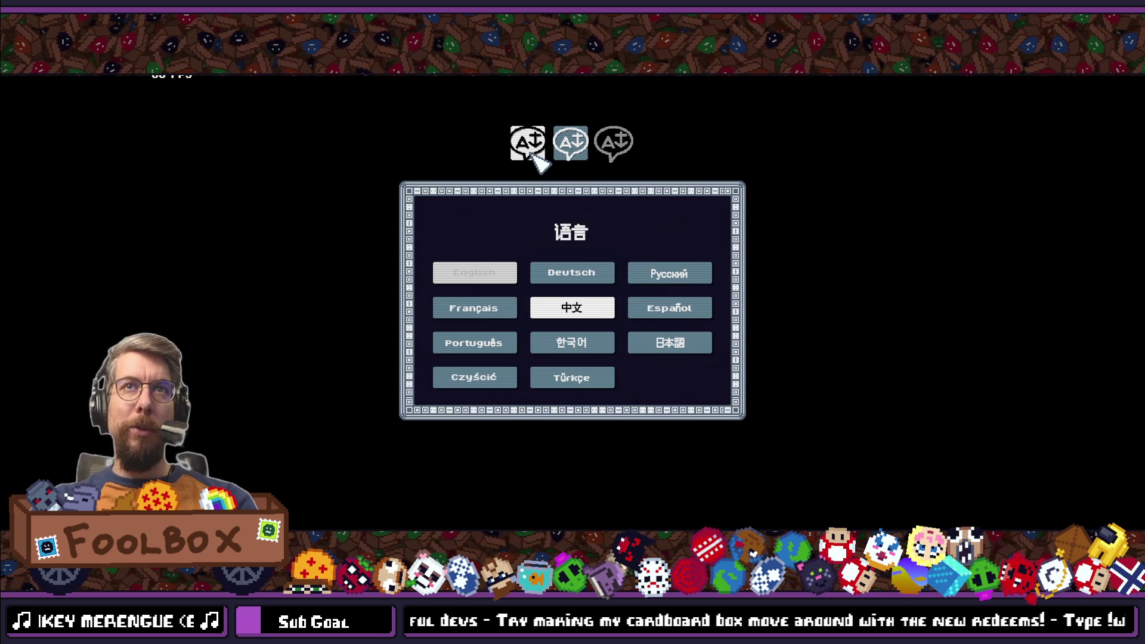
click(532, 154)
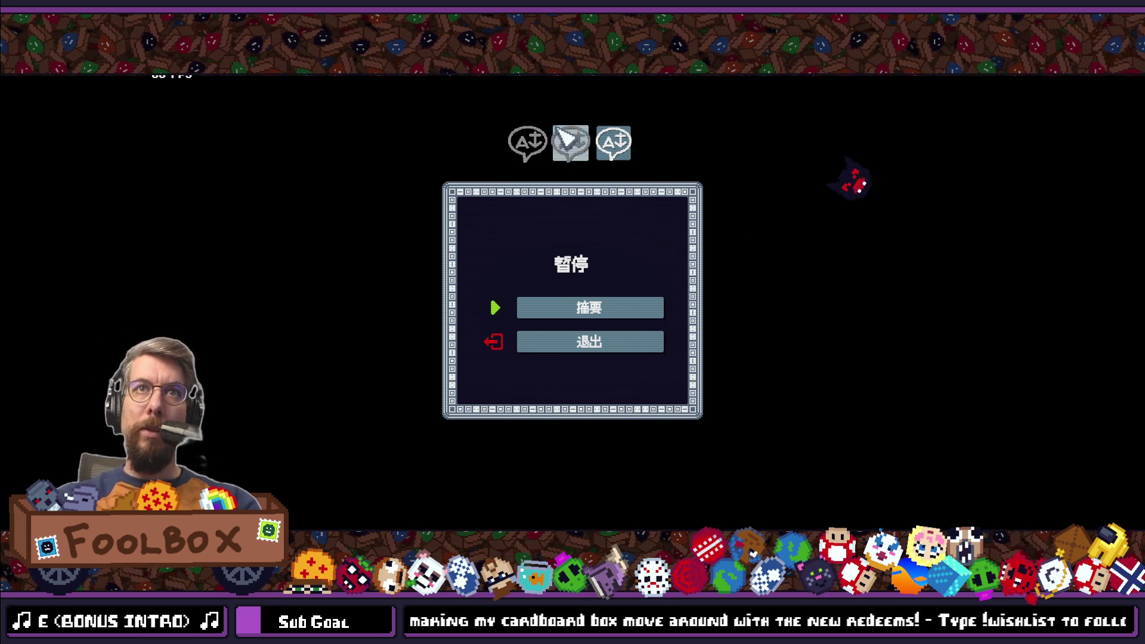
click(602, 140)
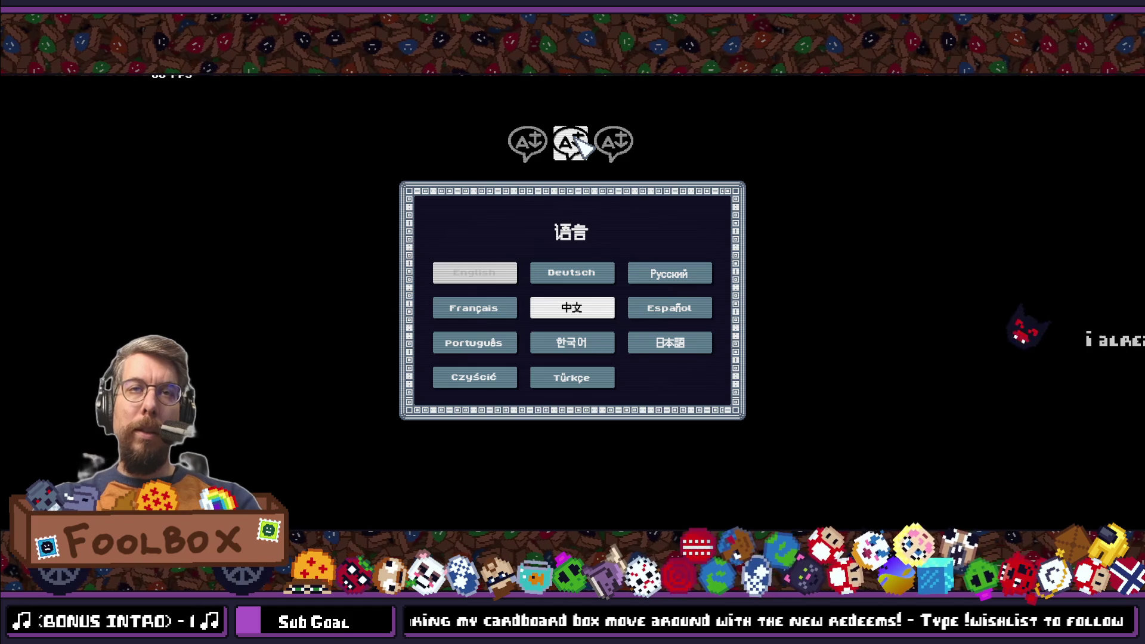
key(Escape)
key(Escape)
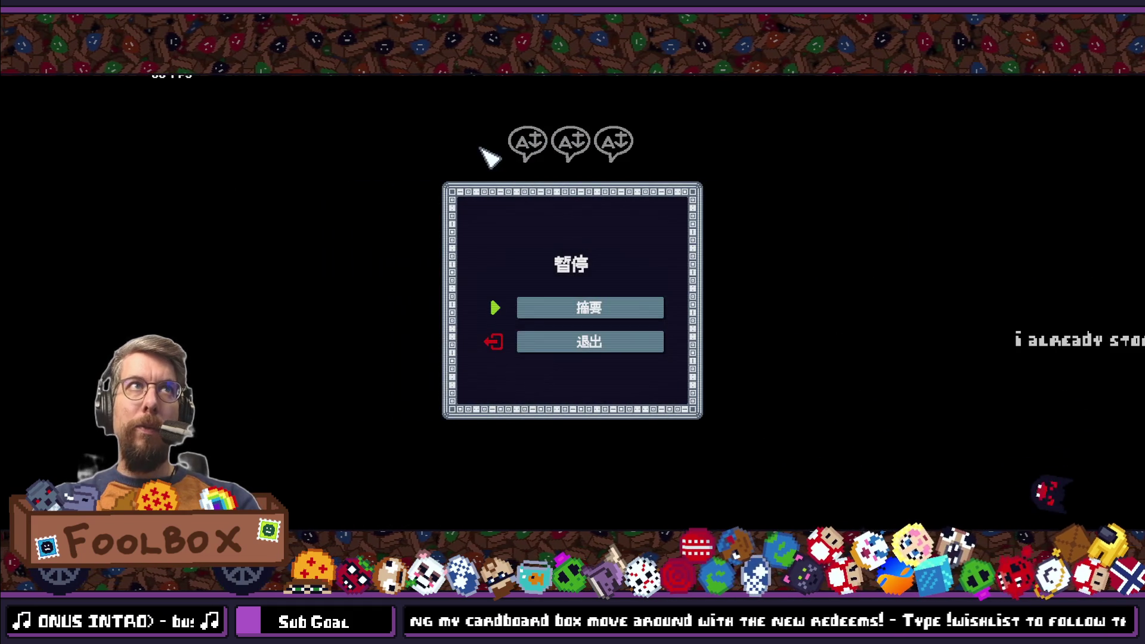
Step: Decline the translated quit popup, open level selection, then exit fullscreen and move the window aside
click(535, 332)
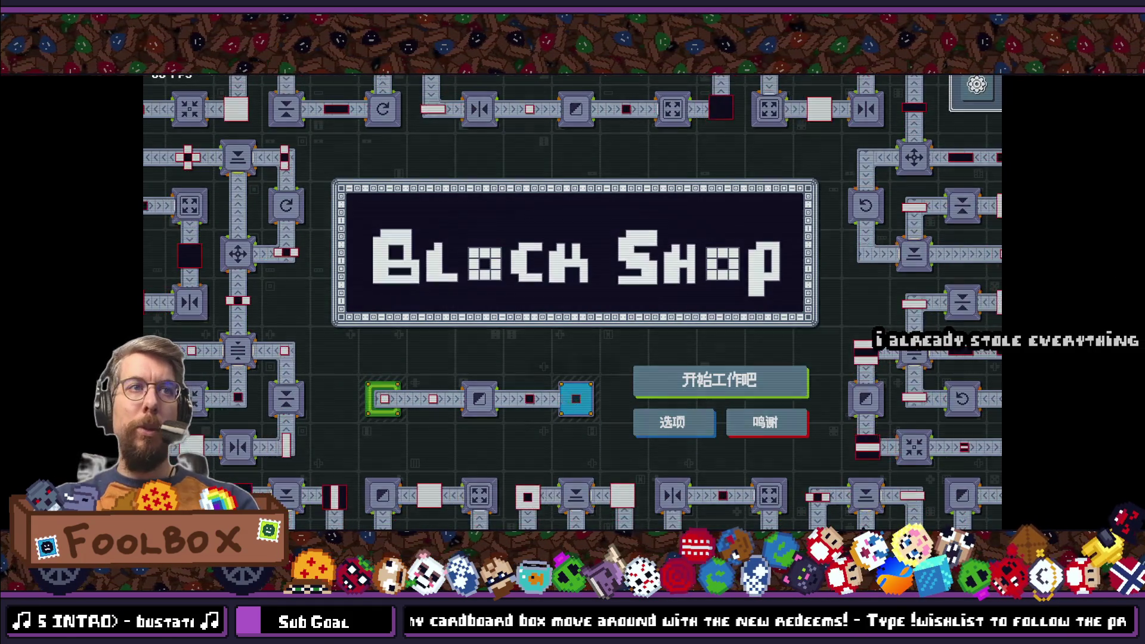
key(Escape)
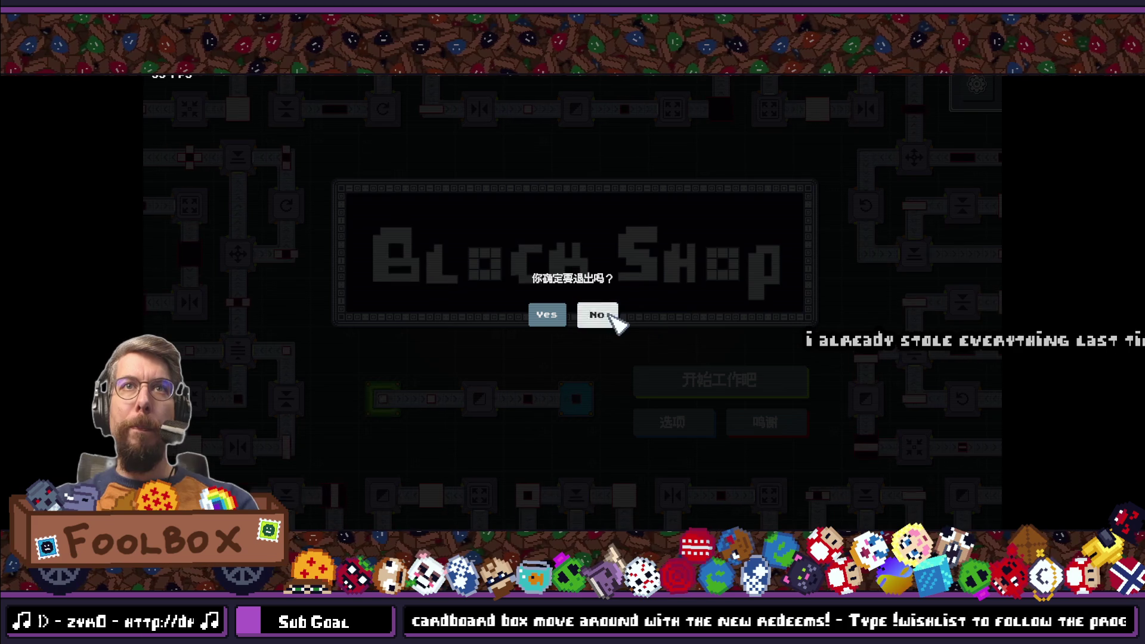
click(608, 315)
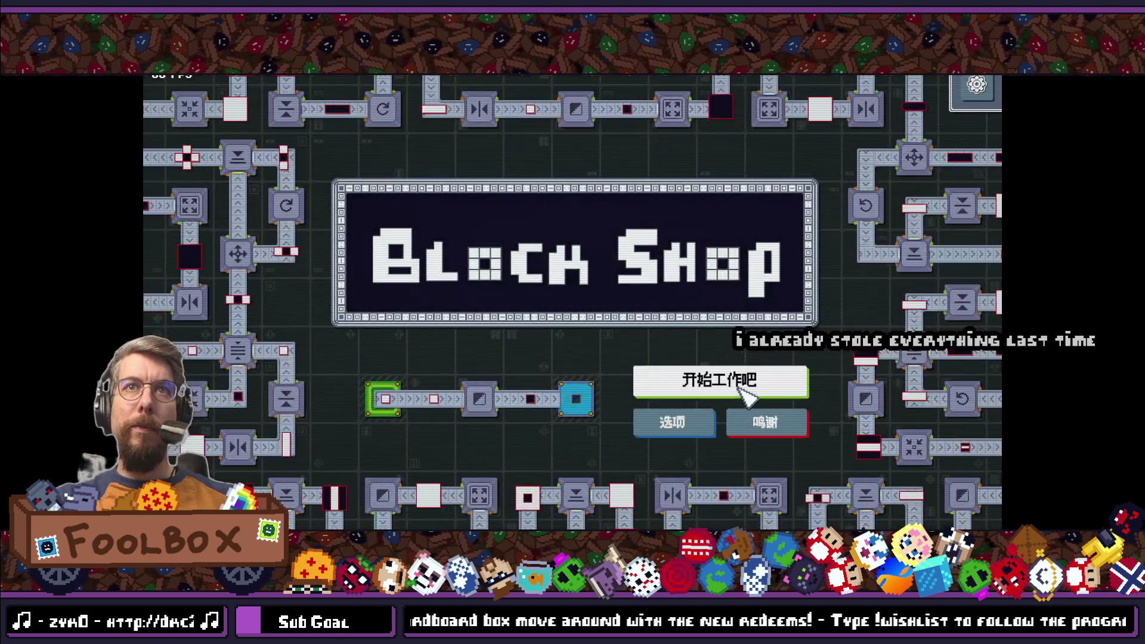
click(976, 89)
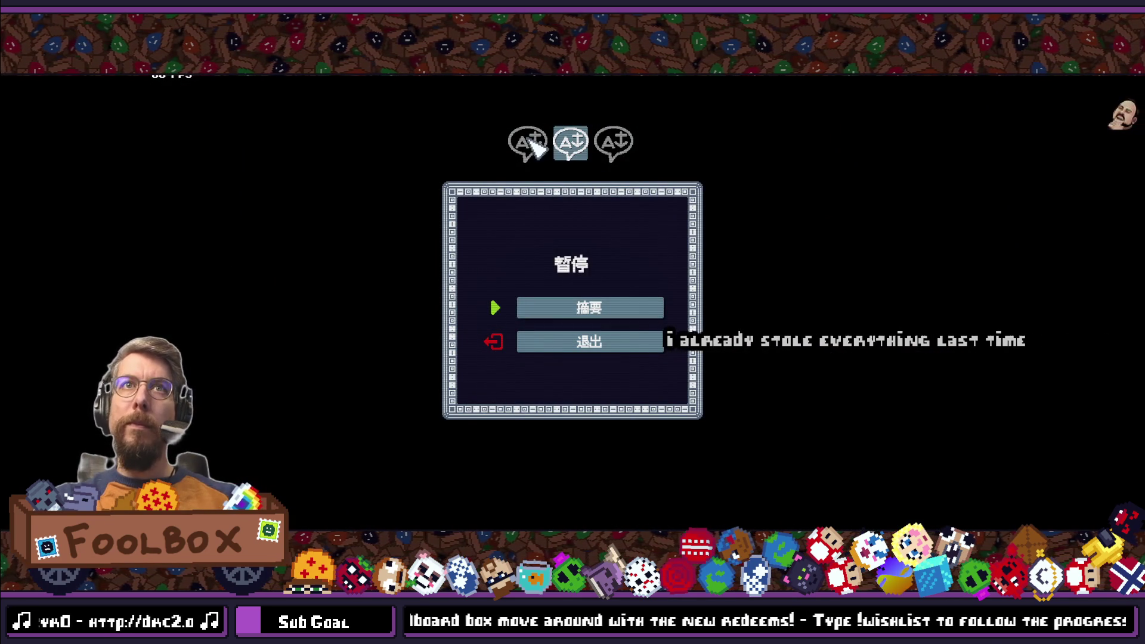
click(589, 307)
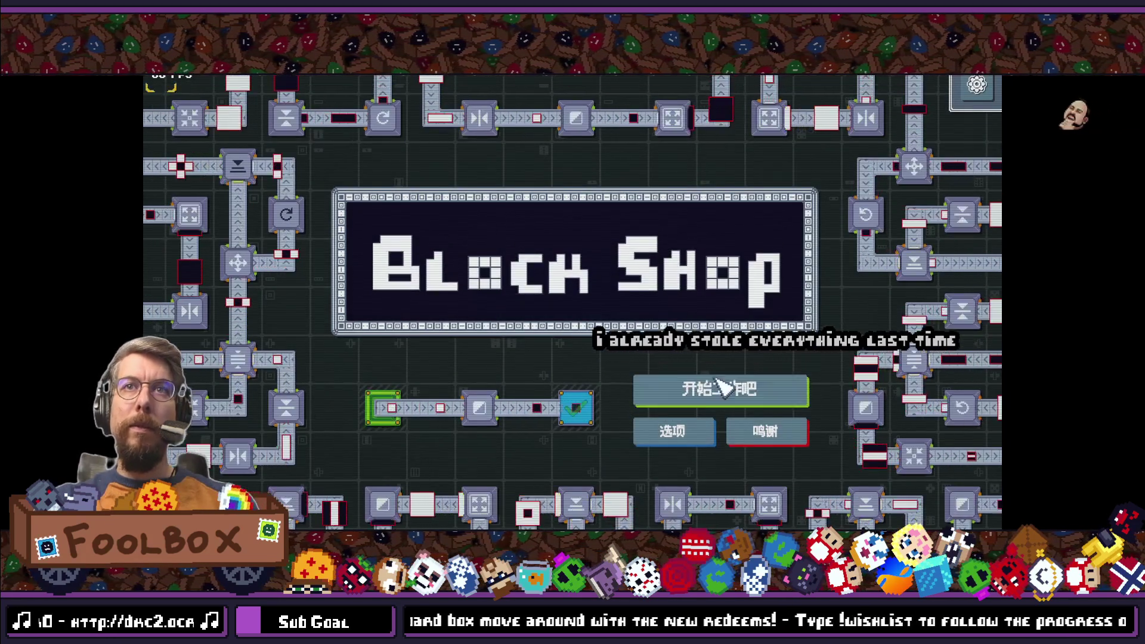
click(723, 385)
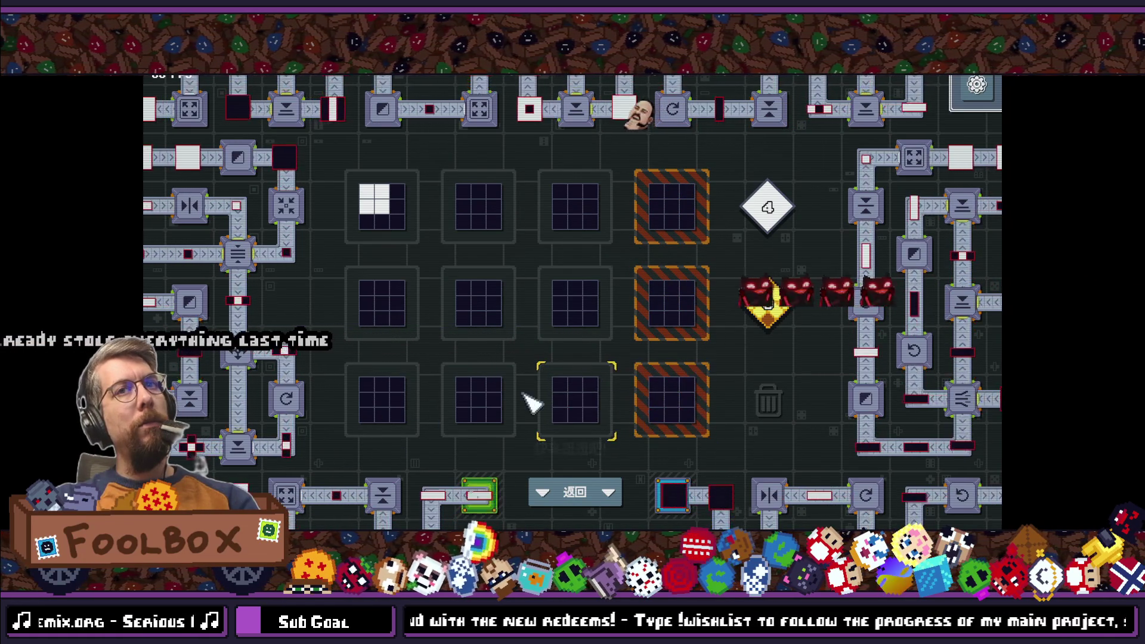
key(F11)
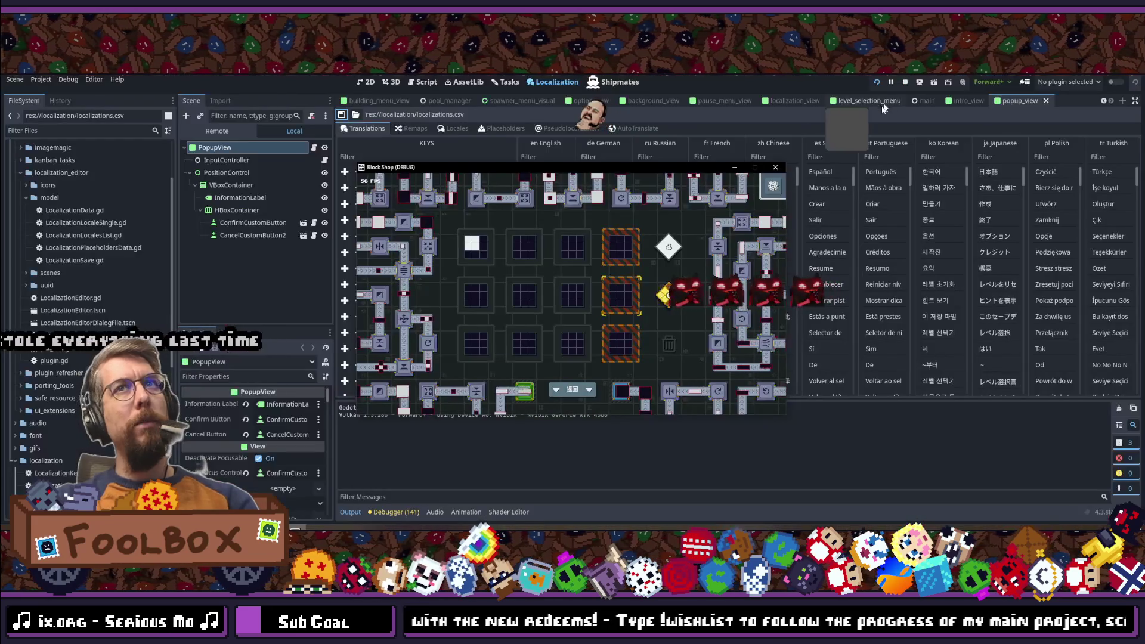
drag(638, 167, 1144, 167)
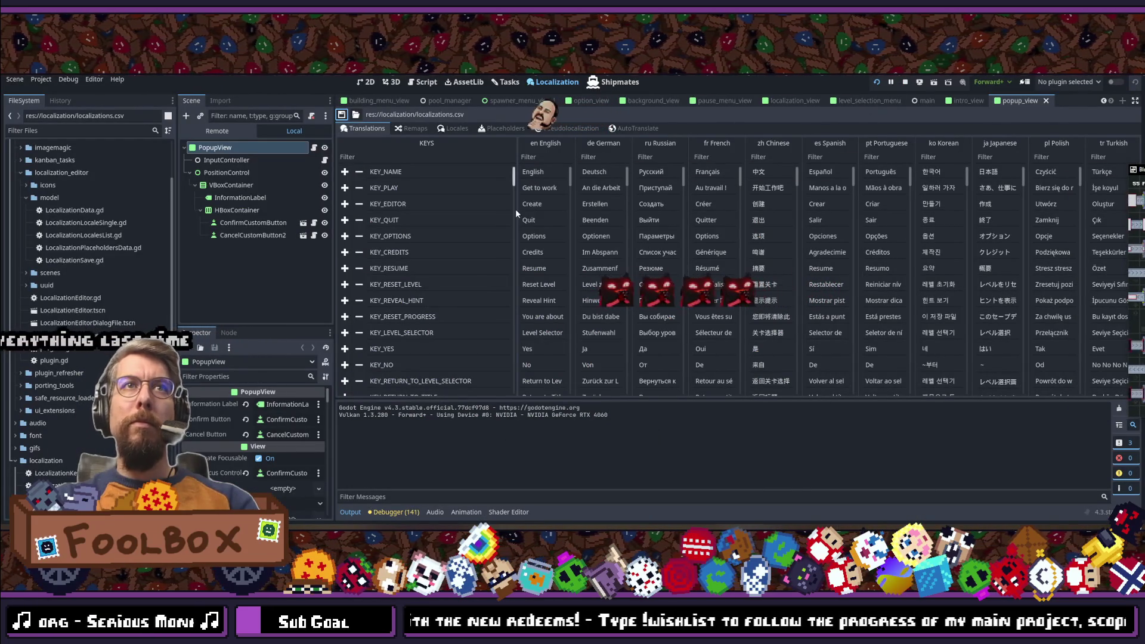
scroll(461, 269, down, 10)
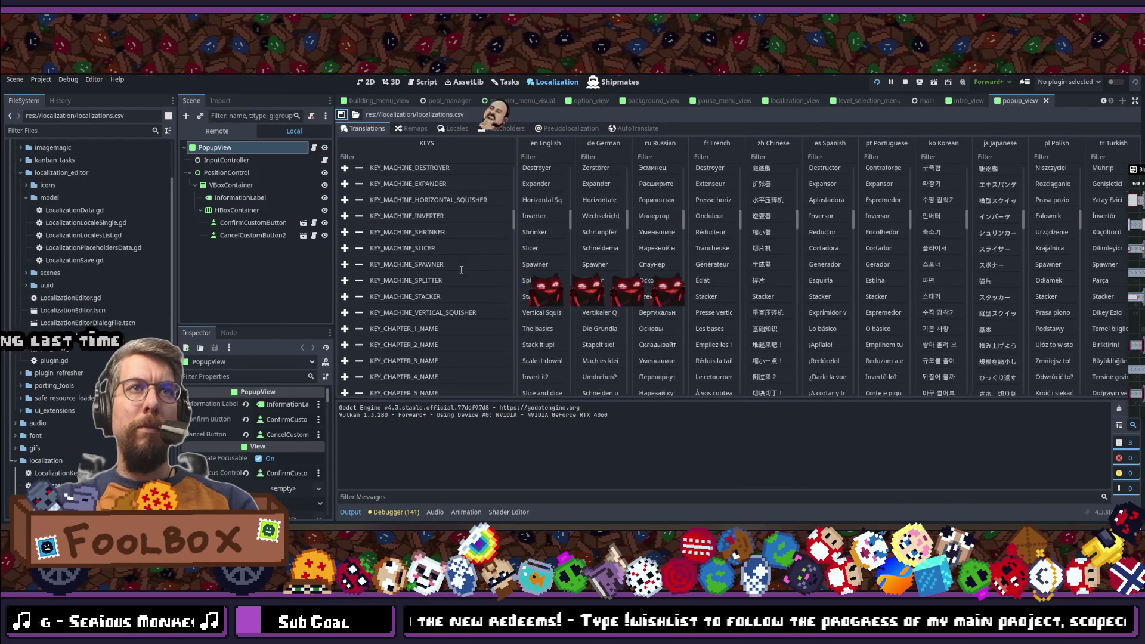
scroll(461, 269, down, 3)
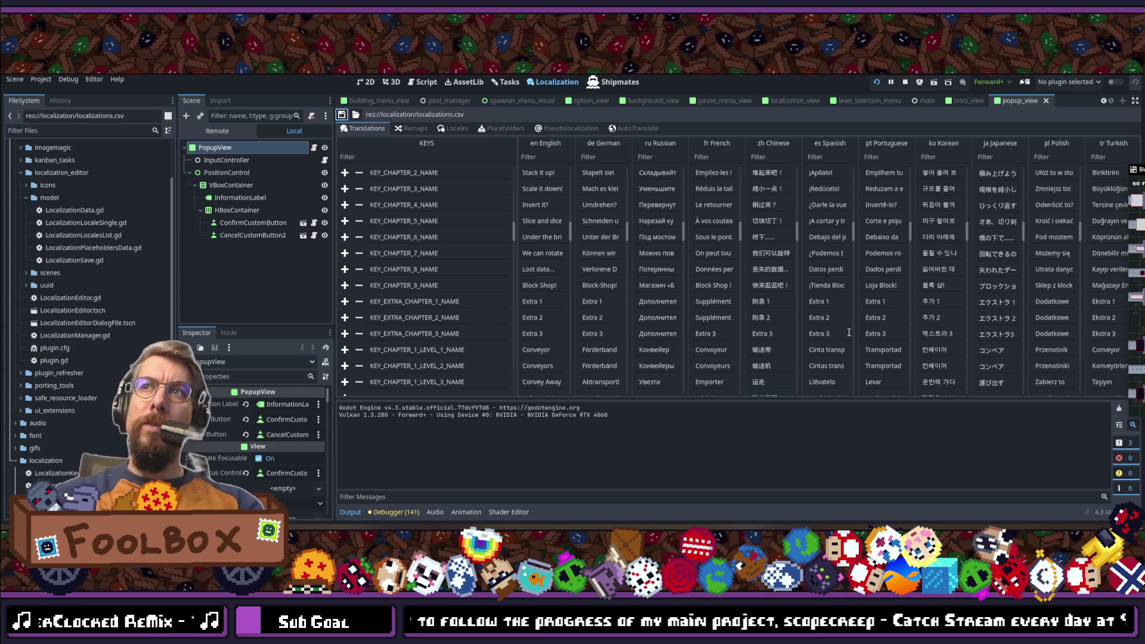
Step: Relaunch the game with F5, stop it with F8, then select the French word Supplément
click(725, 315)
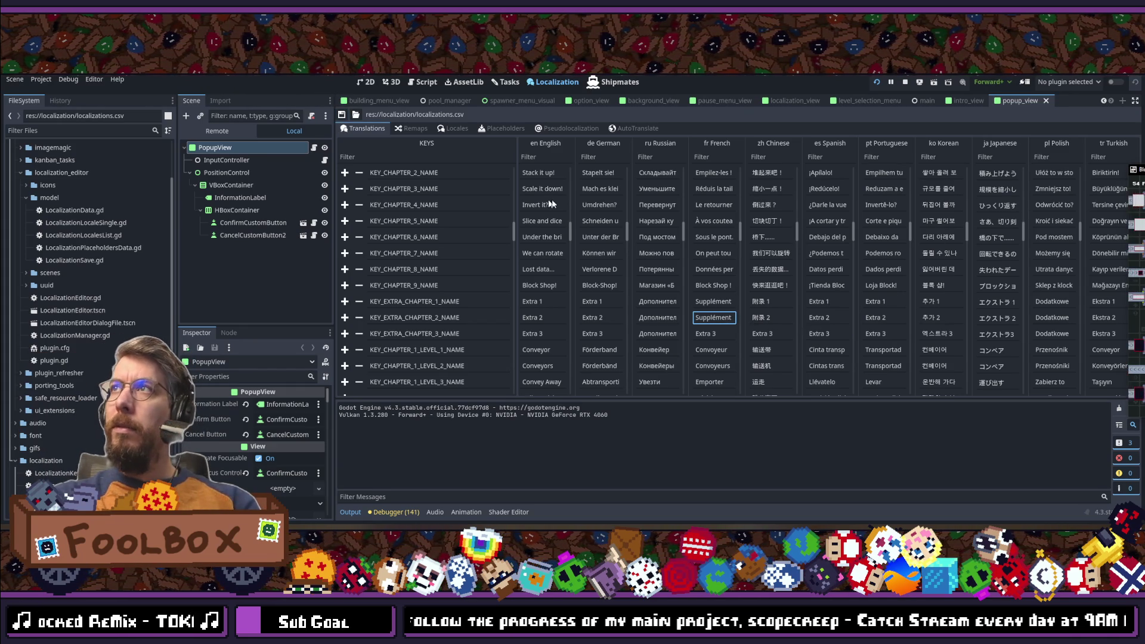
key(F5)
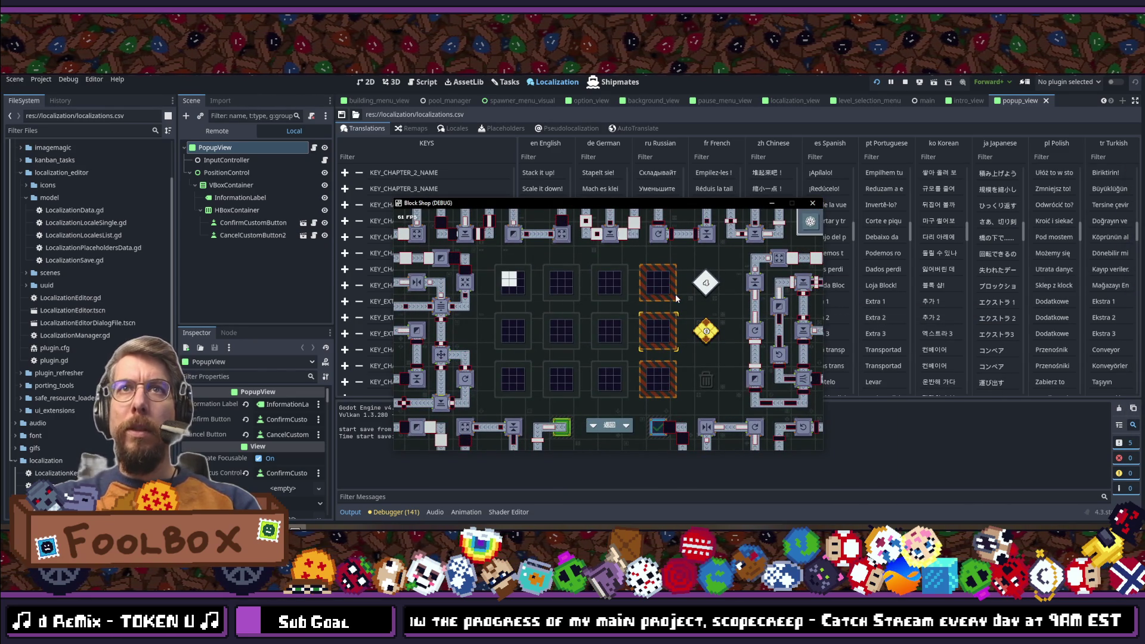
key(F8)
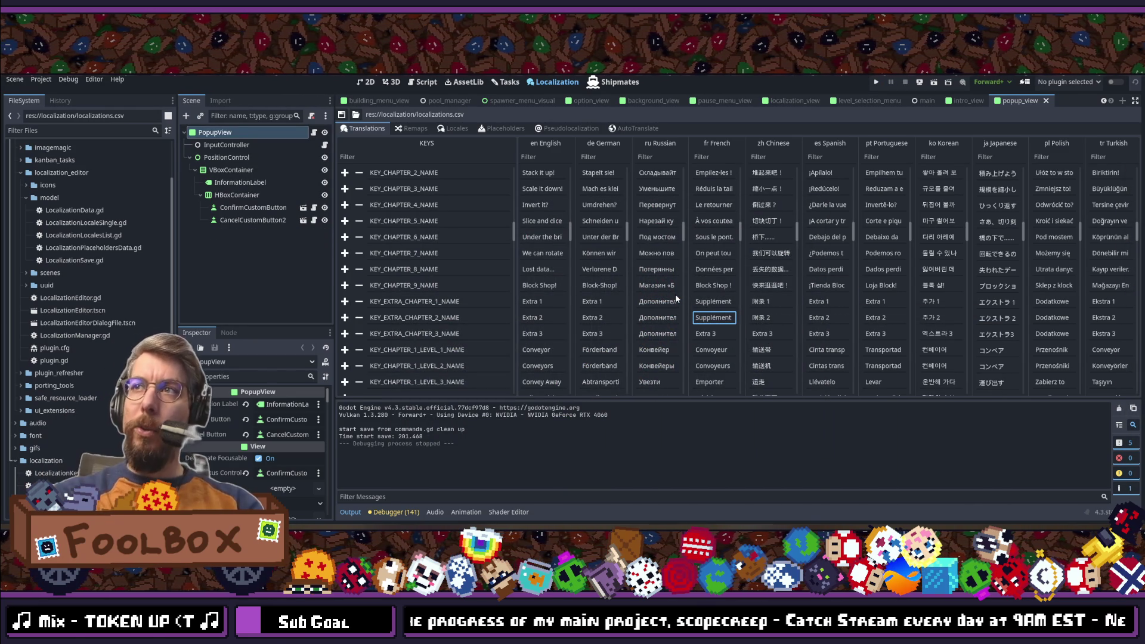
double_click(713, 319)
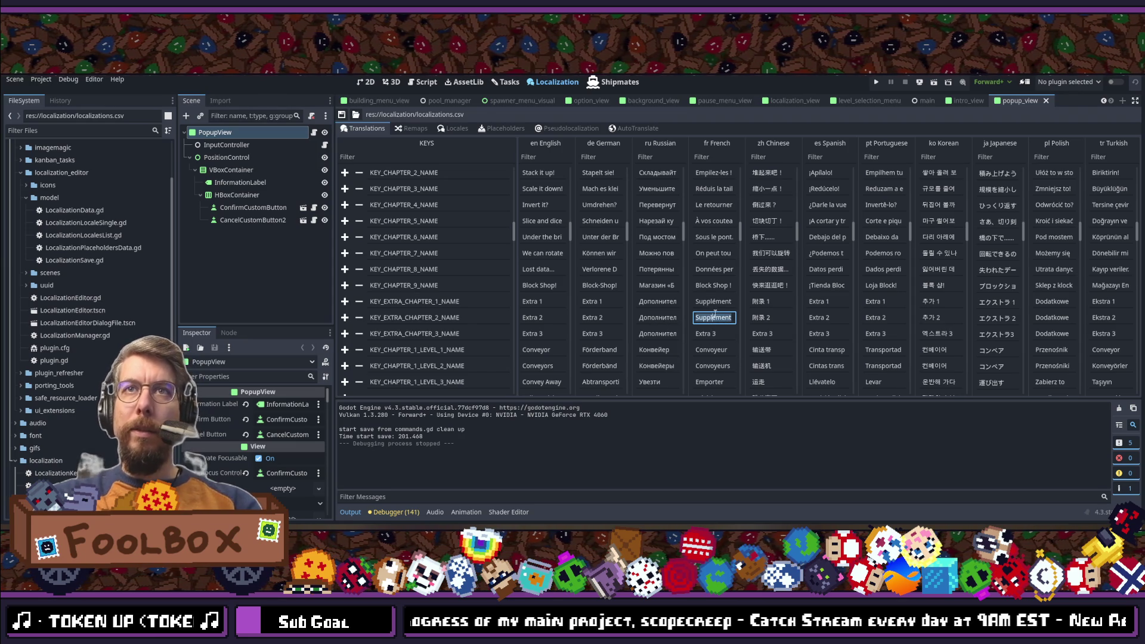
Step: Edit the French, Chinese and Korean Extra 2 and Extra 3 names, entering '추가 3' for Korean
click(712, 317)
click(704, 334)
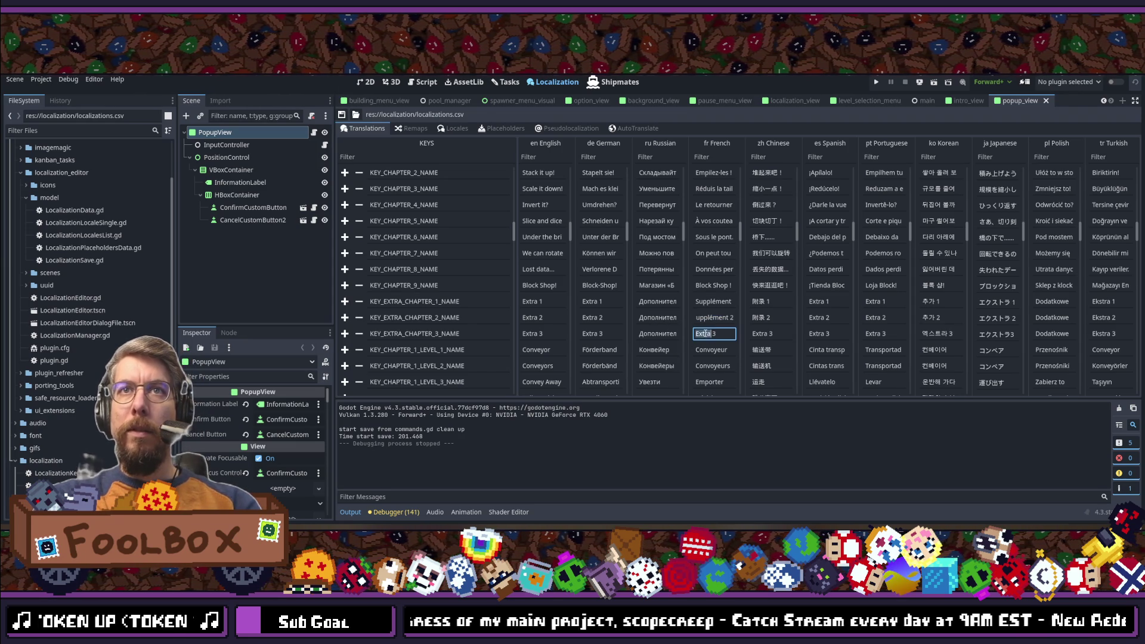
text(Supplément)
click(759, 318)
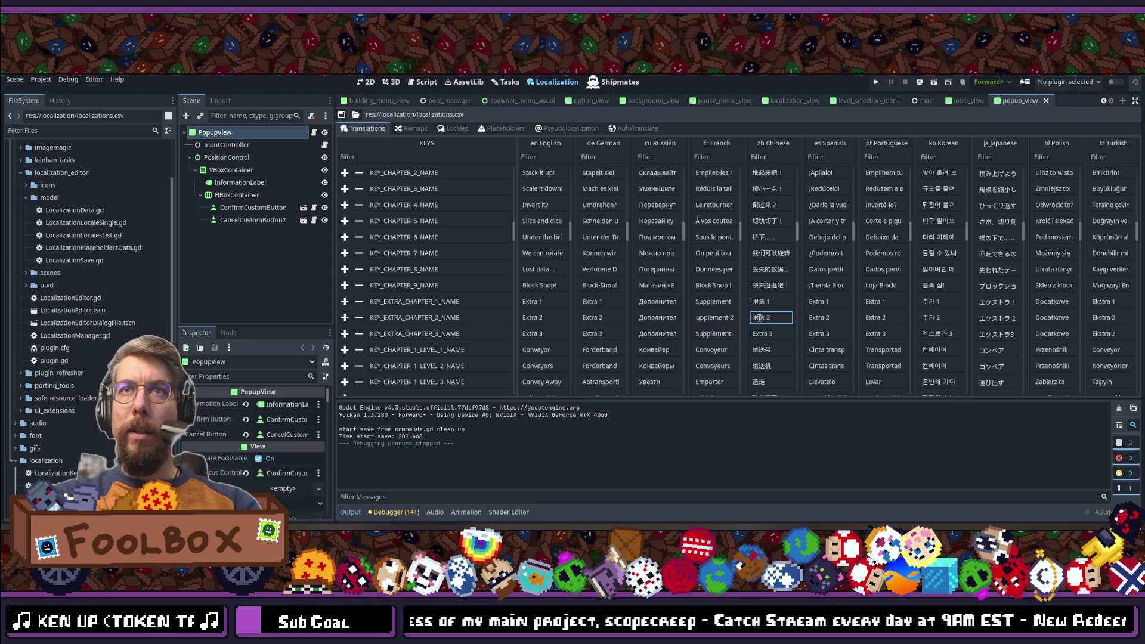
click(765, 332)
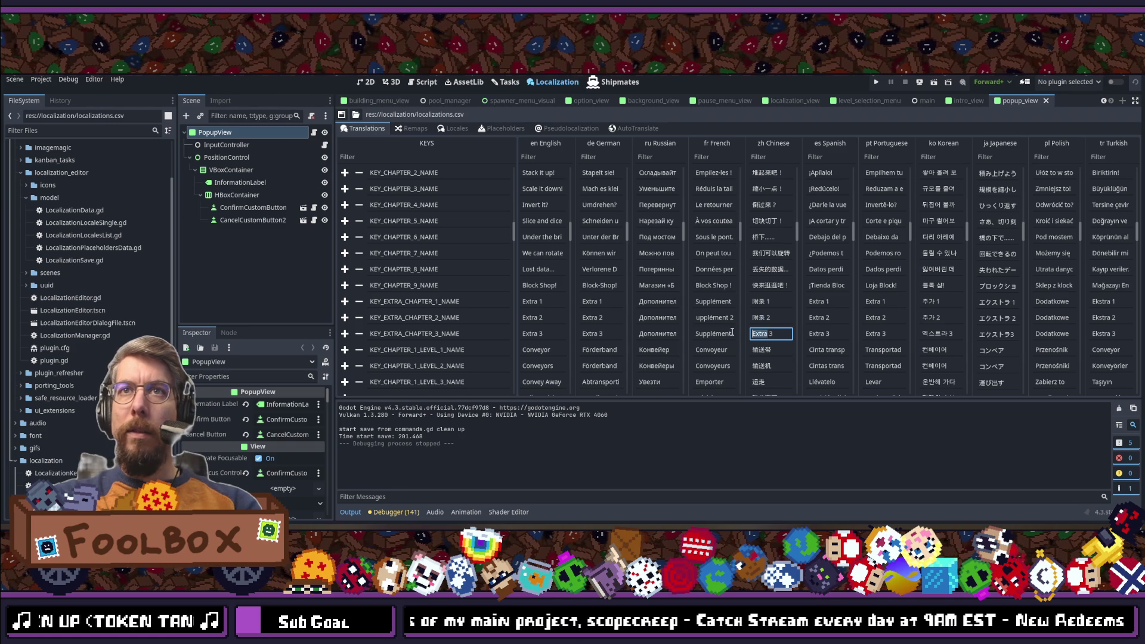
click(936, 317)
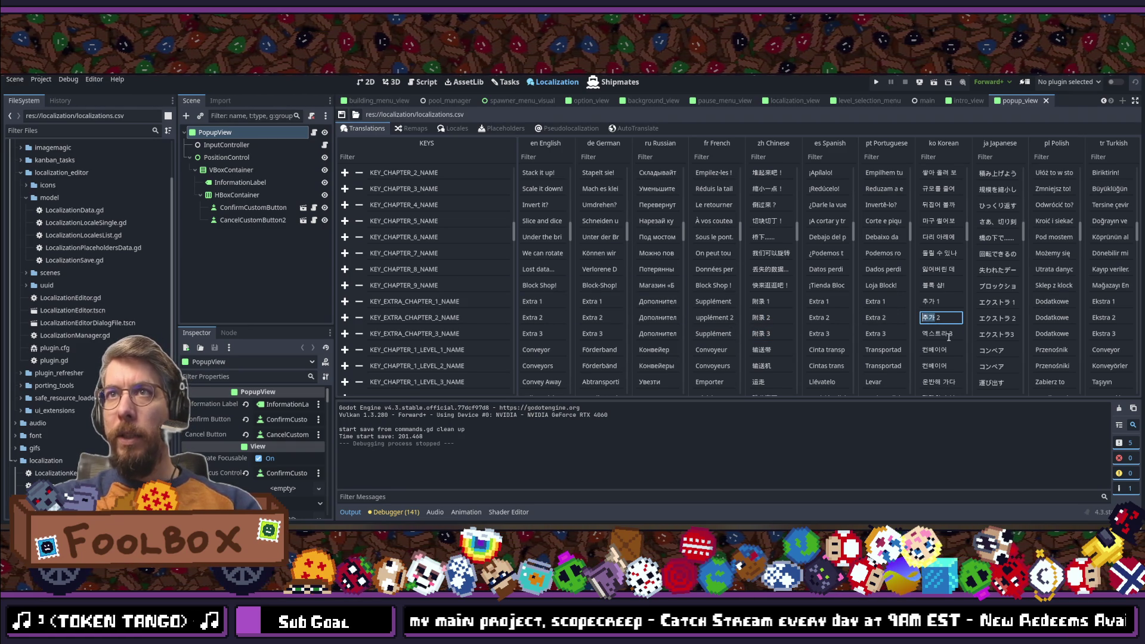
click(938, 334)
text(추가 3)
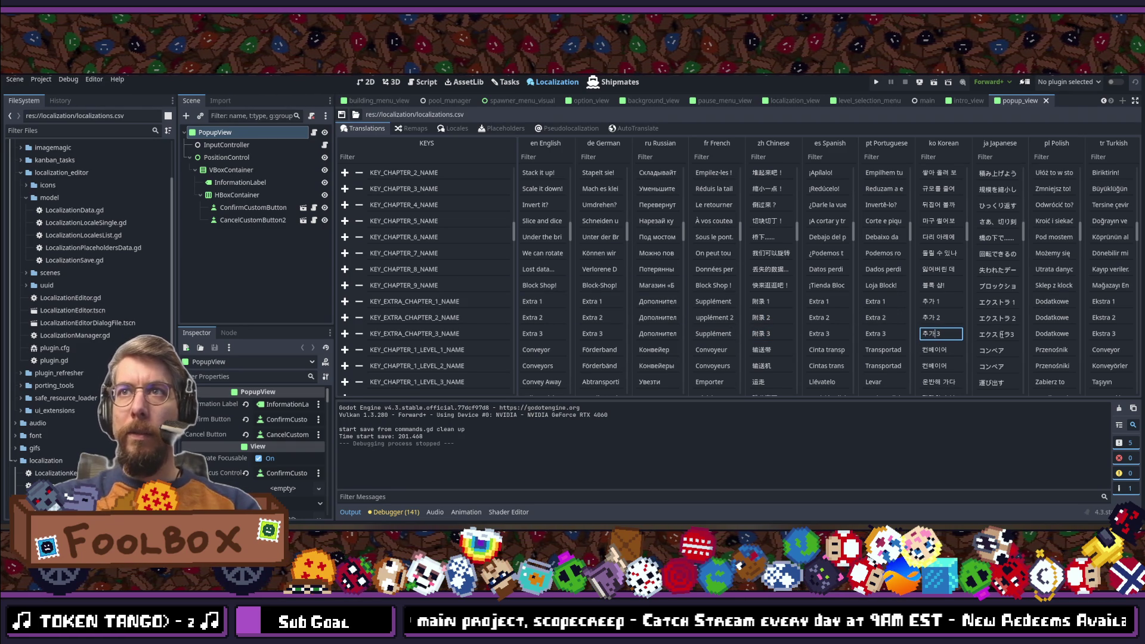
Step: Check the Japanese, Polish and Turkish extra chapter name cells
click(1009, 319)
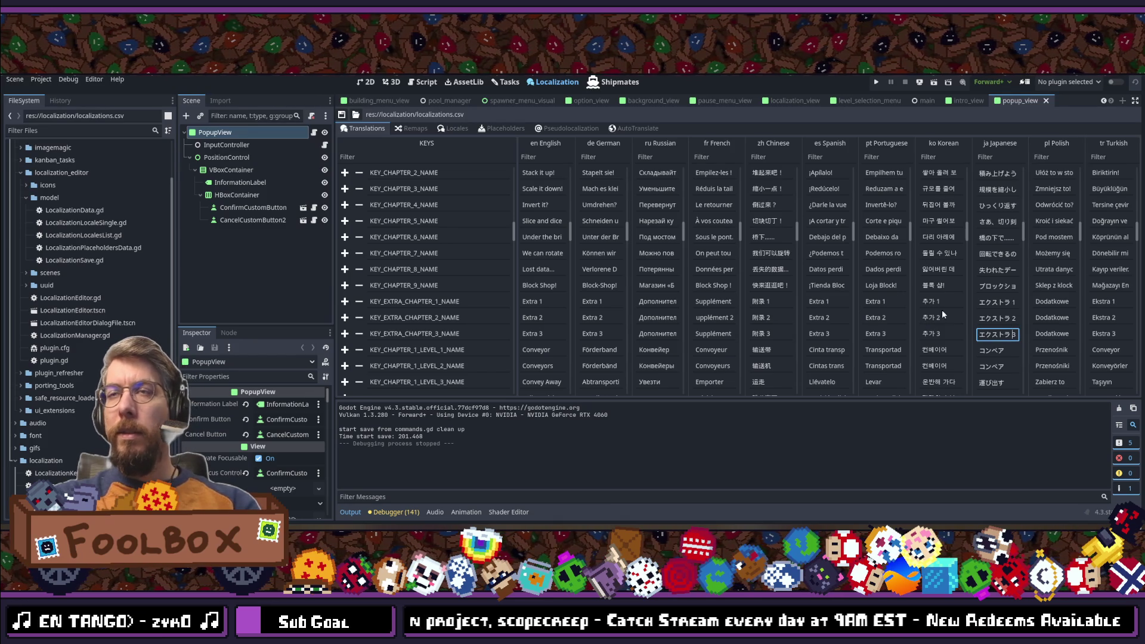
click(1067, 333)
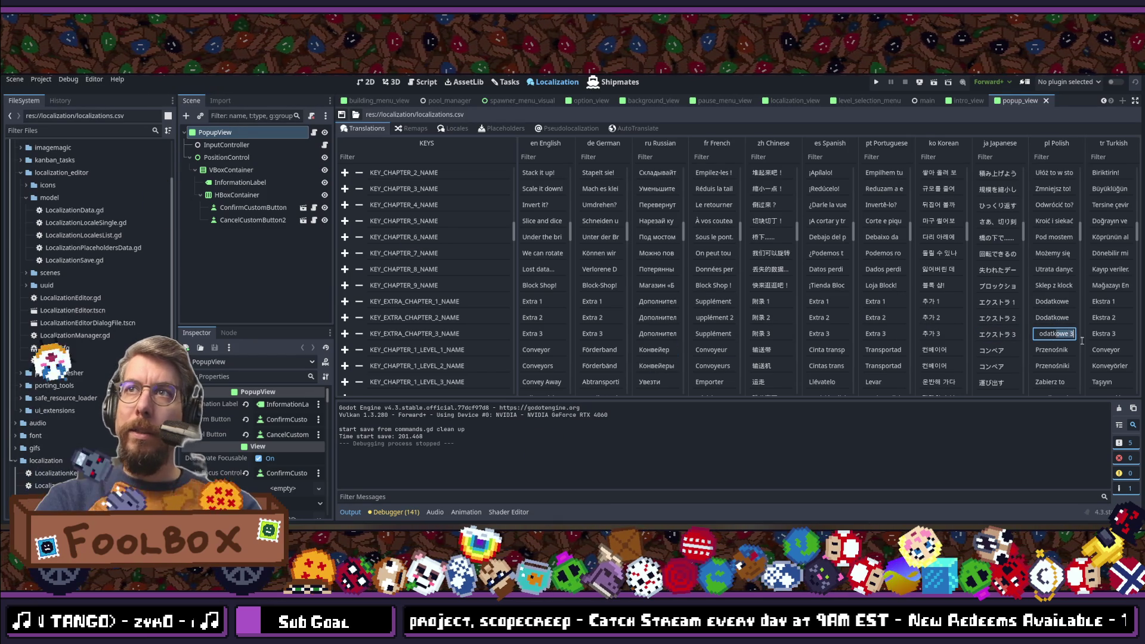
click(1106, 325)
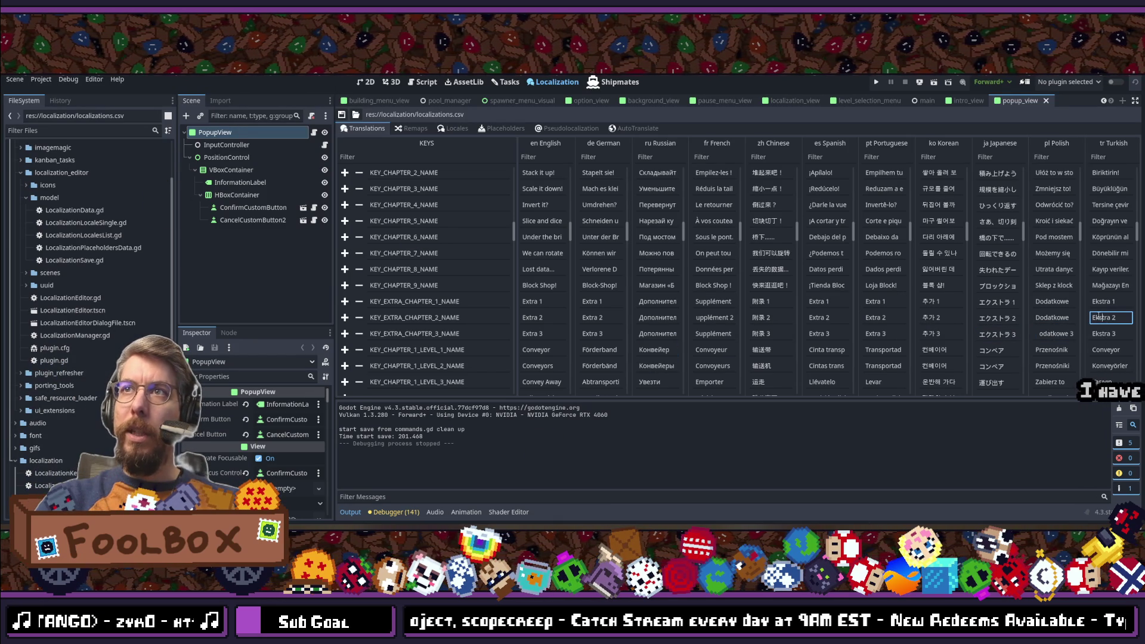
click(982, 318)
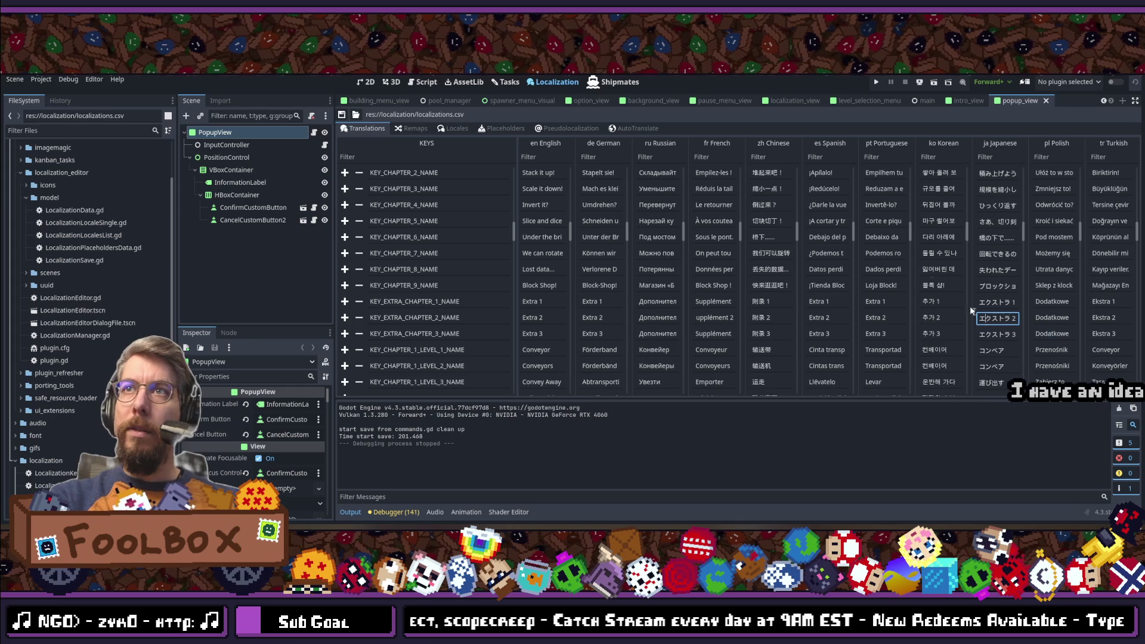
click(341, 114)
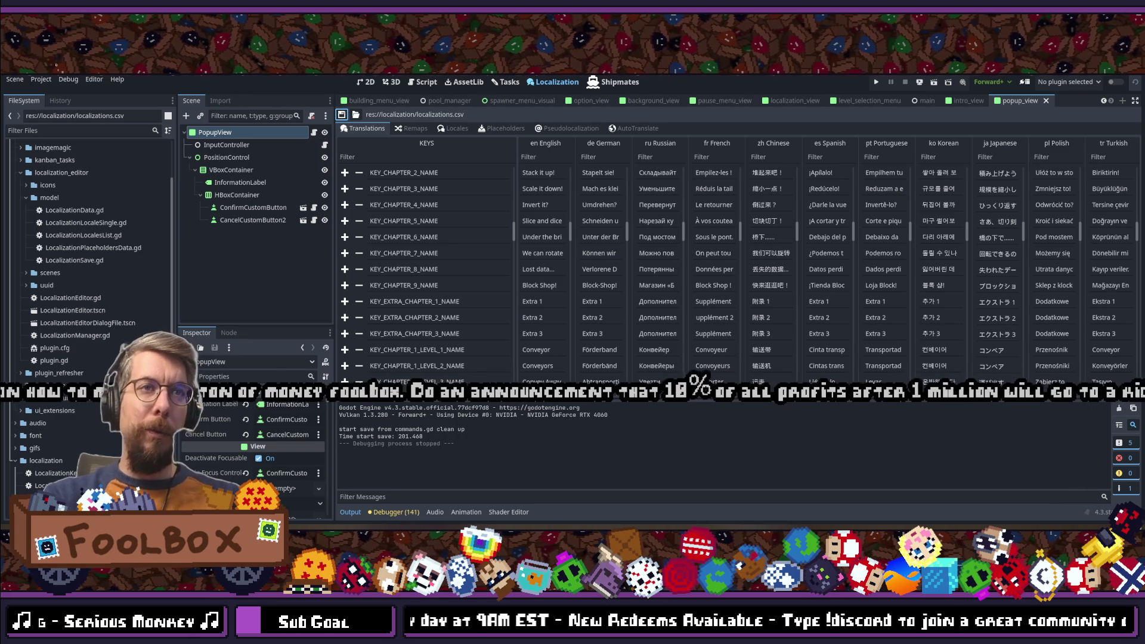
scroll(823, 285, up, 2)
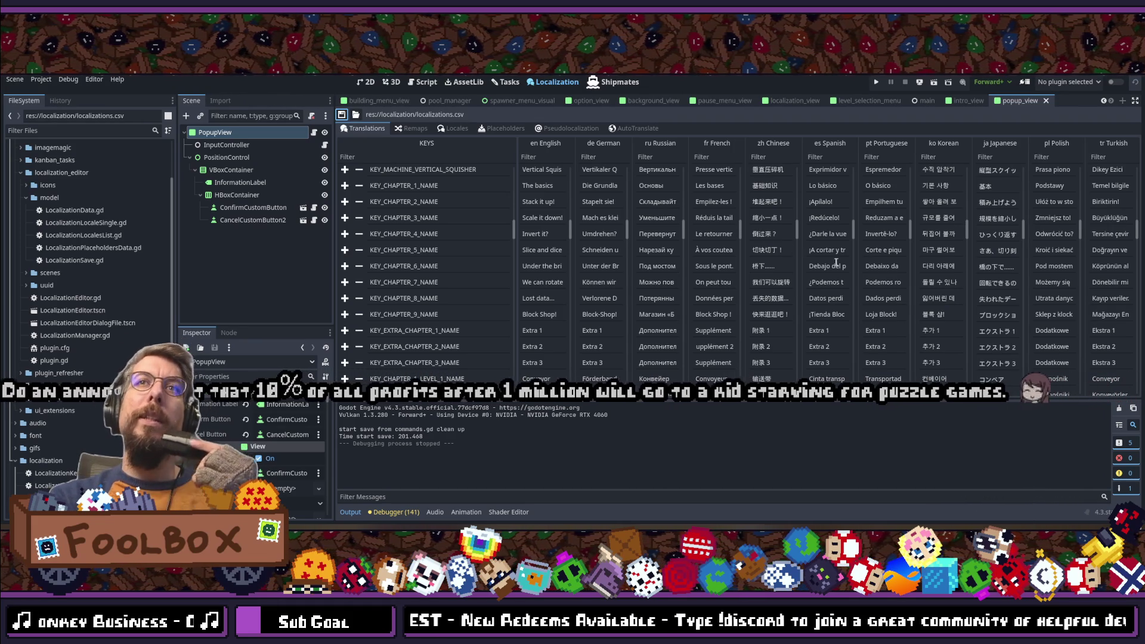
click(829, 283)
Step: Inspect the Spanish and English KEY_CHAPTER_7_NAME texts, widening the KEYS column slightly
key(Home)
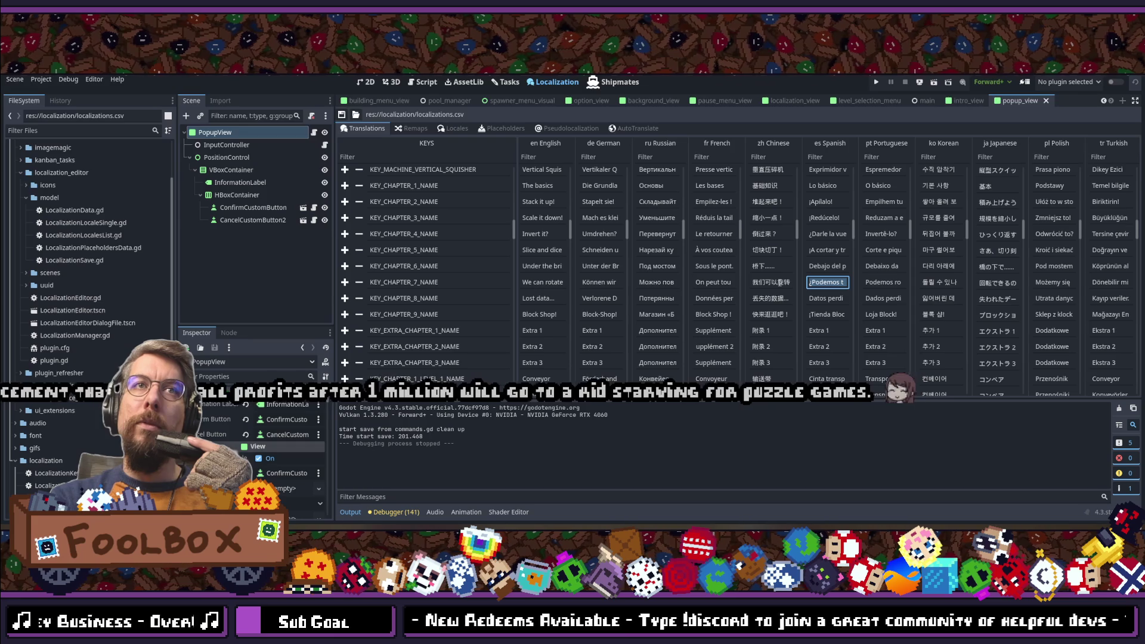
drag(516, 286, 521, 286)
click(546, 282)
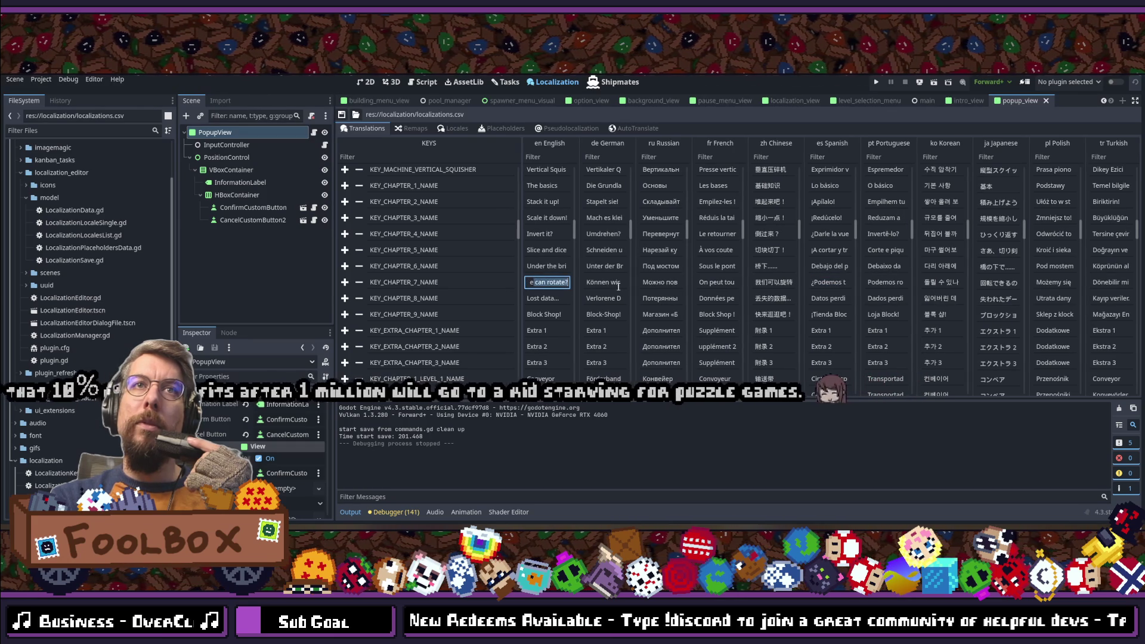
click(562, 281)
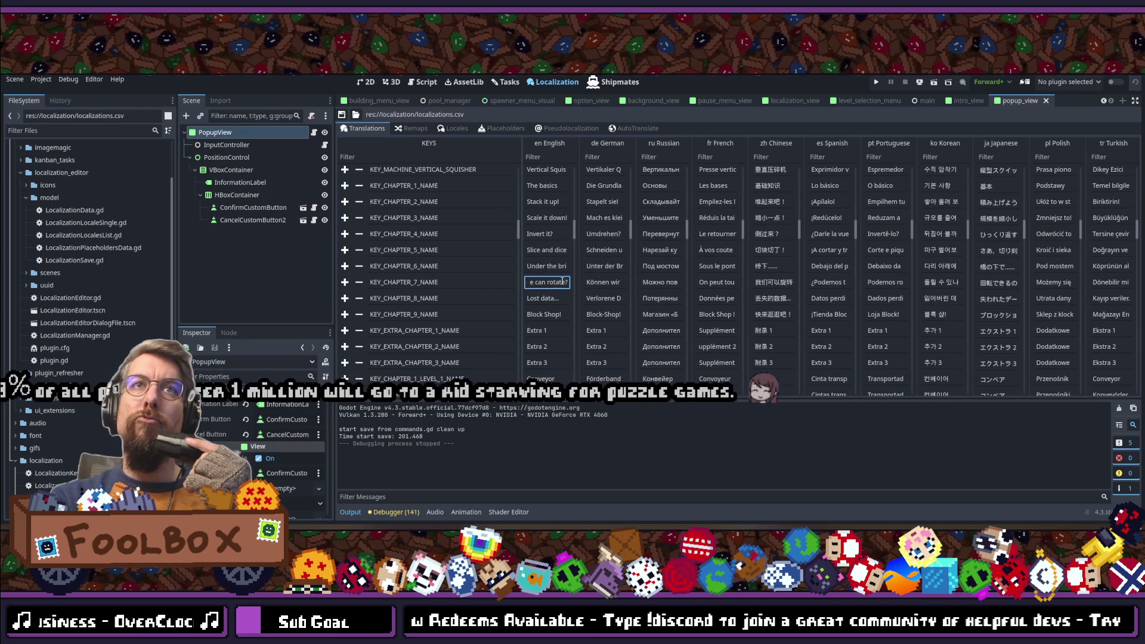
drag(562, 281, 474, 284)
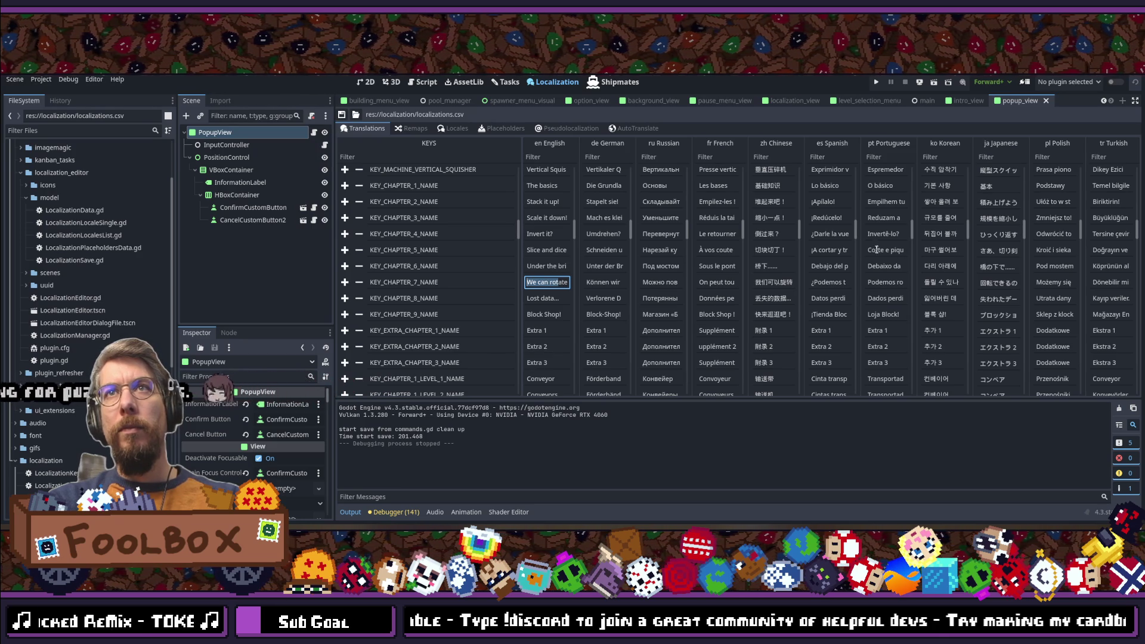
Step: Scroll through the translations table and bring up the Locales list
scroll(874, 275, down, 5)
scroll(876, 312, up, 4)
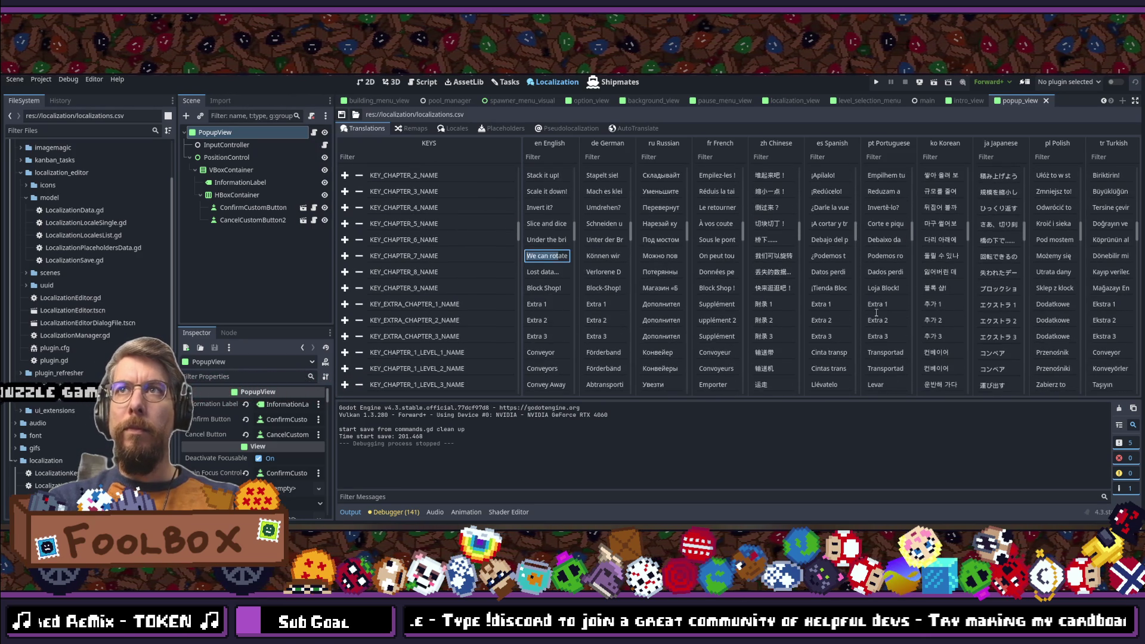
scroll(876, 313, down, 10)
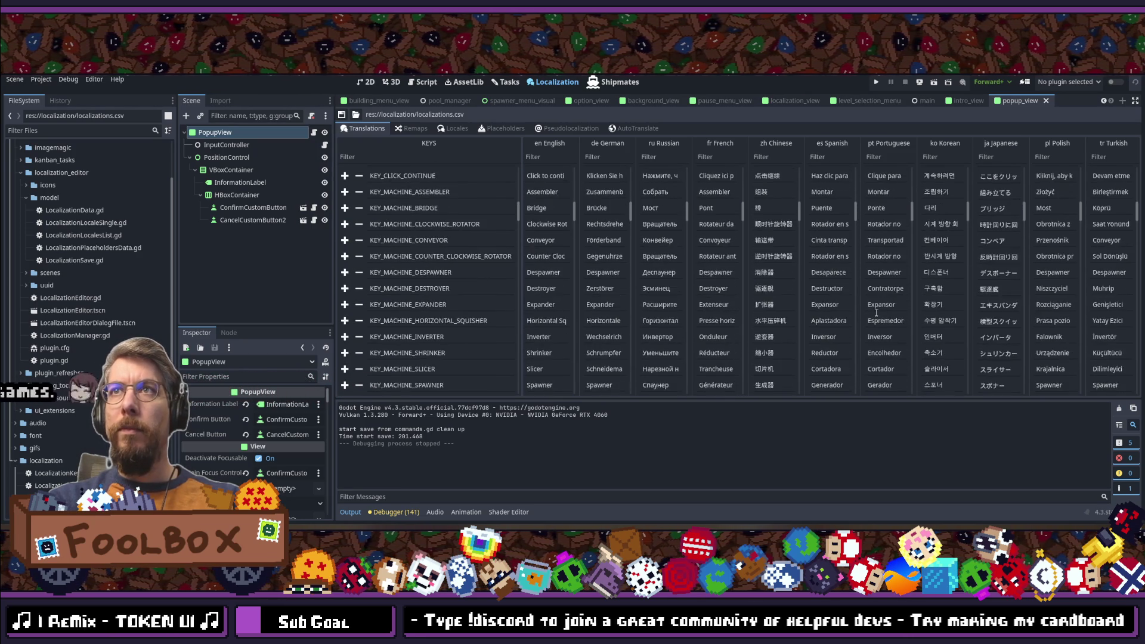
scroll(876, 312, down, 10)
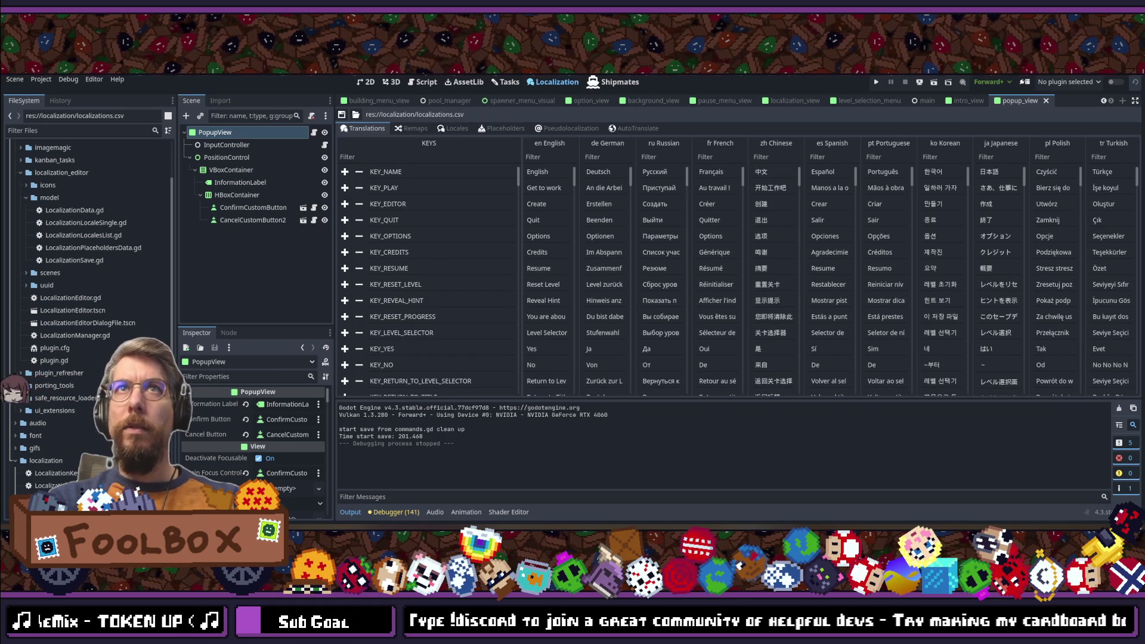
click(445, 127)
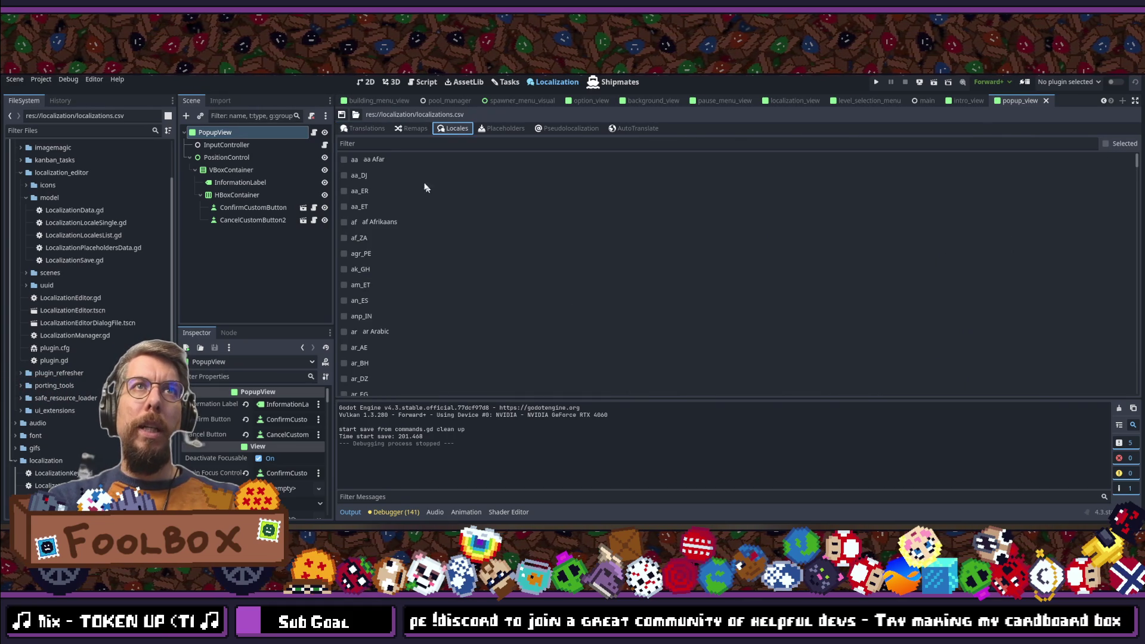
Step: Filter the locales down to 'it', add the it Italian locale, and view the table
click(385, 144)
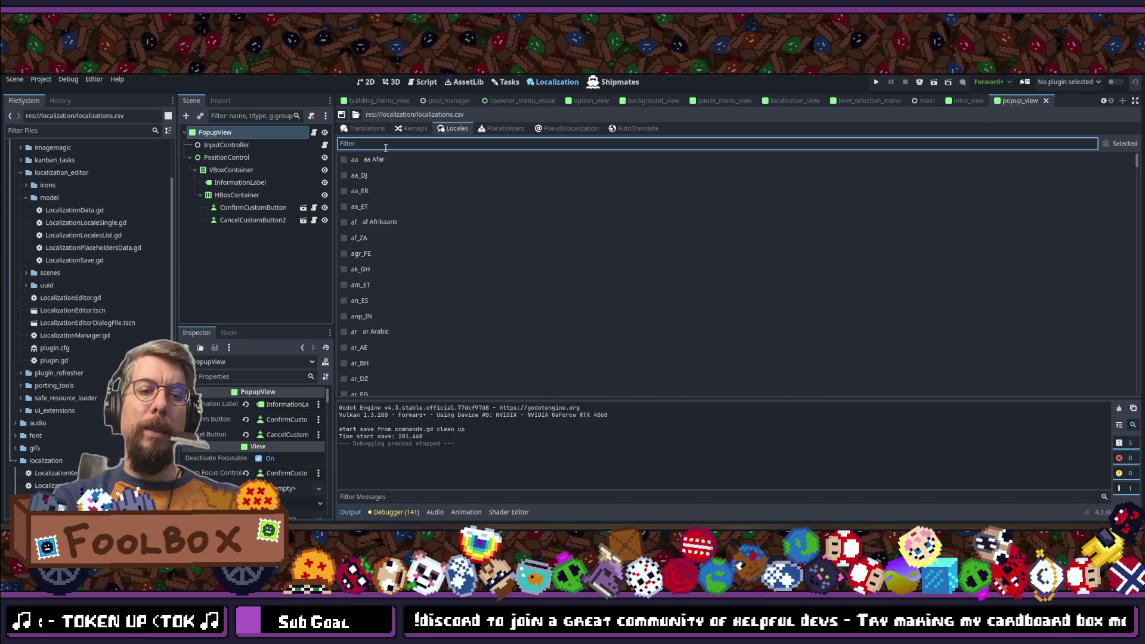
text(i)
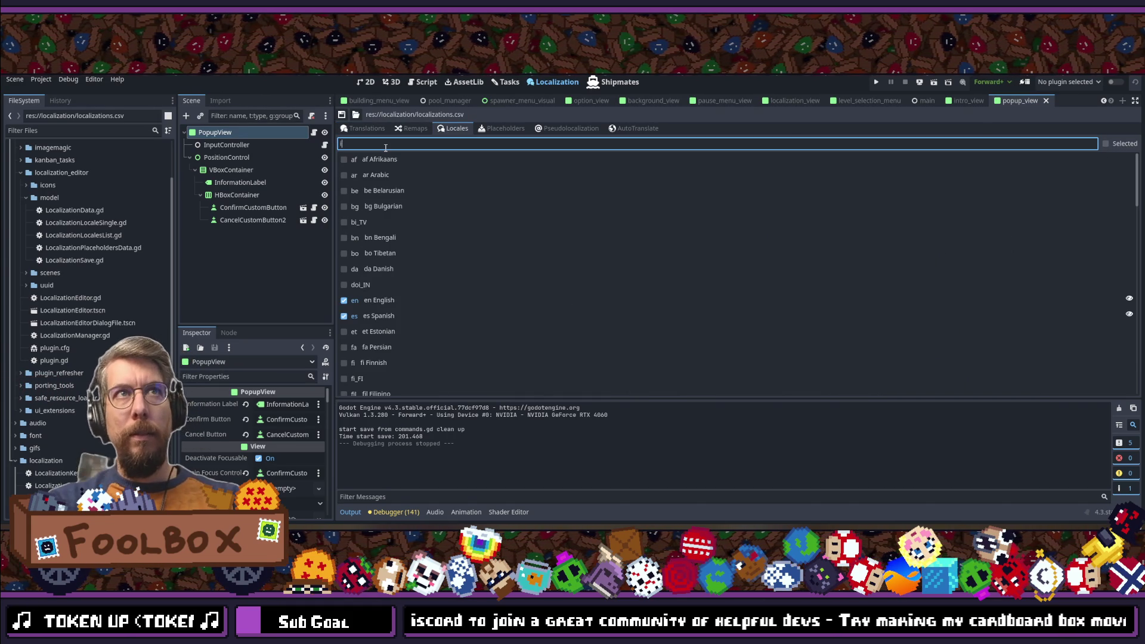
text(talian)
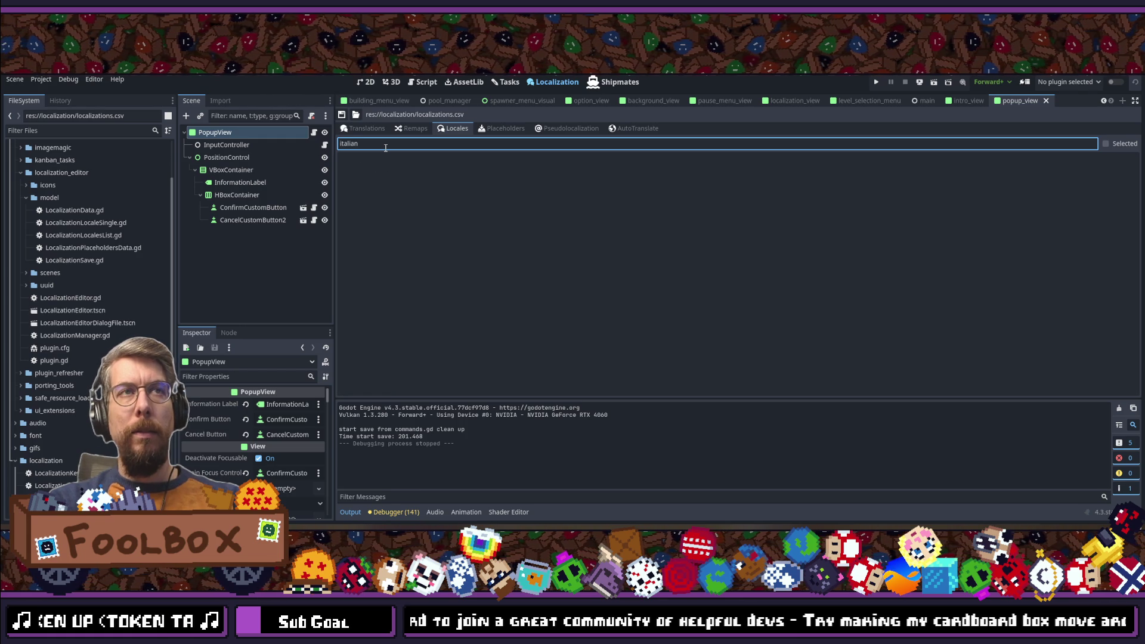
key(BackSpace)
key(BackSpace)
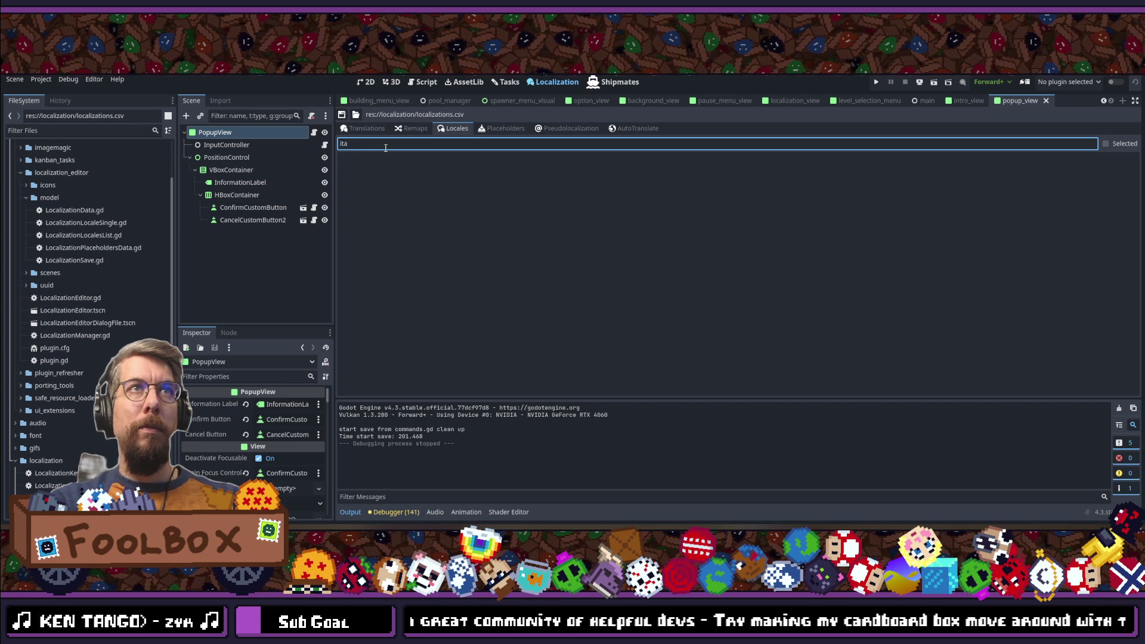
key(BackSpace)
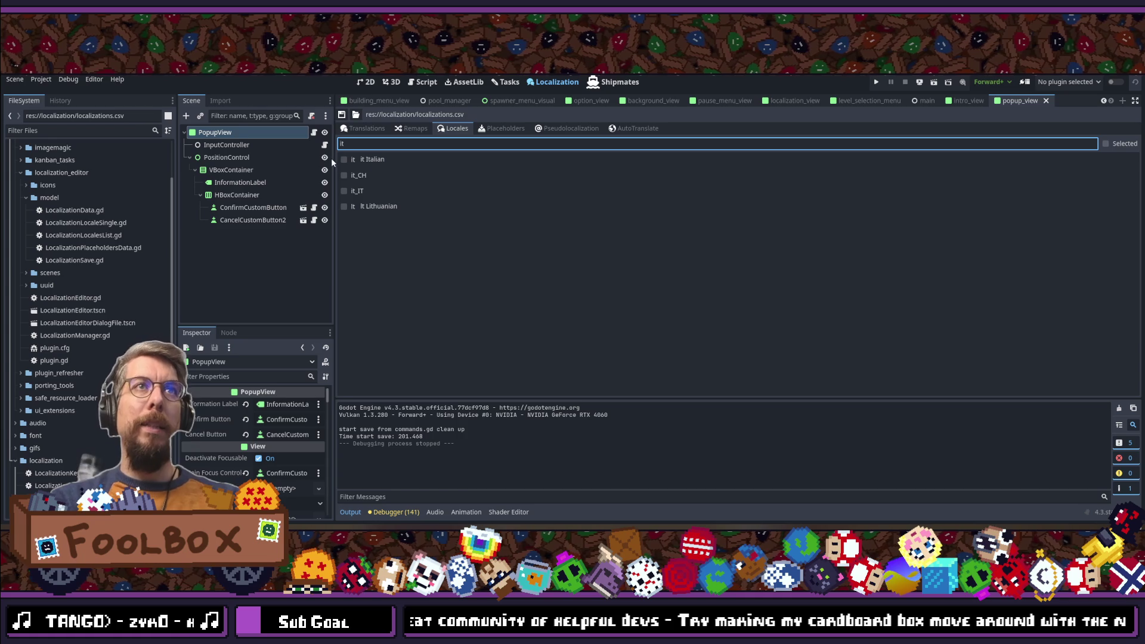
click(341, 161)
click(342, 161)
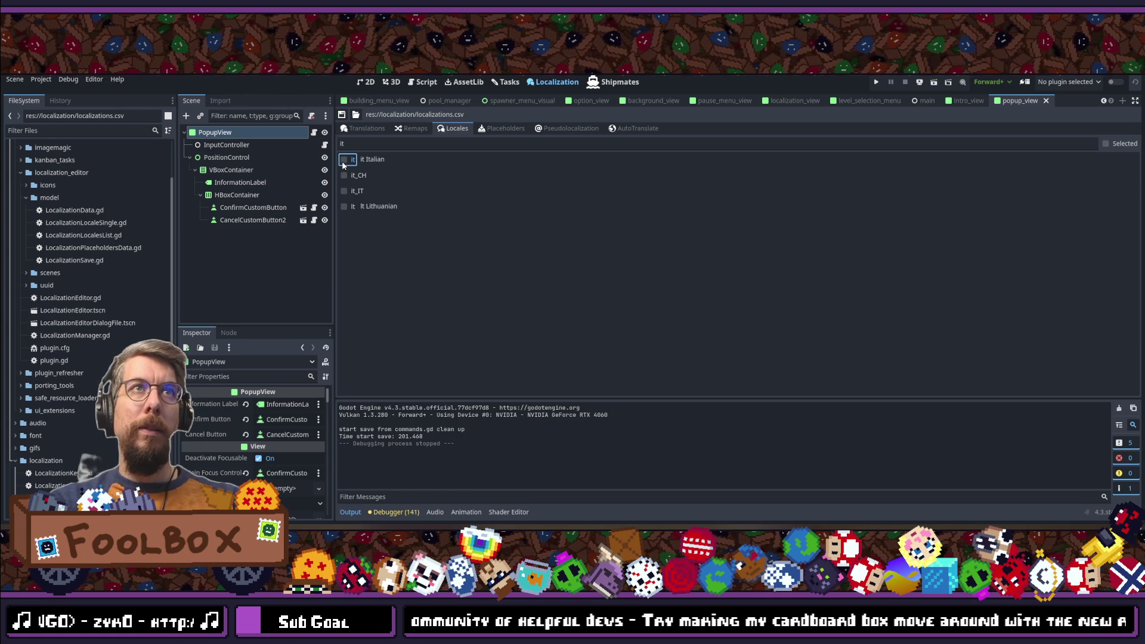
click(365, 129)
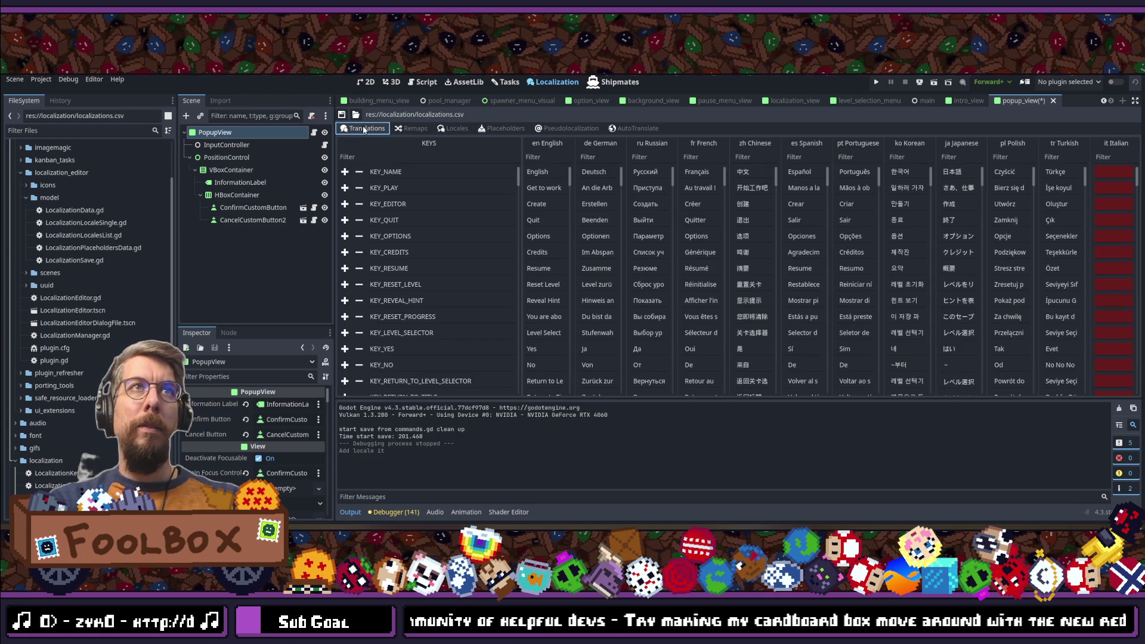
Step: In AutoTranslate, change the target from TR Turkish to IT Italian and start translating
click(1122, 169)
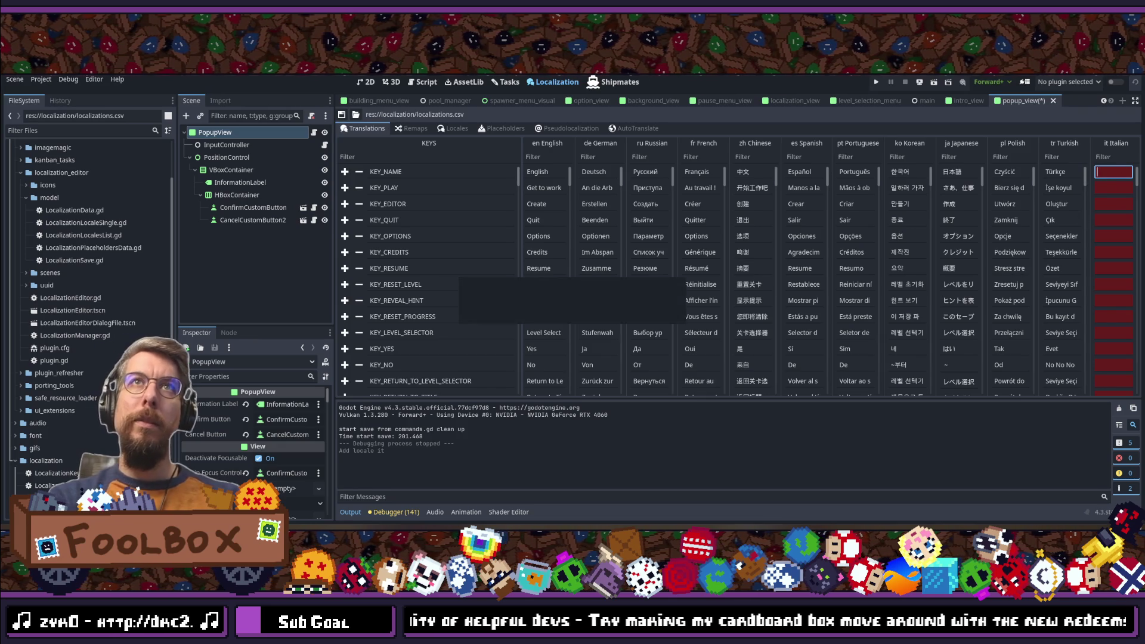
click(633, 128)
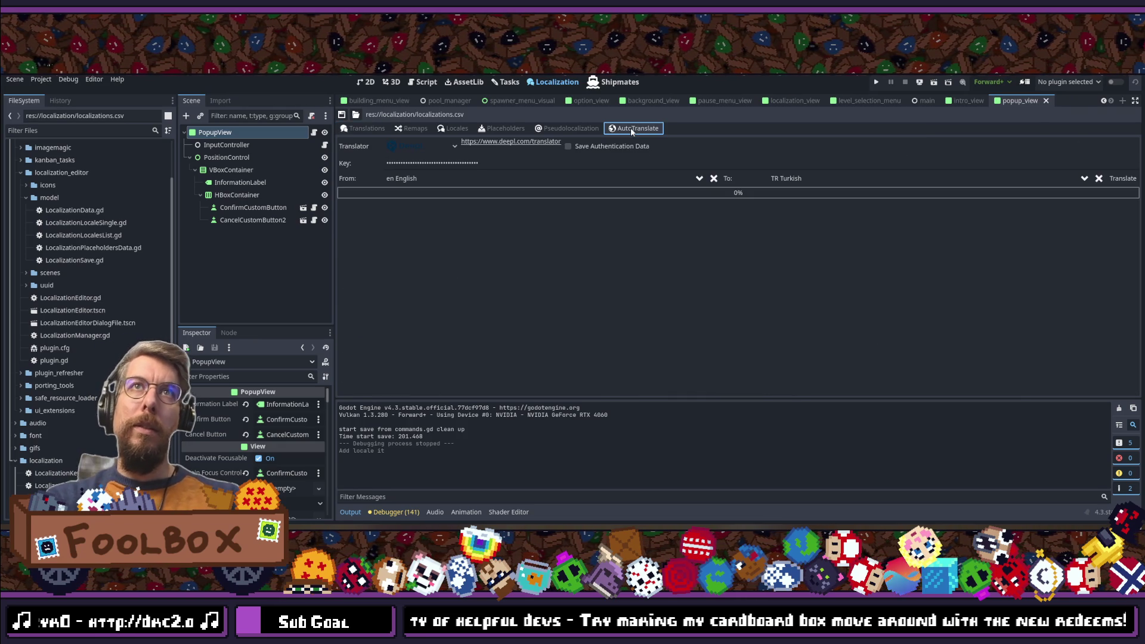
click(818, 179)
click(796, 196)
key(BackSpace)
key(BackSpace)
key(BackSpace)
text(italian)
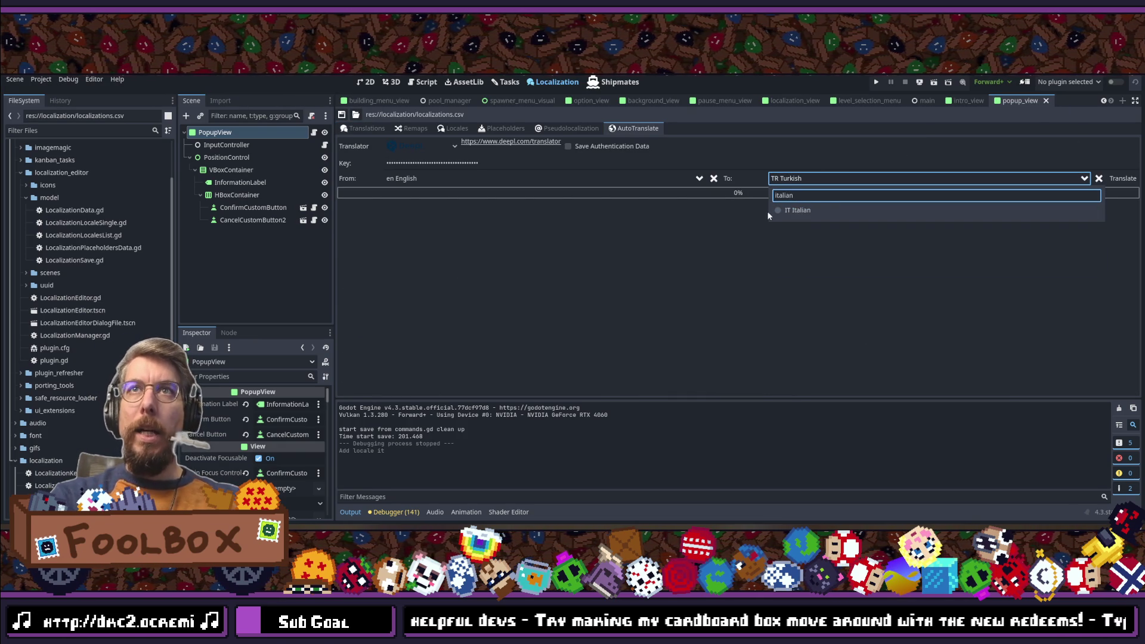
click(781, 211)
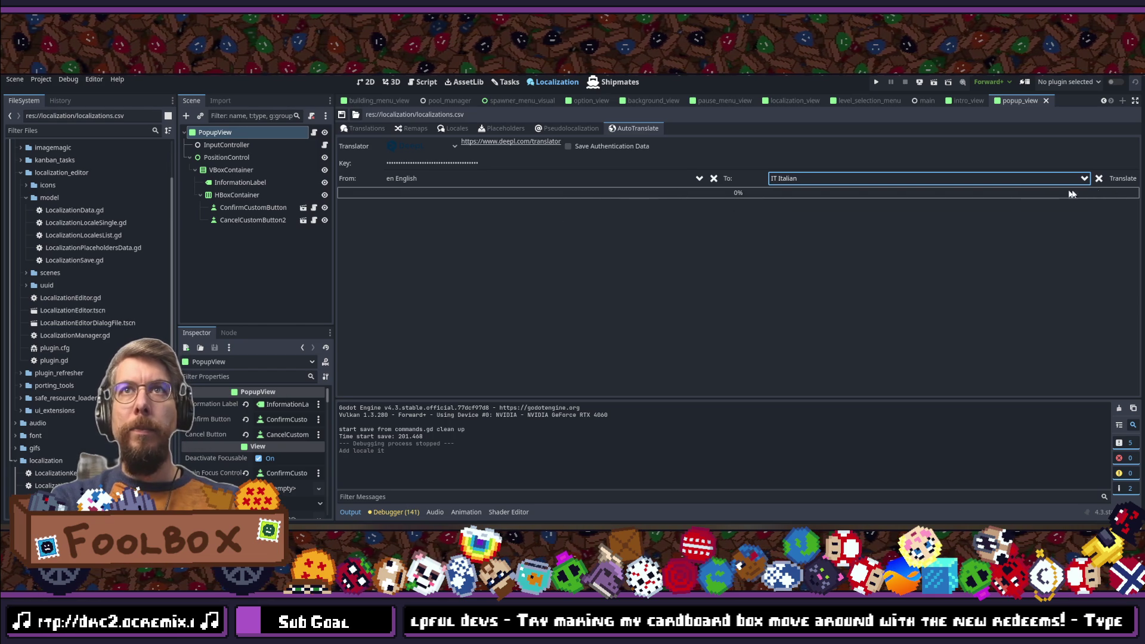
click(1123, 179)
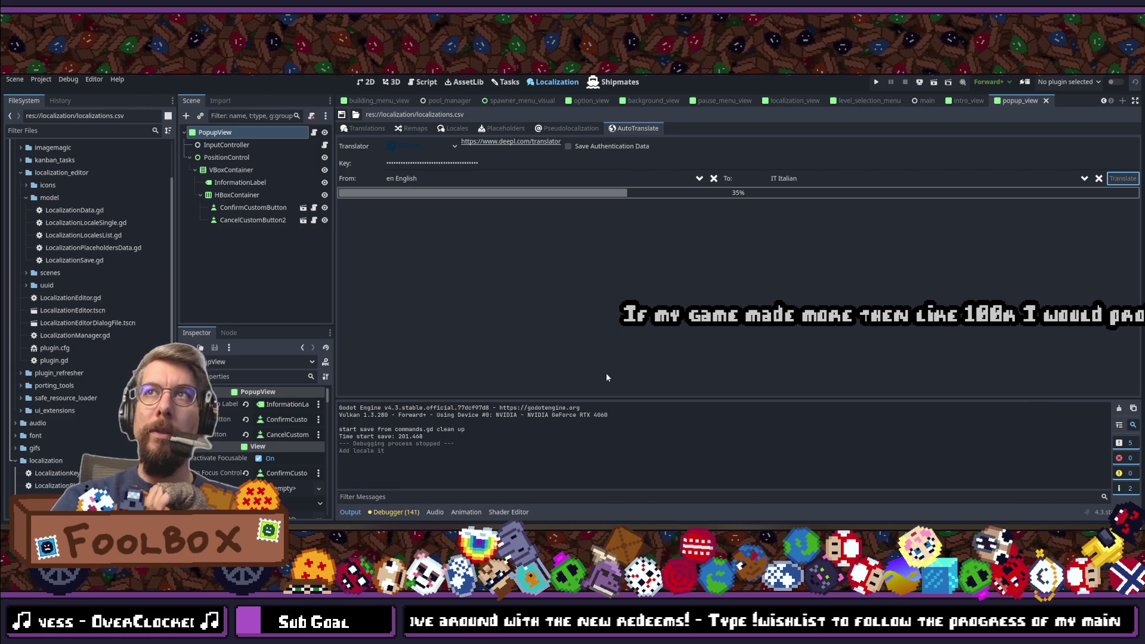
click(360, 129)
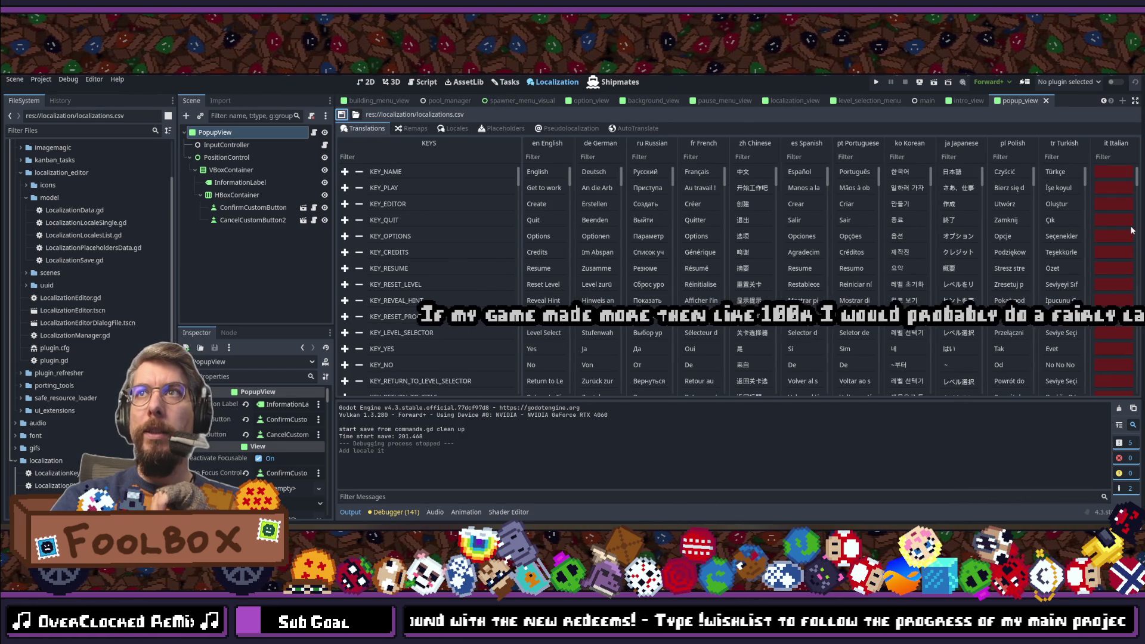
click(1112, 172)
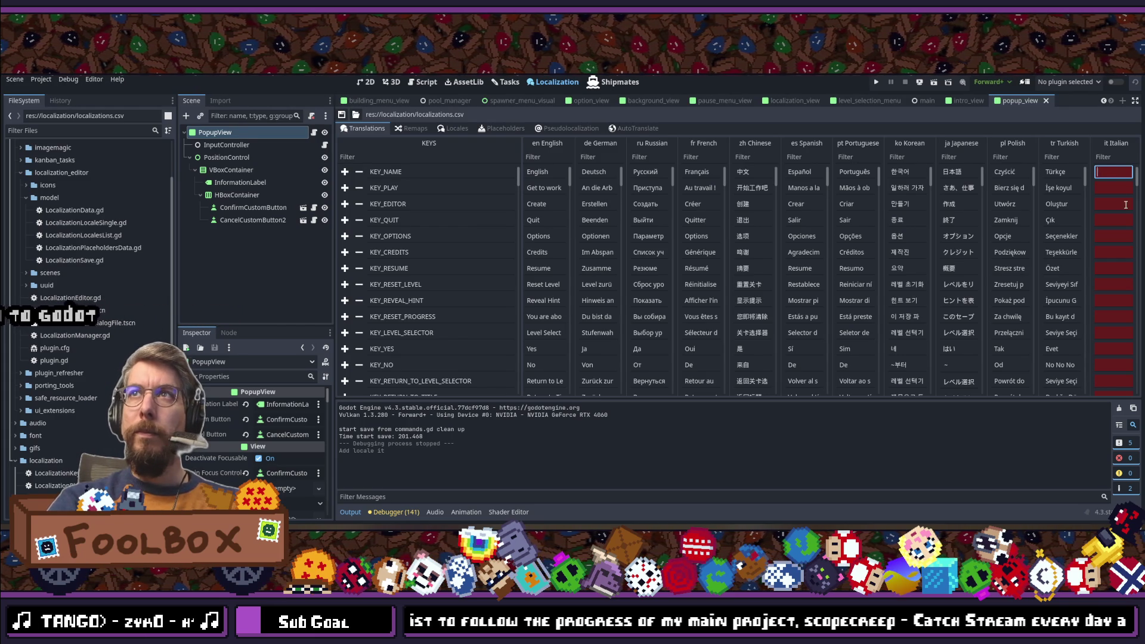
click(629, 129)
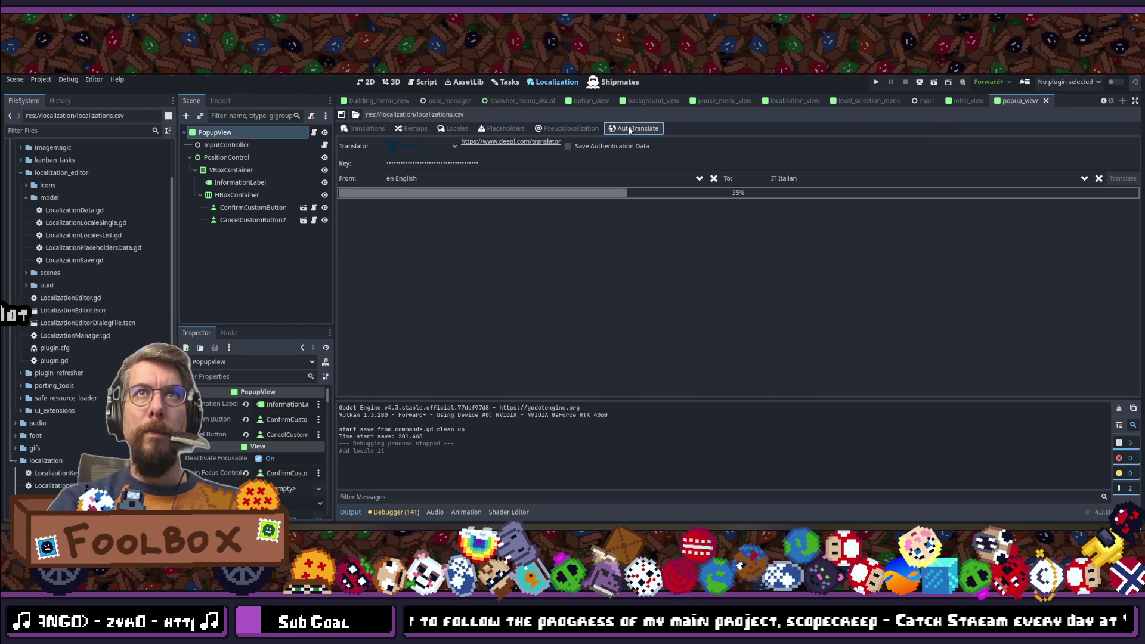
Step: Reset the target language to IT Italian and rerun the translation
click(713, 179)
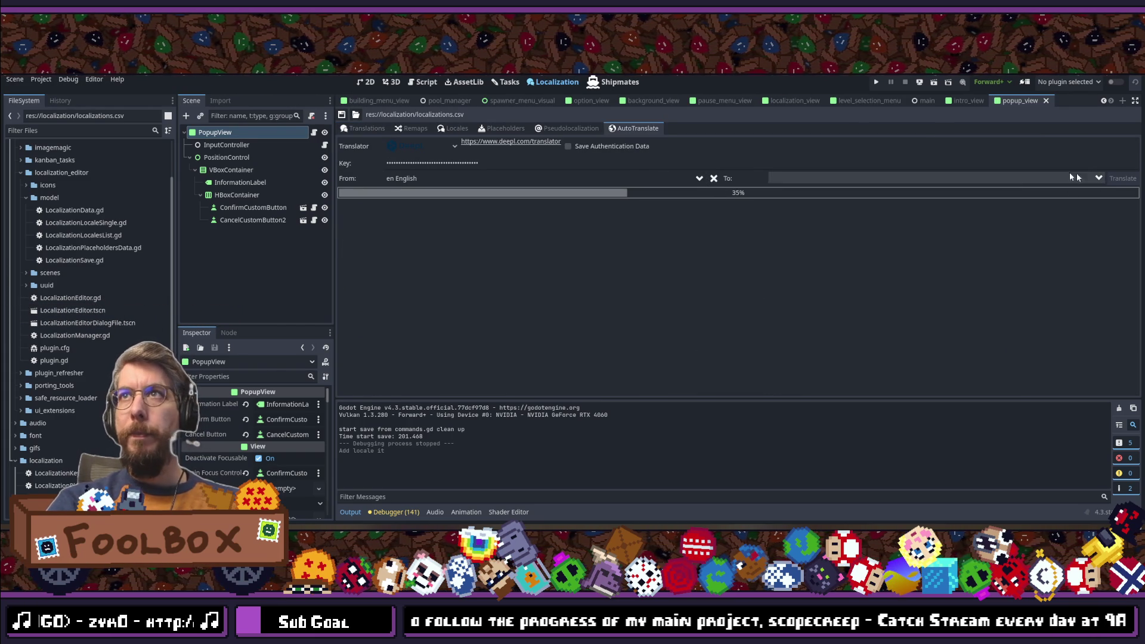
click(931, 182)
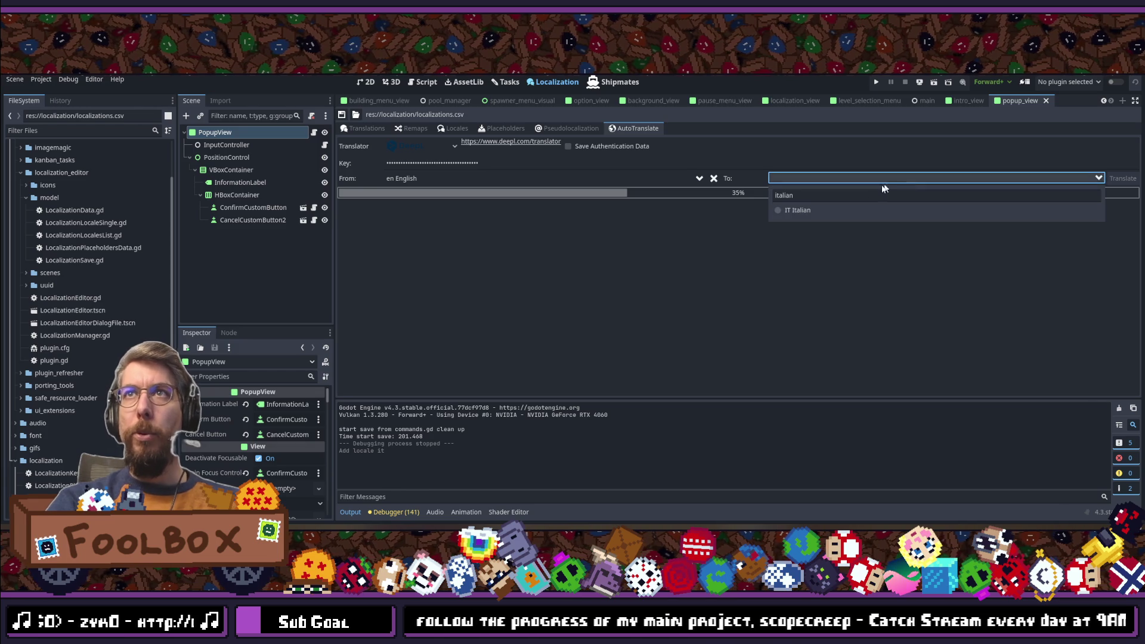
click(861, 207)
click(1122, 178)
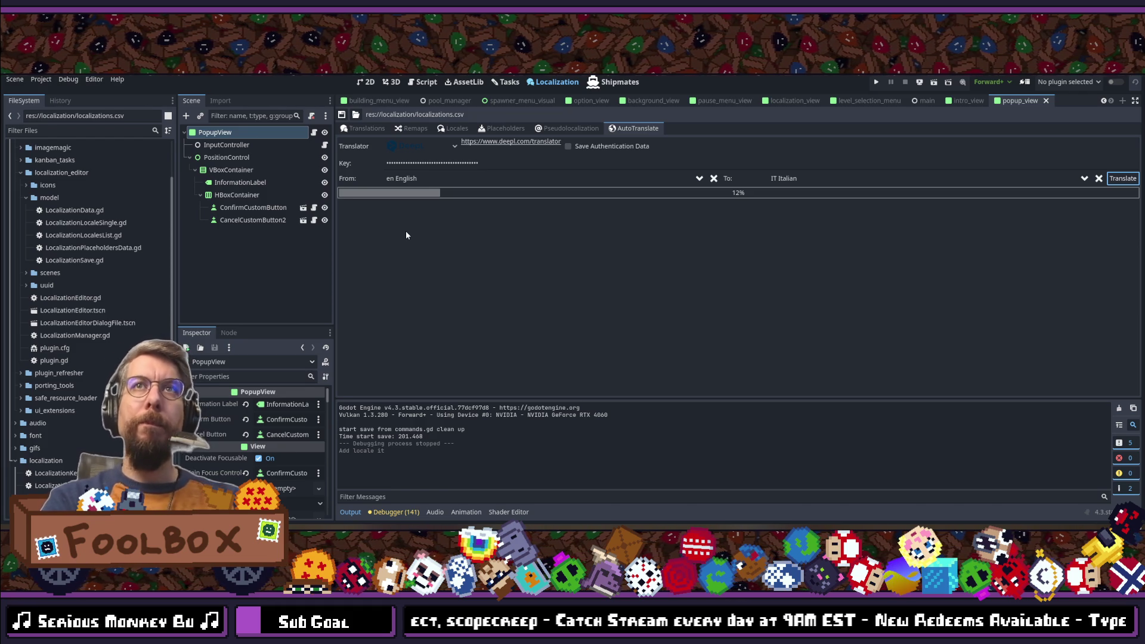
Step: Check the filled Italian column in the Translations table, including KEY_NAME
click(363, 128)
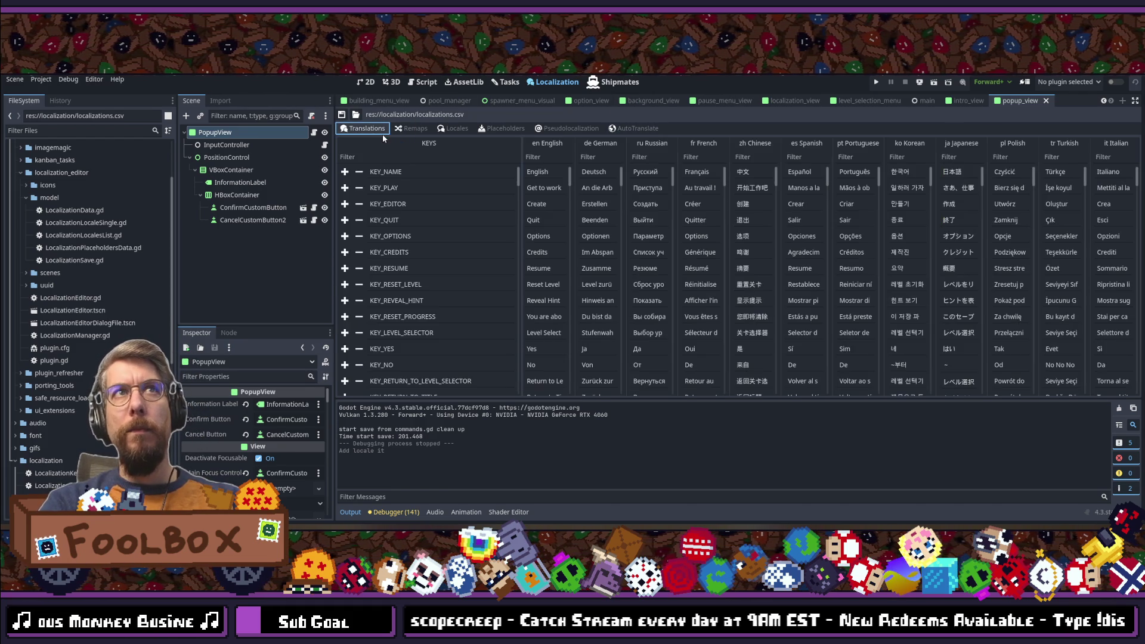
click(341, 113)
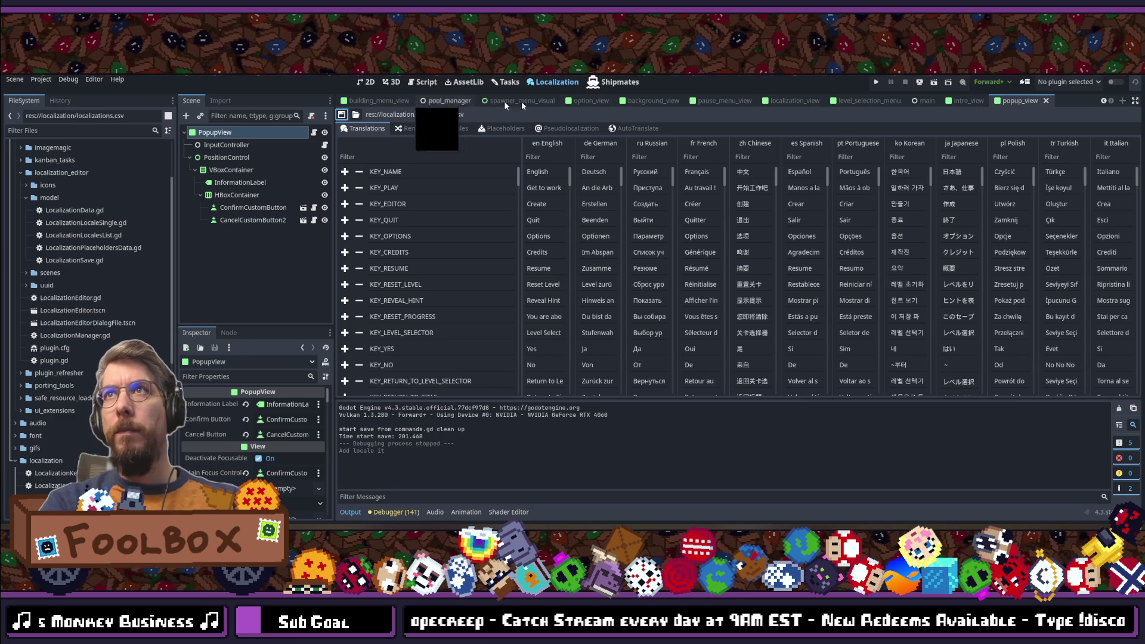
click(1122, 172)
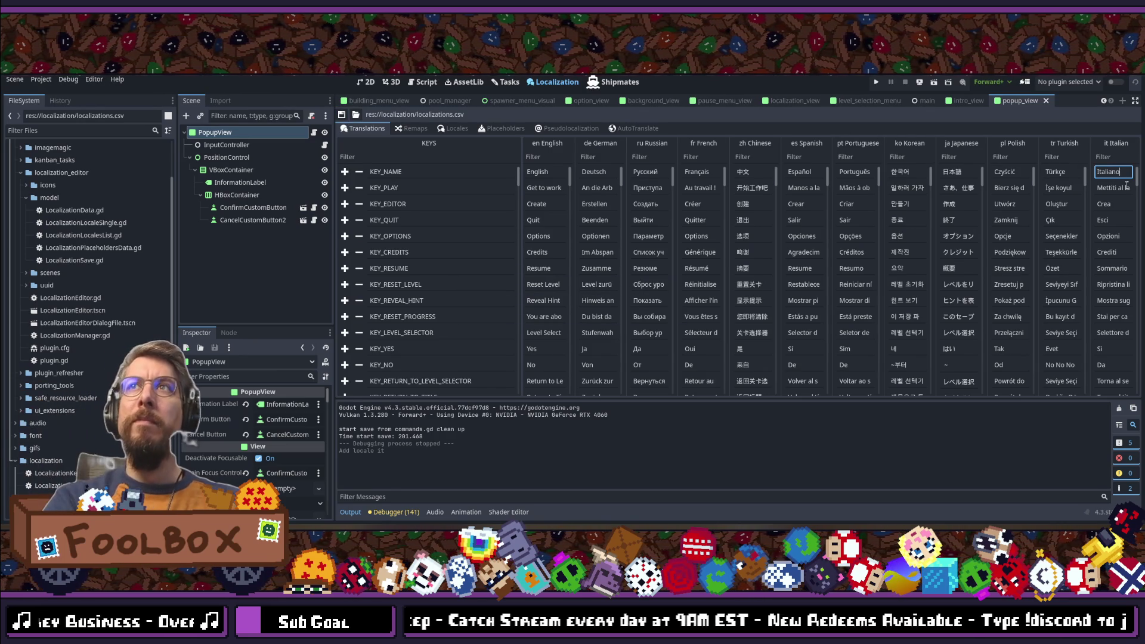
Step: Look over the Italian translations in the localizations table
scroll(1123, 186, down, 10)
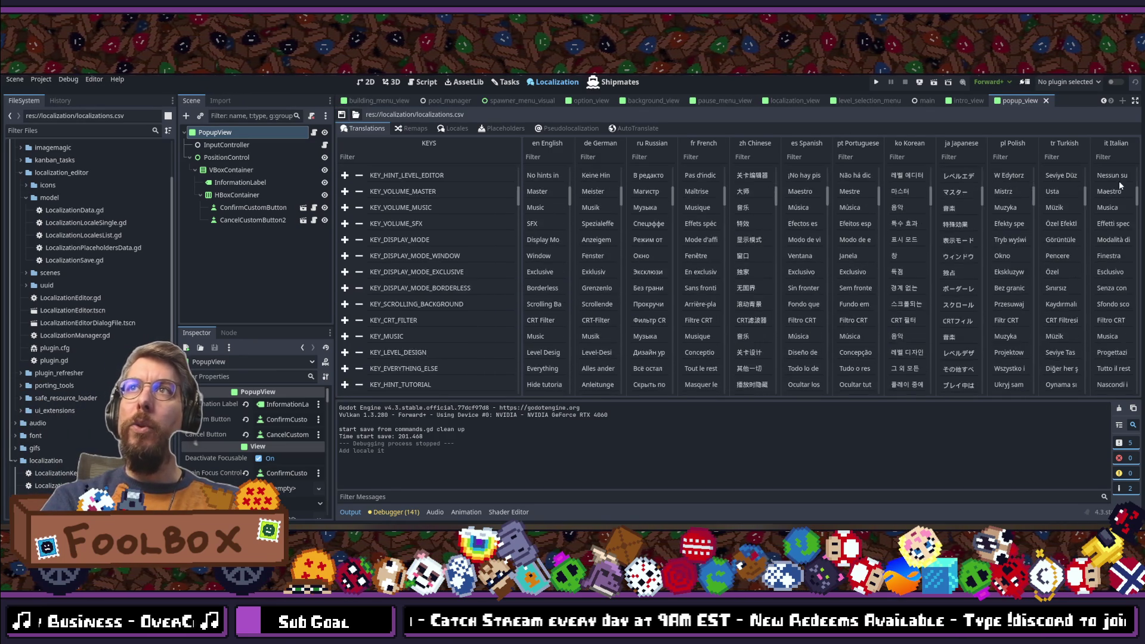
scroll(1120, 185, up, 15)
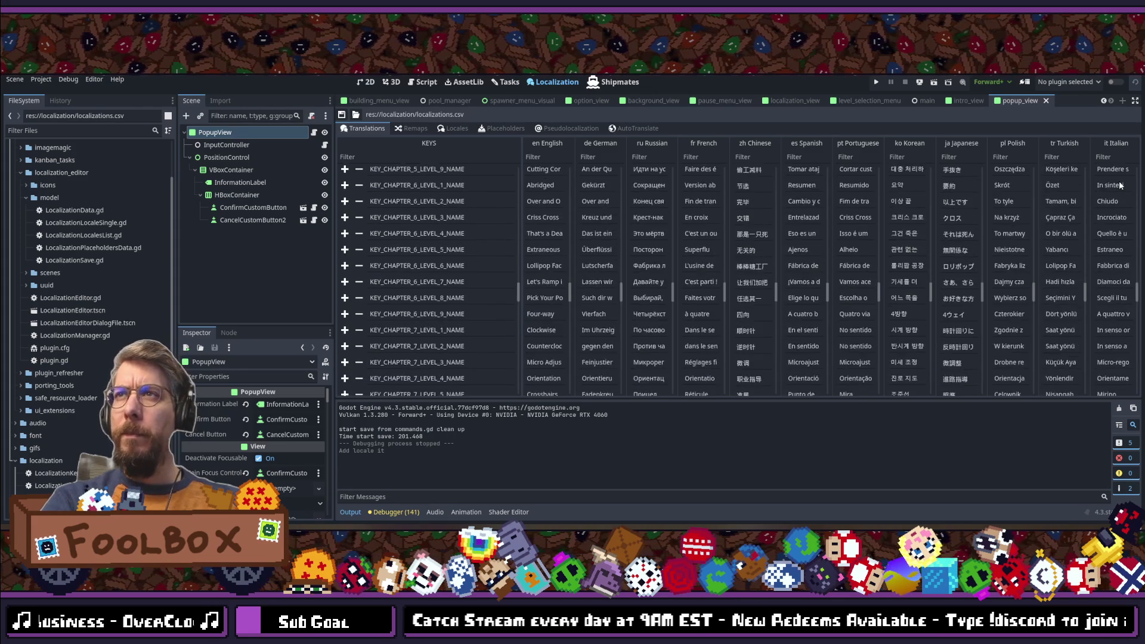
scroll(1119, 185, down, 10)
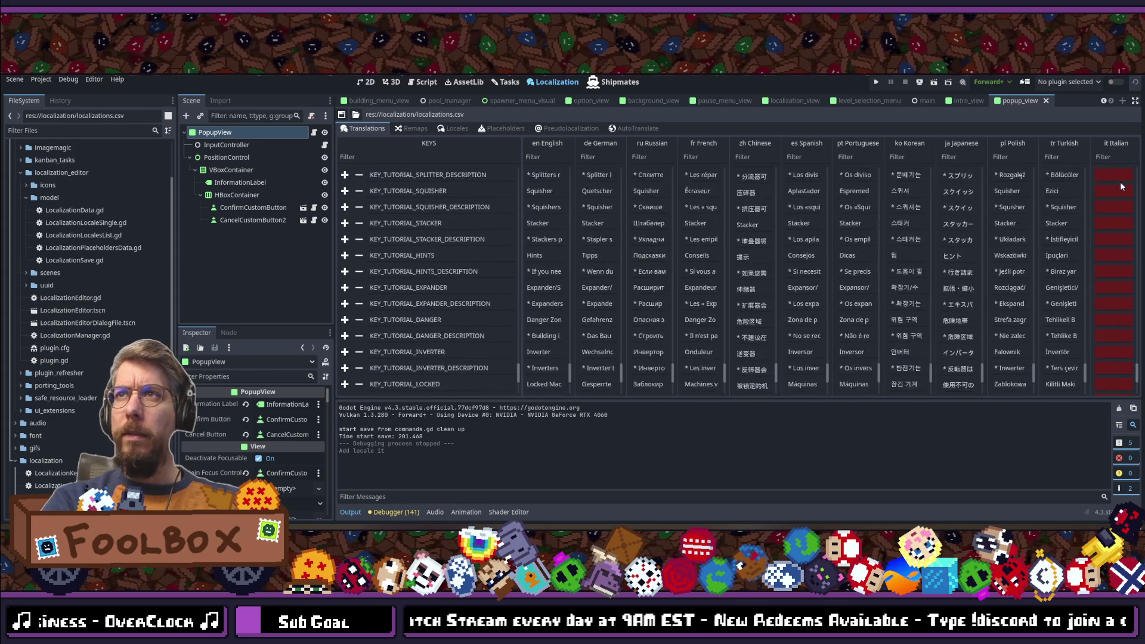
scroll(1119, 196, up, 10)
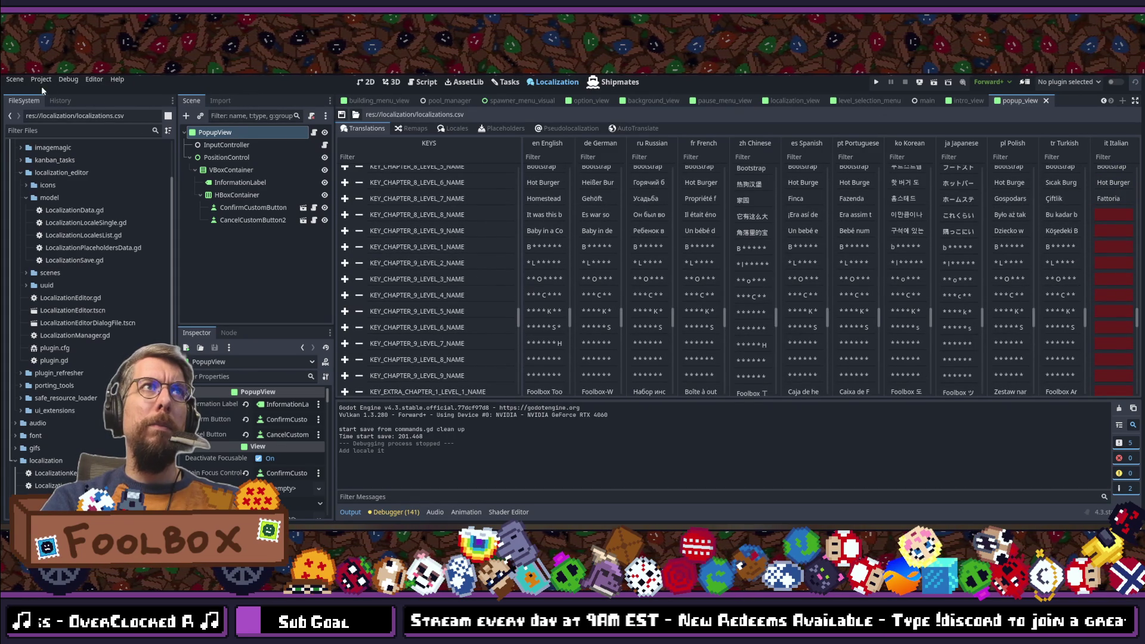
Step: Reload the current project, check the localizations spreadsheet, and return to Godot
click(43, 83)
click(60, 190)
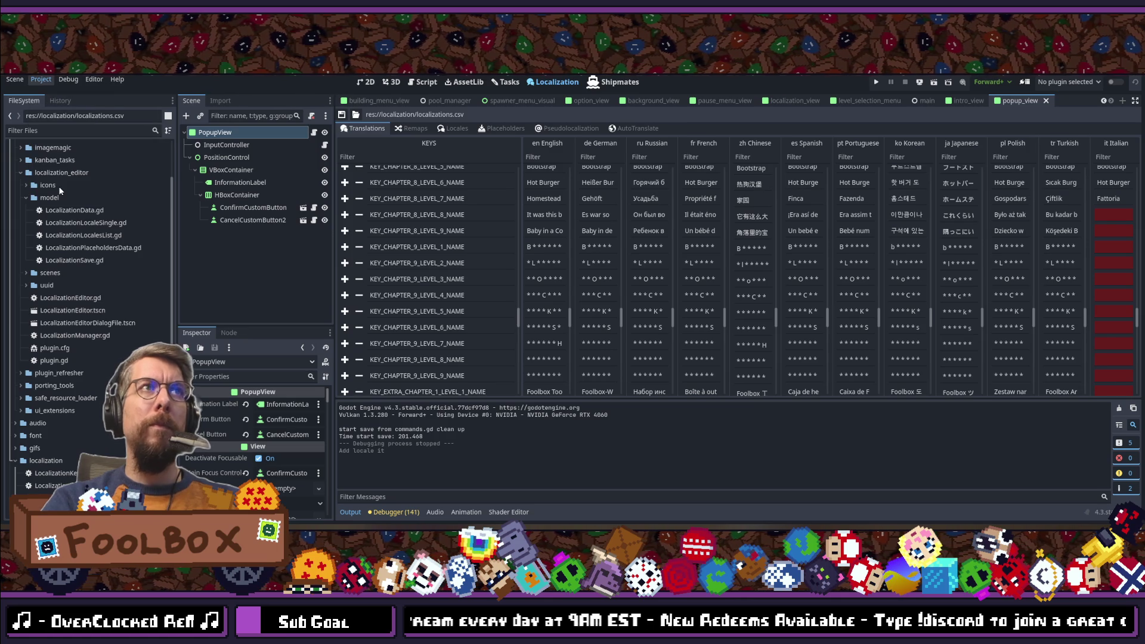
key(alt+Tab)
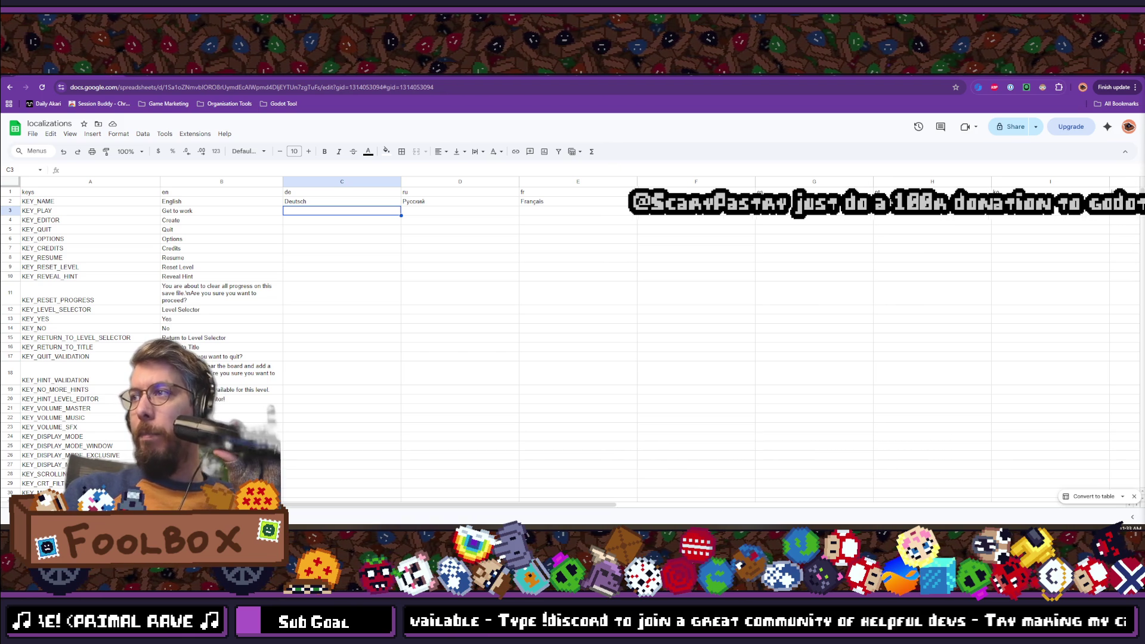
key(alt+Tab)
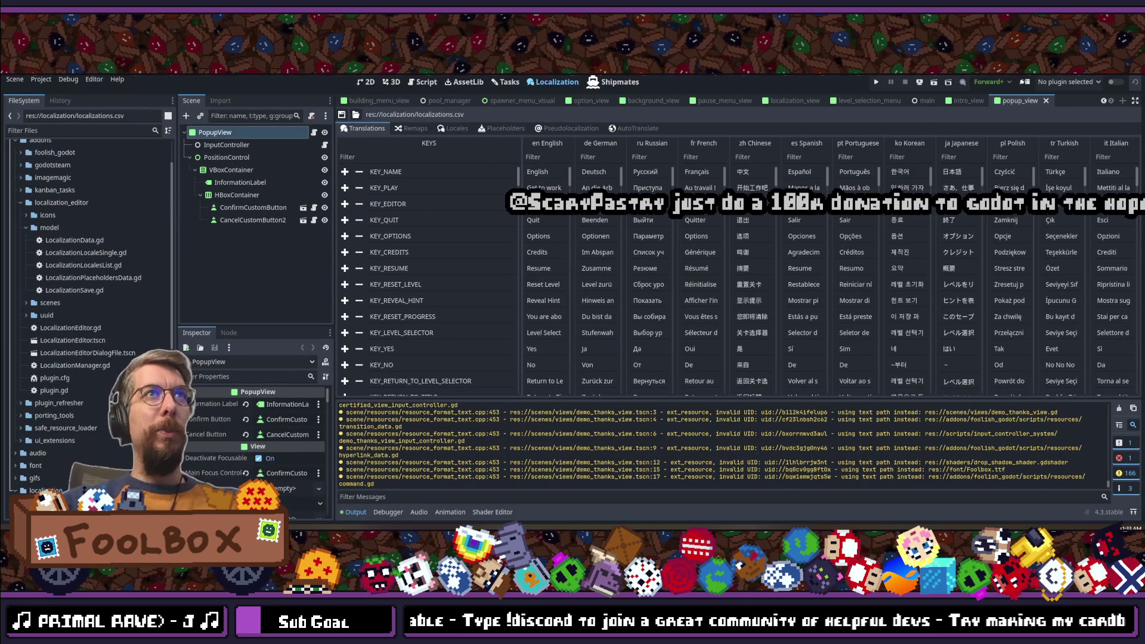
Step: Save the scene and review the chapter 7–9 level names, stepping down the Japanese column
key(ctrl+s)
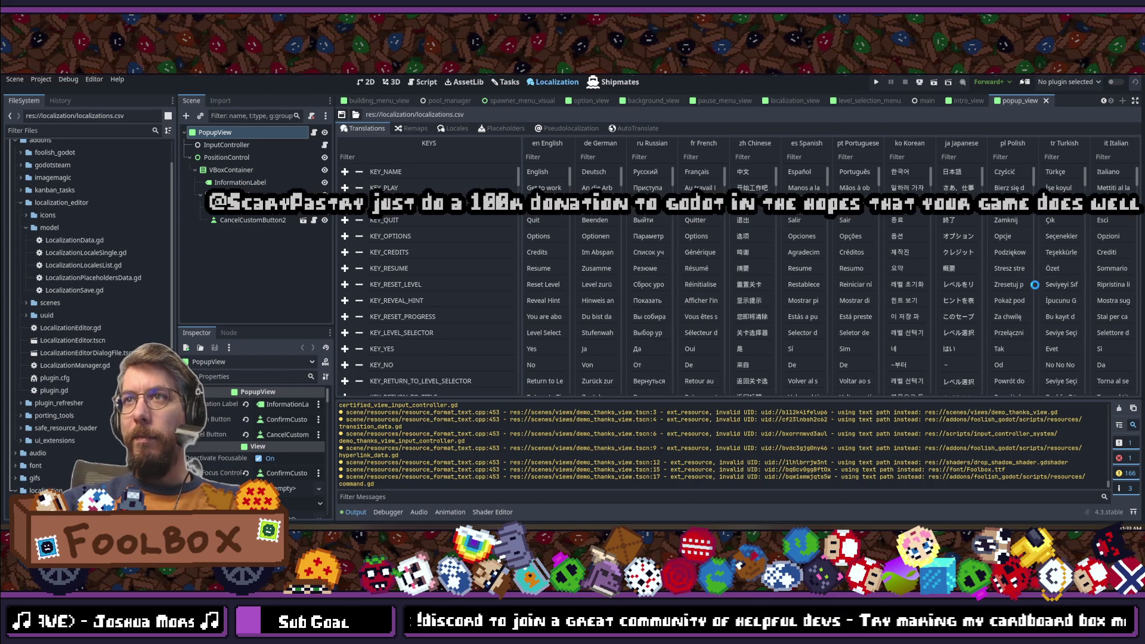
scroll(1035, 284, down, 10)
scroll(1035, 284, down, 10)
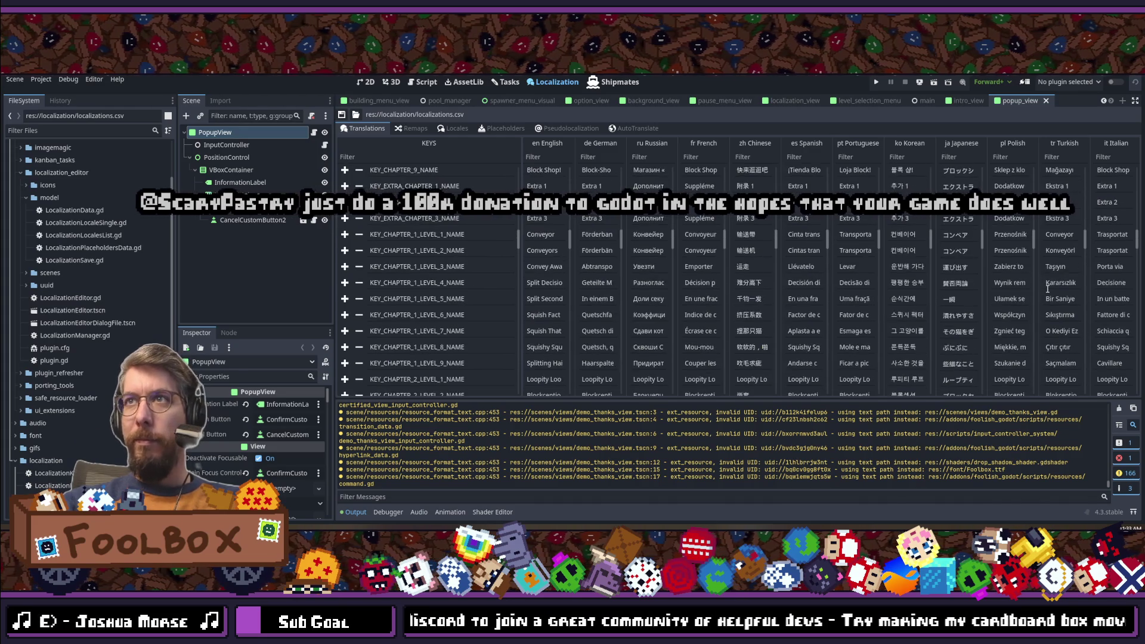
scroll(1048, 288, down, 10)
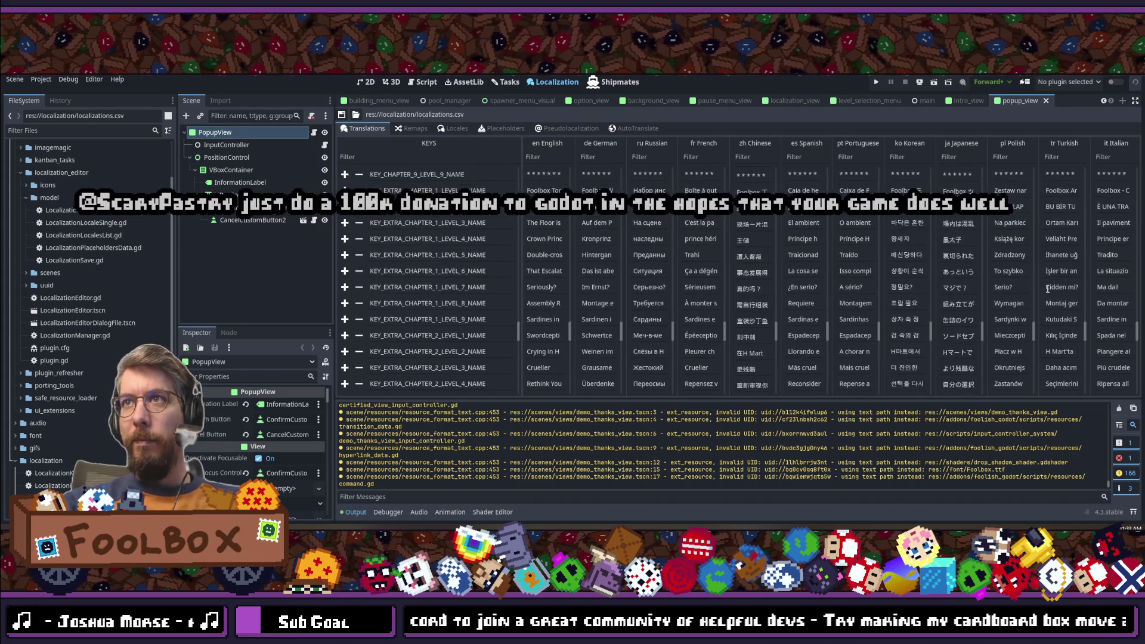
scroll(1048, 289, up, 2)
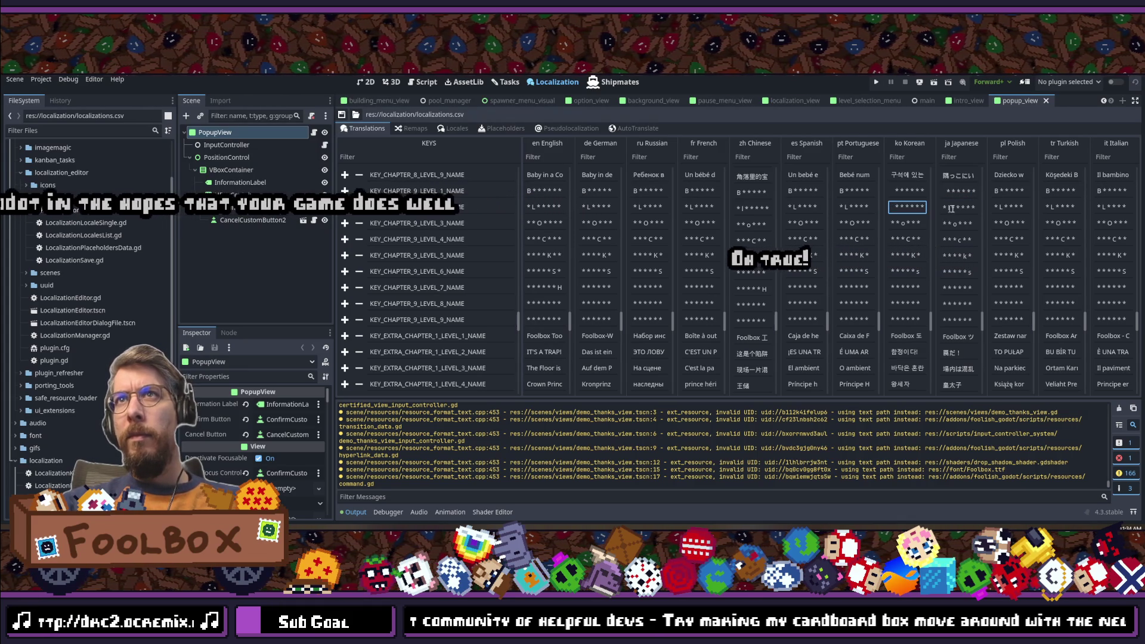
key(Down)
key(Down)
key(Down)
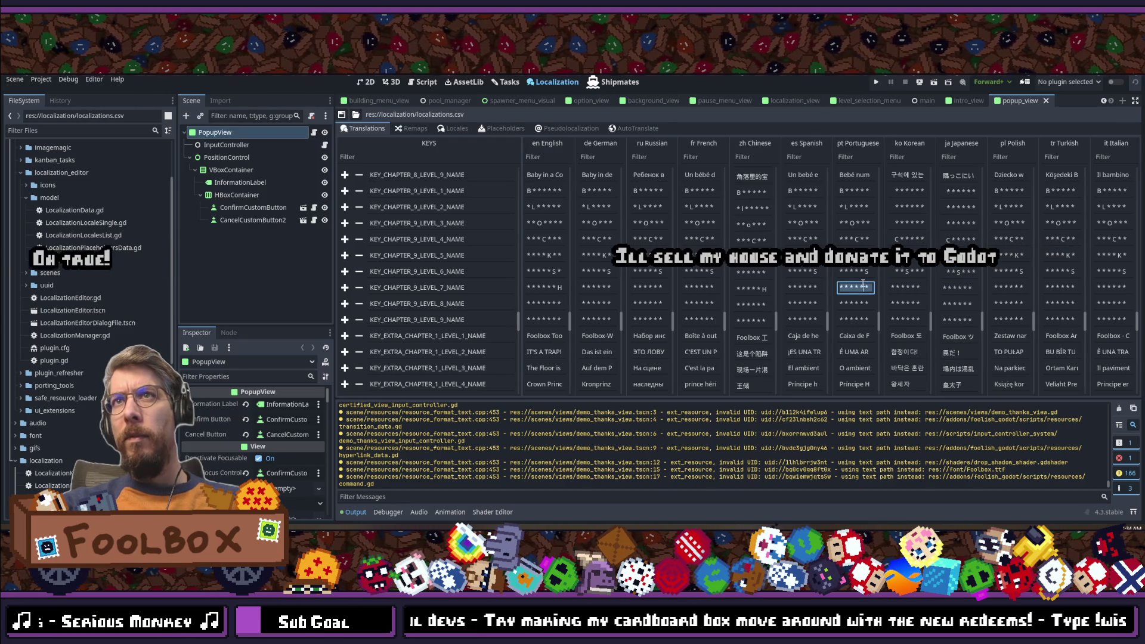
scroll(906, 287, up, 5)
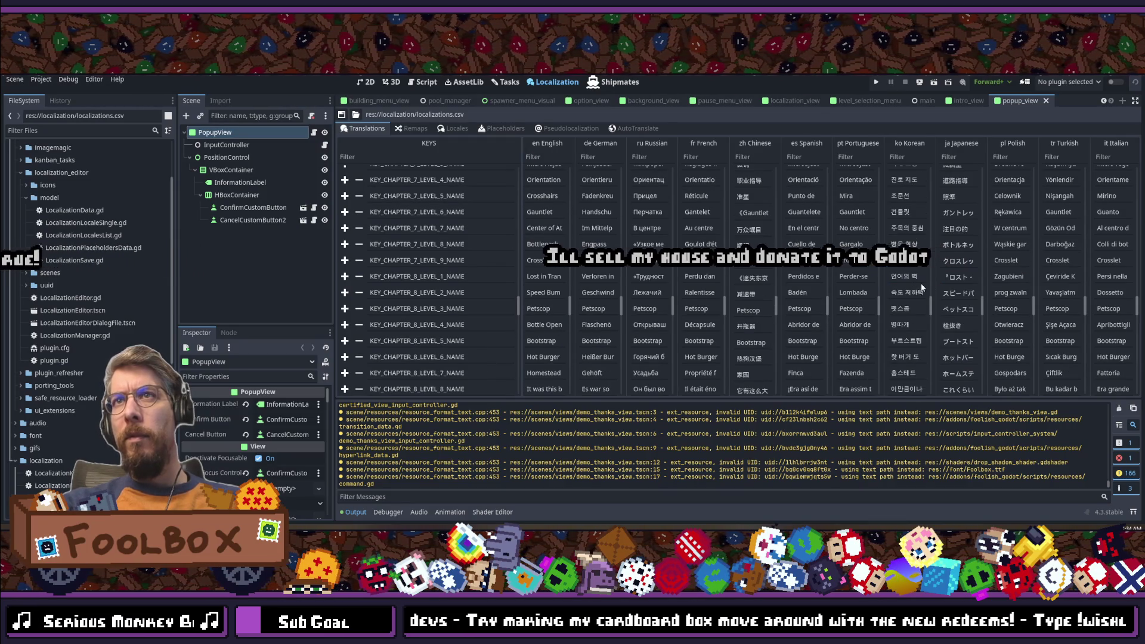
scroll(920, 283, down, 6)
click(905, 235)
click(954, 234)
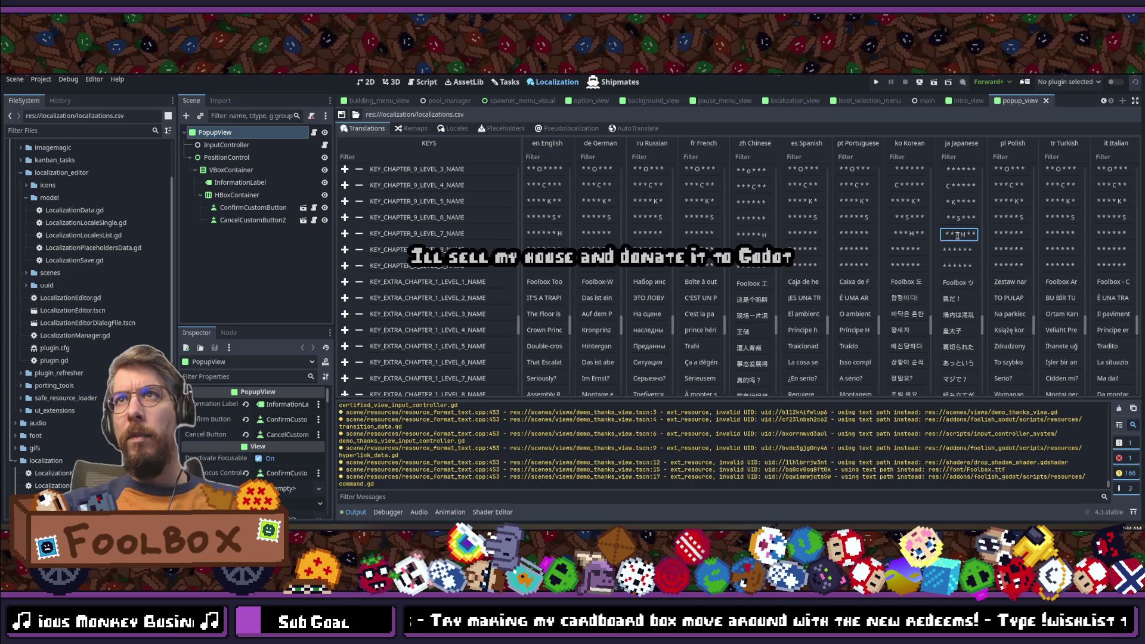
click(848, 248)
click(901, 249)
click(949, 251)
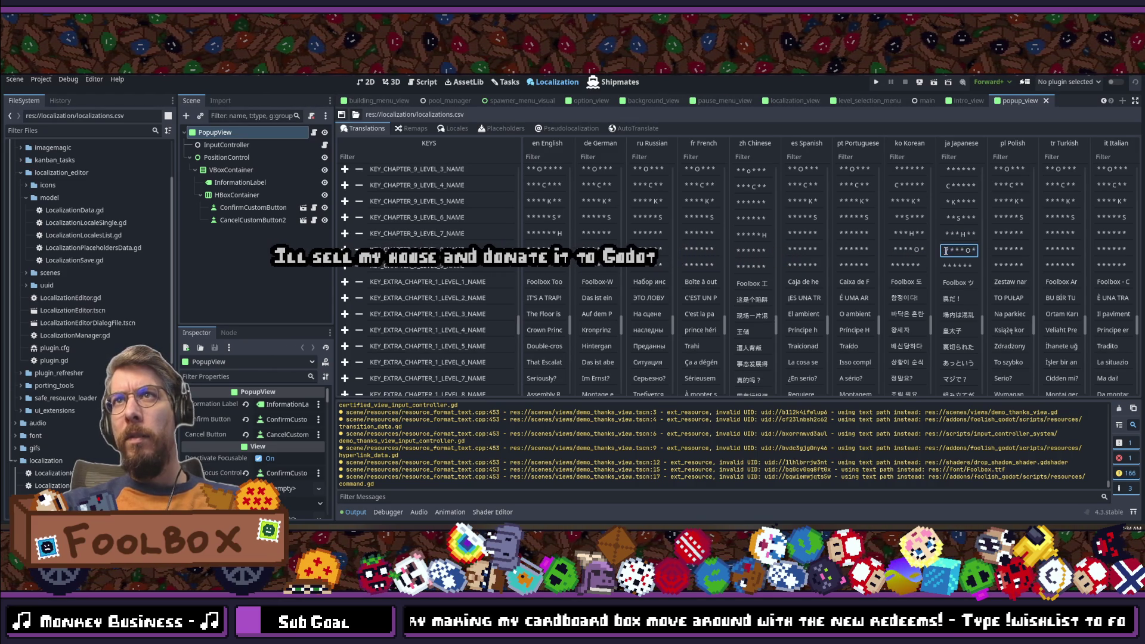
click(856, 266)
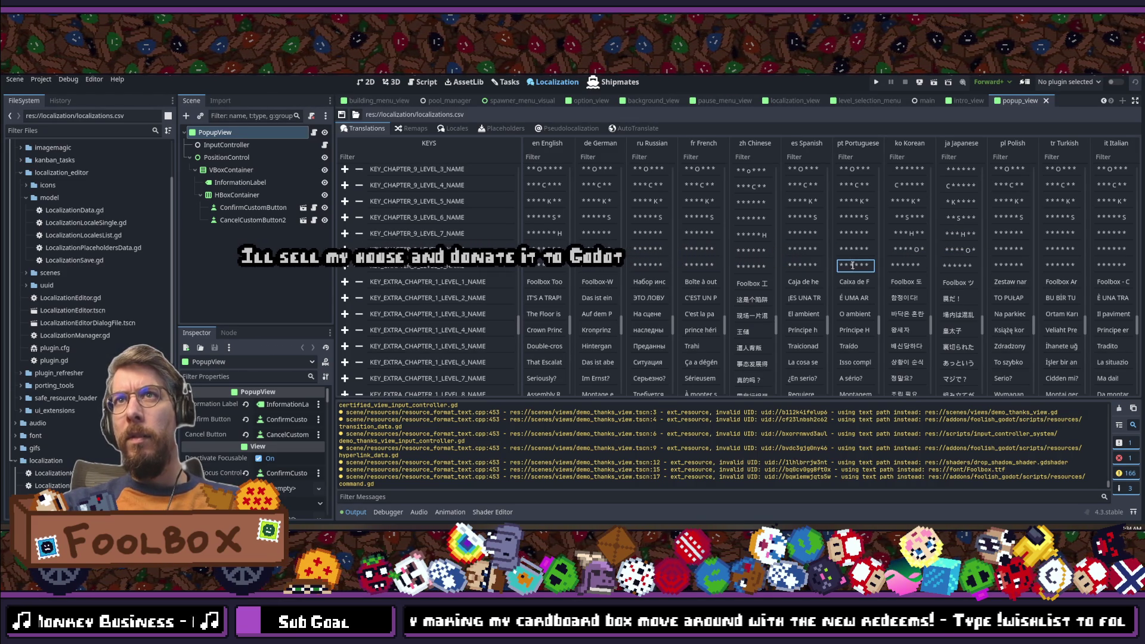
click(911, 263)
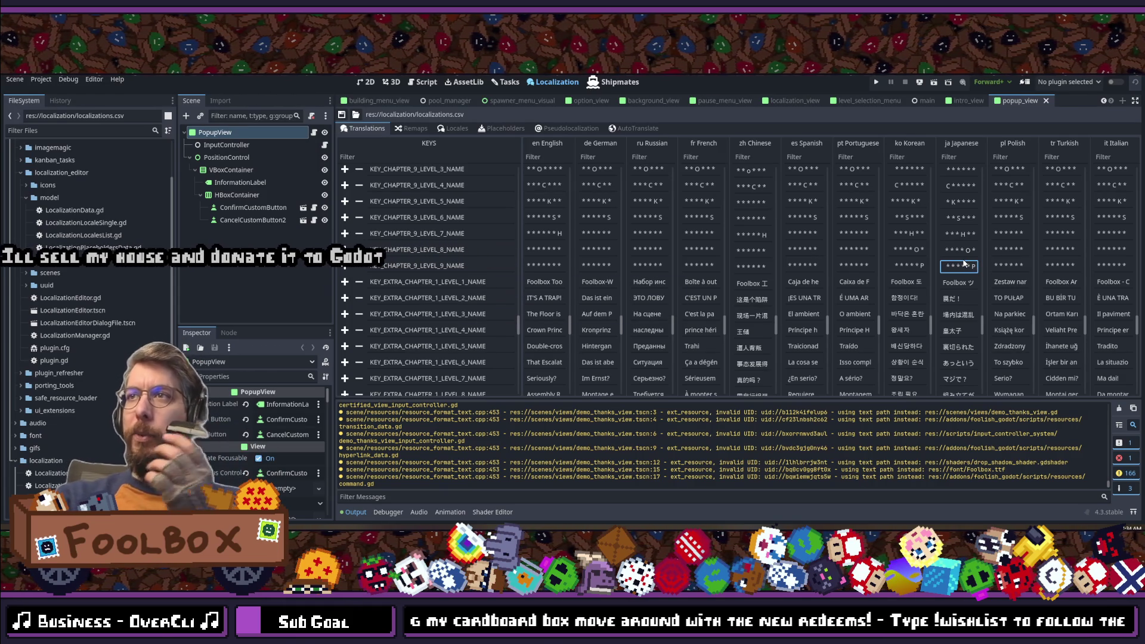
click(1009, 263)
click(1059, 265)
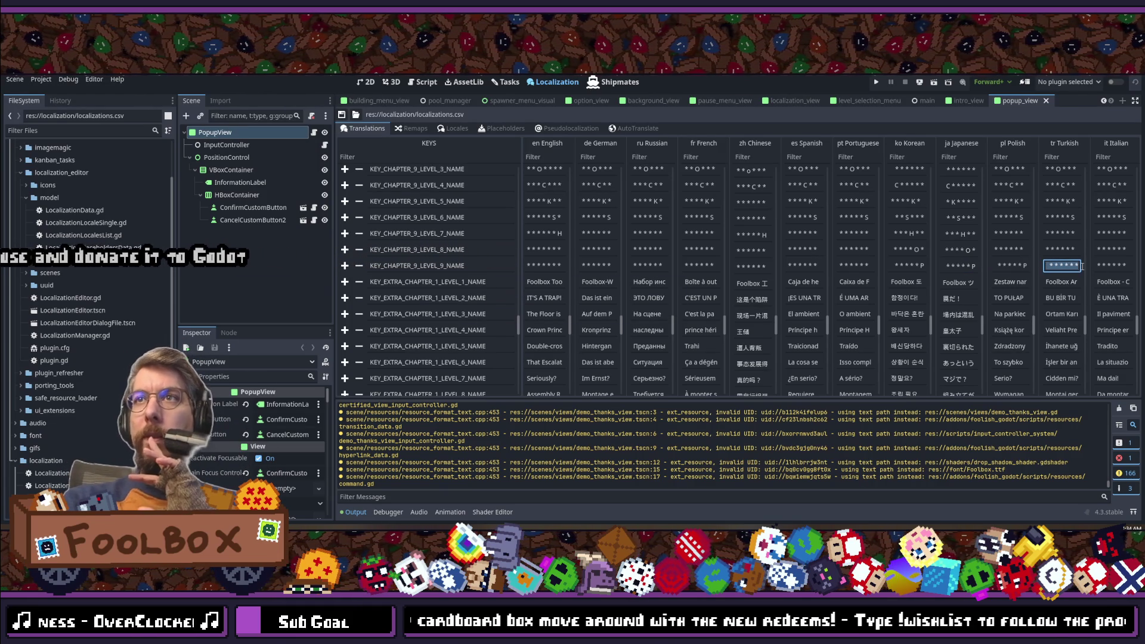
click(1055, 262)
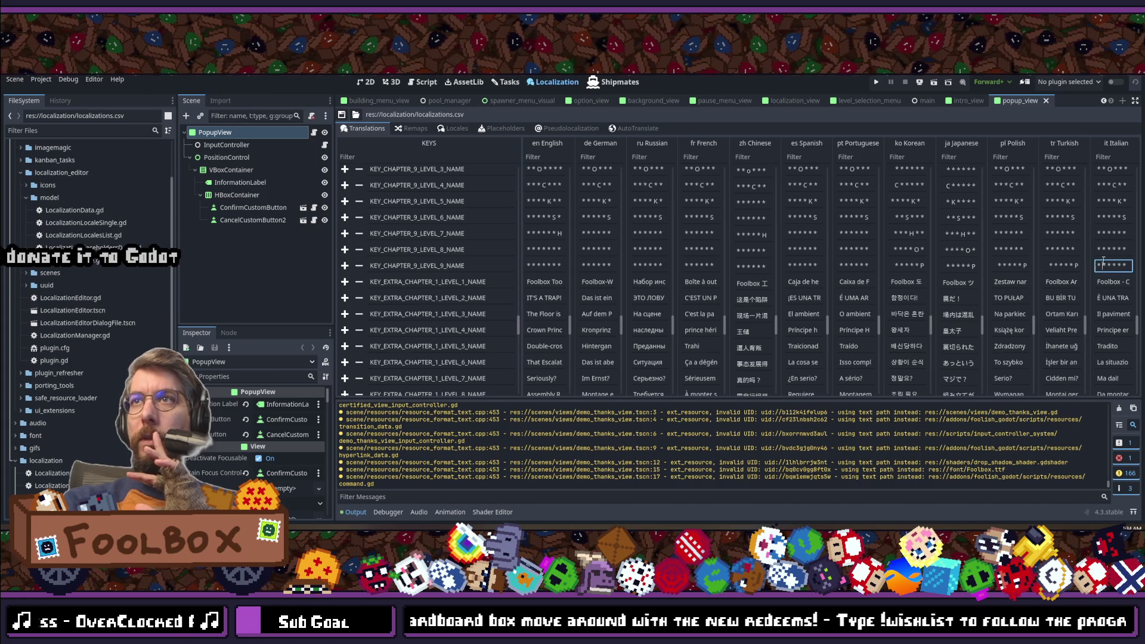
scroll(1019, 185, up, 5)
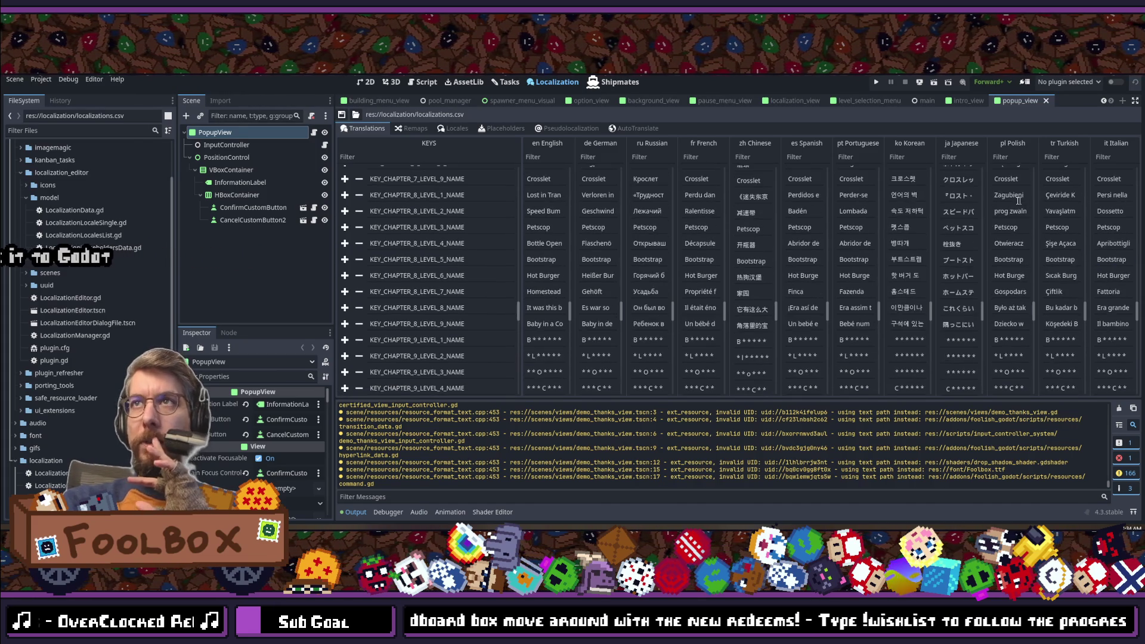
scroll(1013, 201, down, 15)
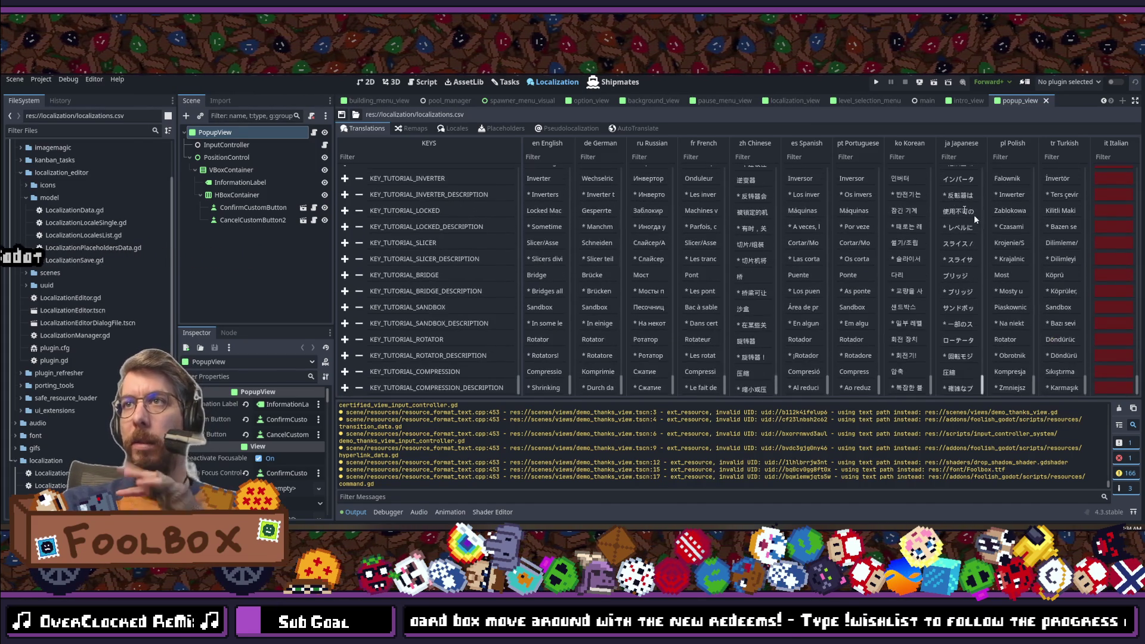
Step: Set AutoTranslate to use DeepL, translating from English to Italian
click(631, 132)
click(421, 149)
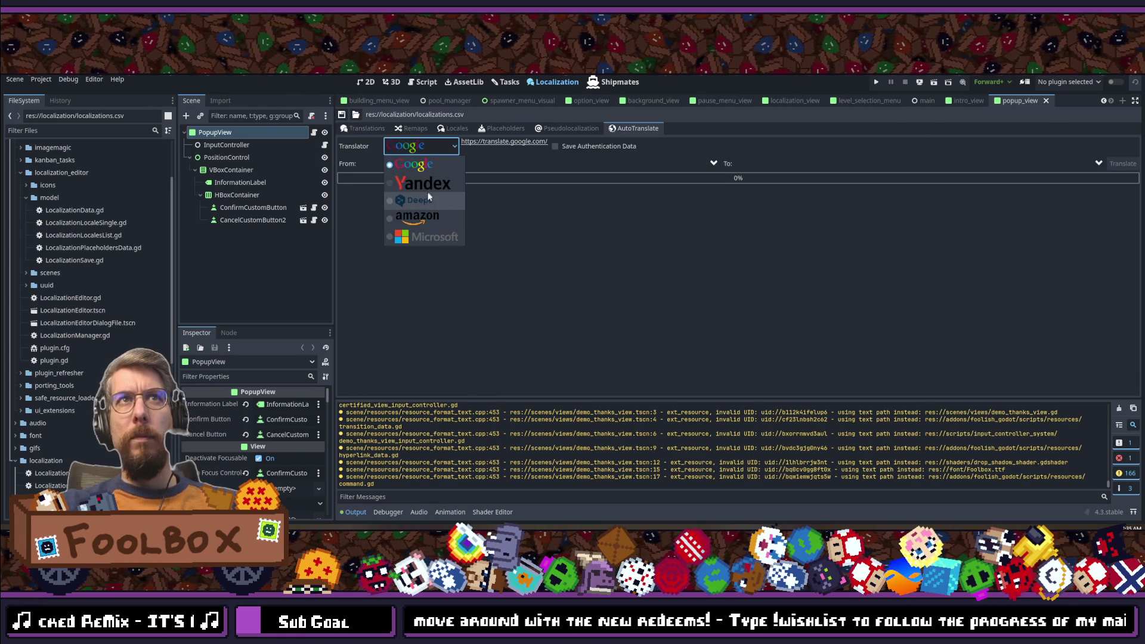
click(419, 201)
click(424, 164)
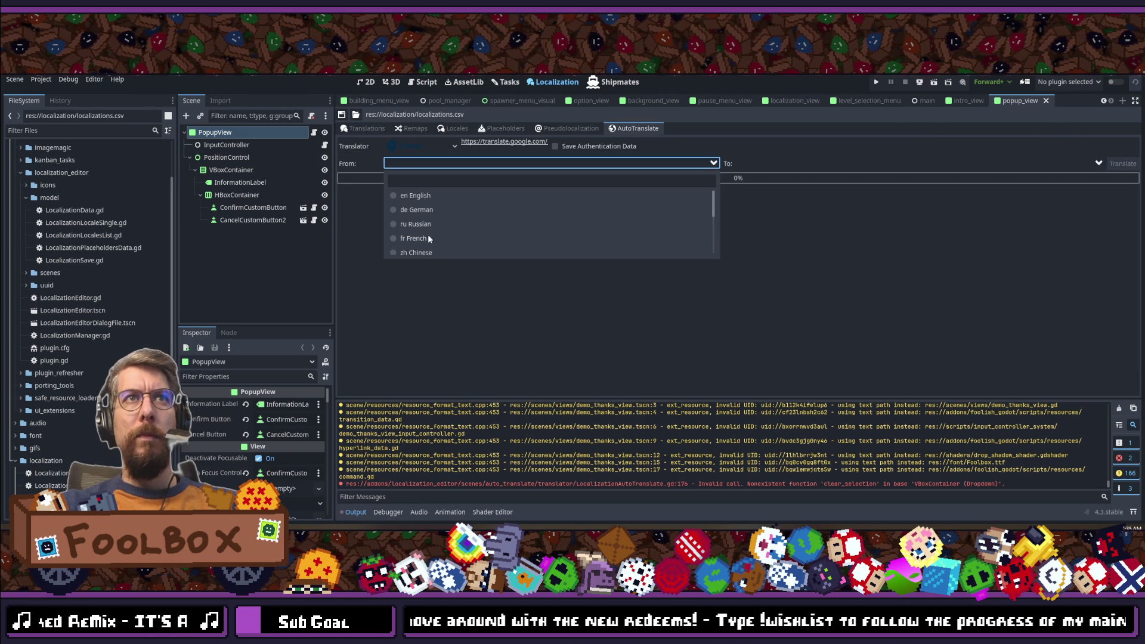
click(414, 198)
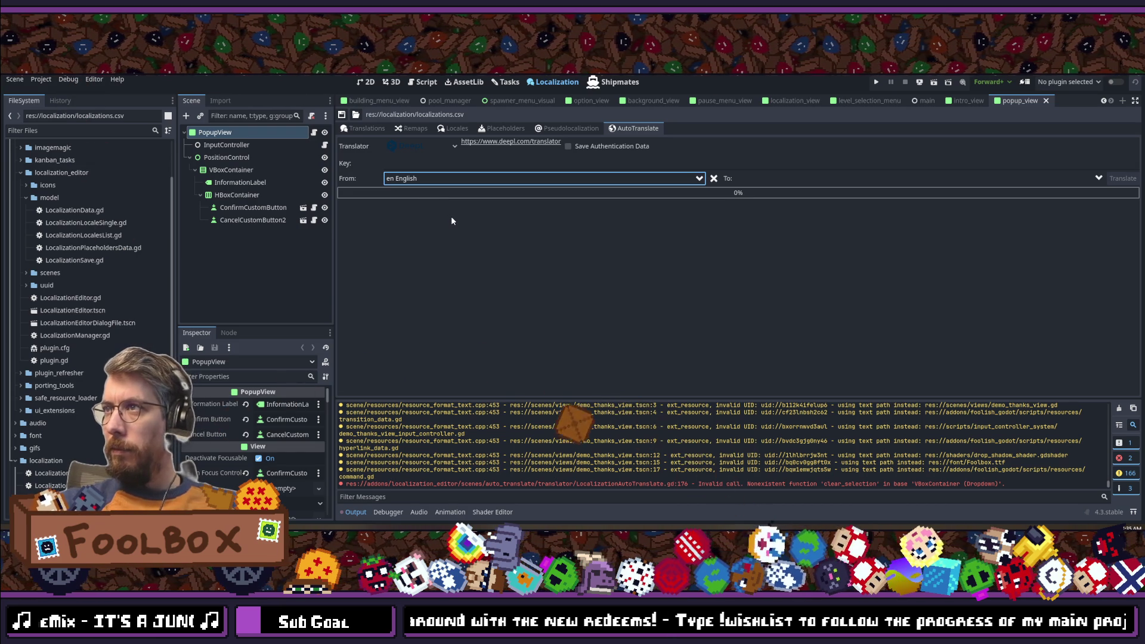
click(834, 178)
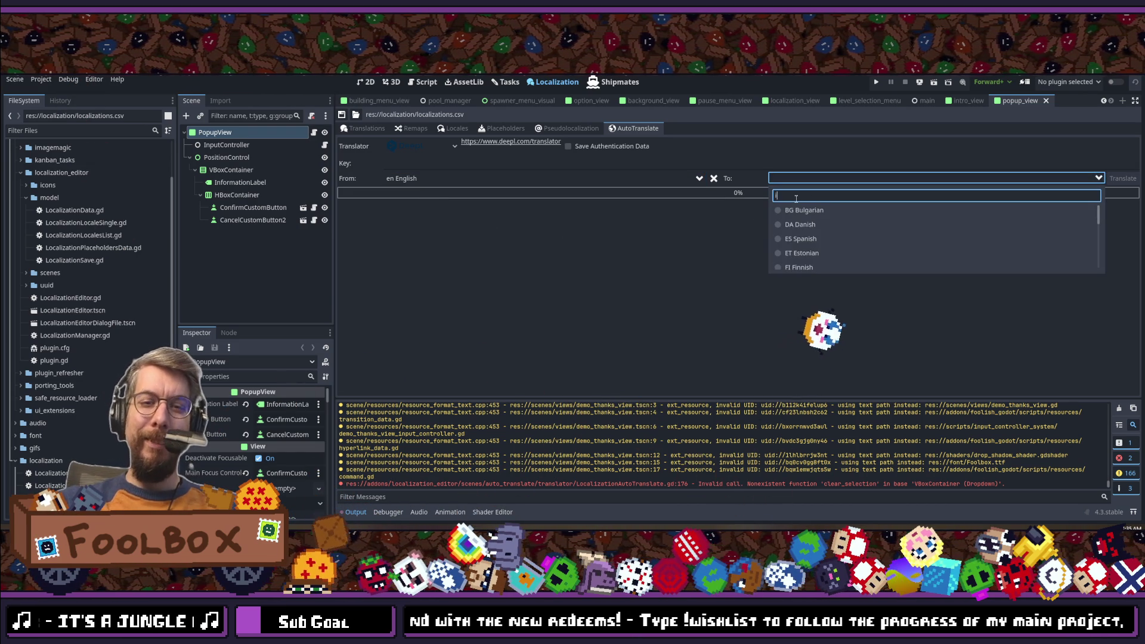
text(tal)
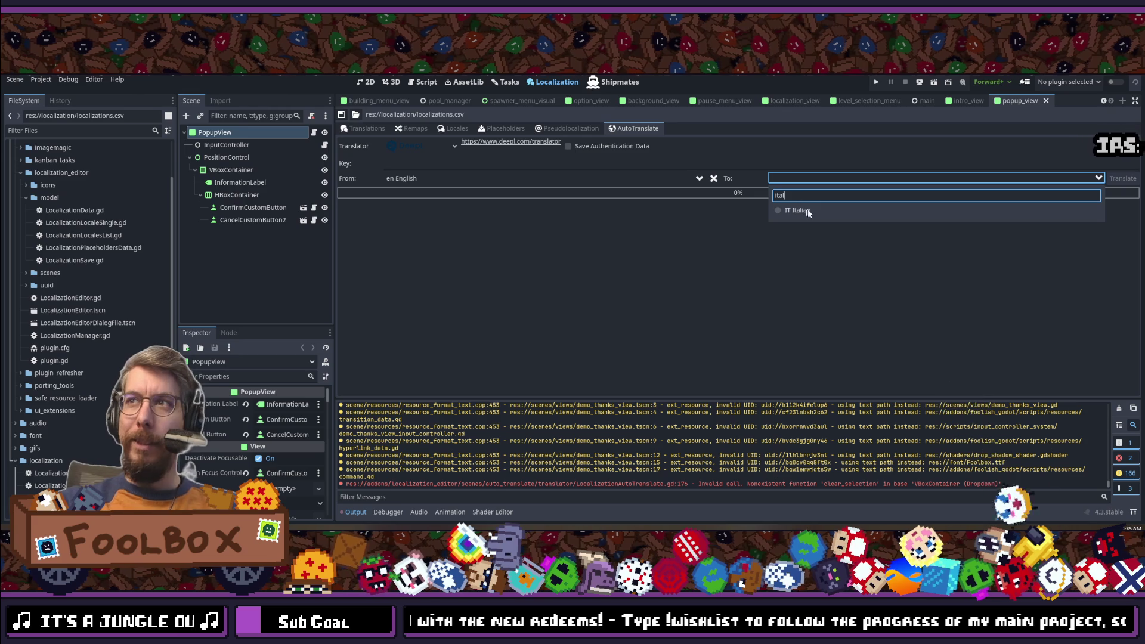
click(816, 213)
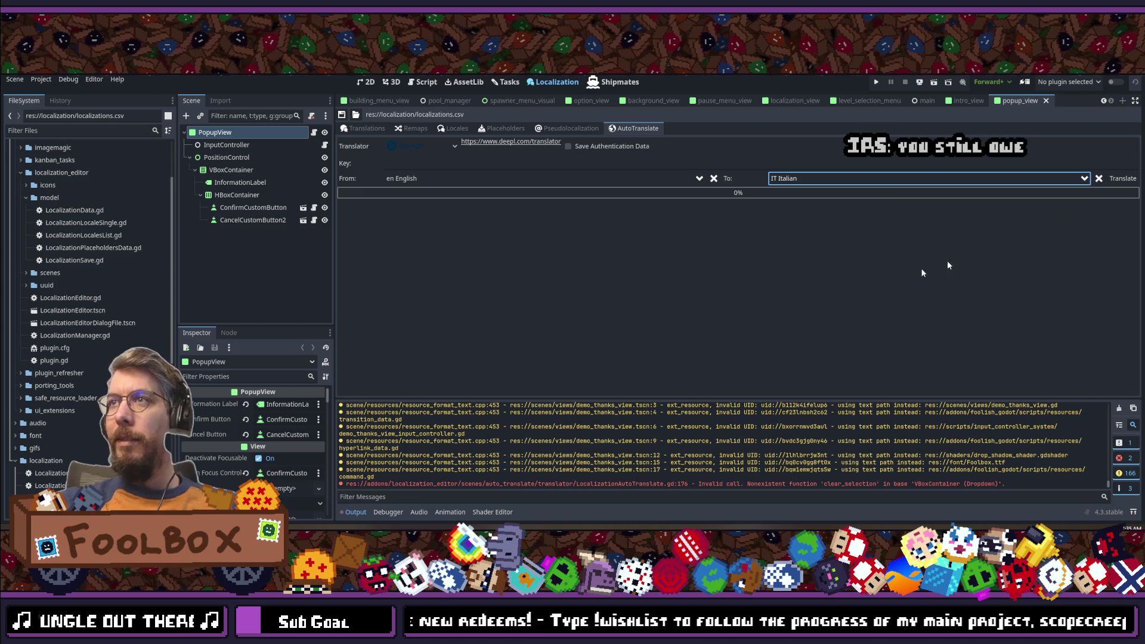
Step: Enter the DeepL API key, translate the missing Italian entries, and return to Translations
click(452, 164)
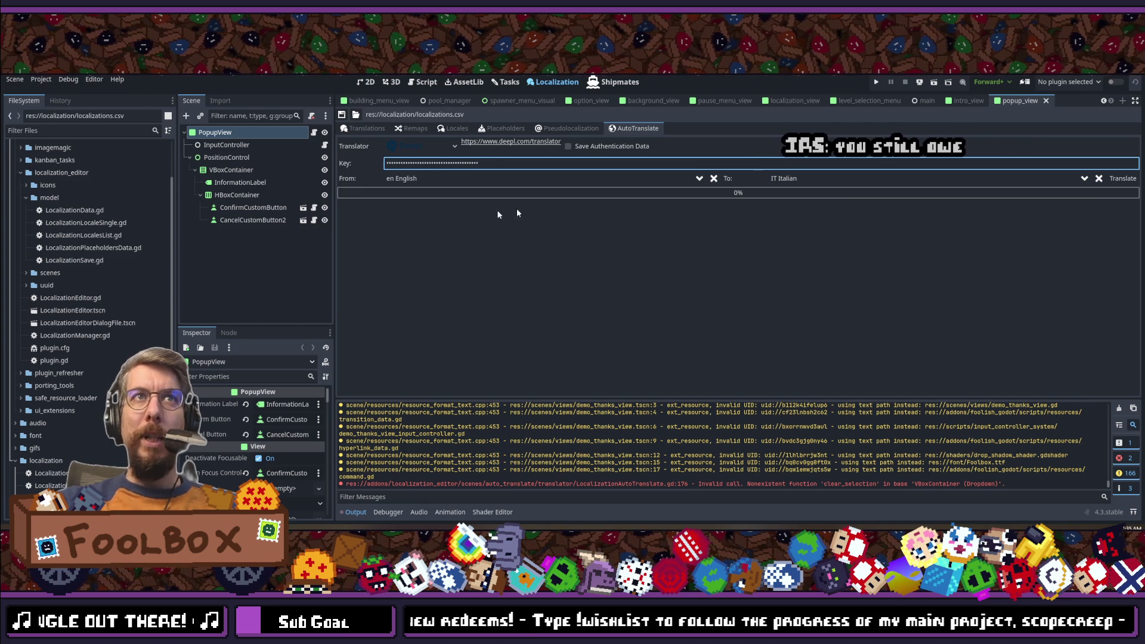
click(1122, 179)
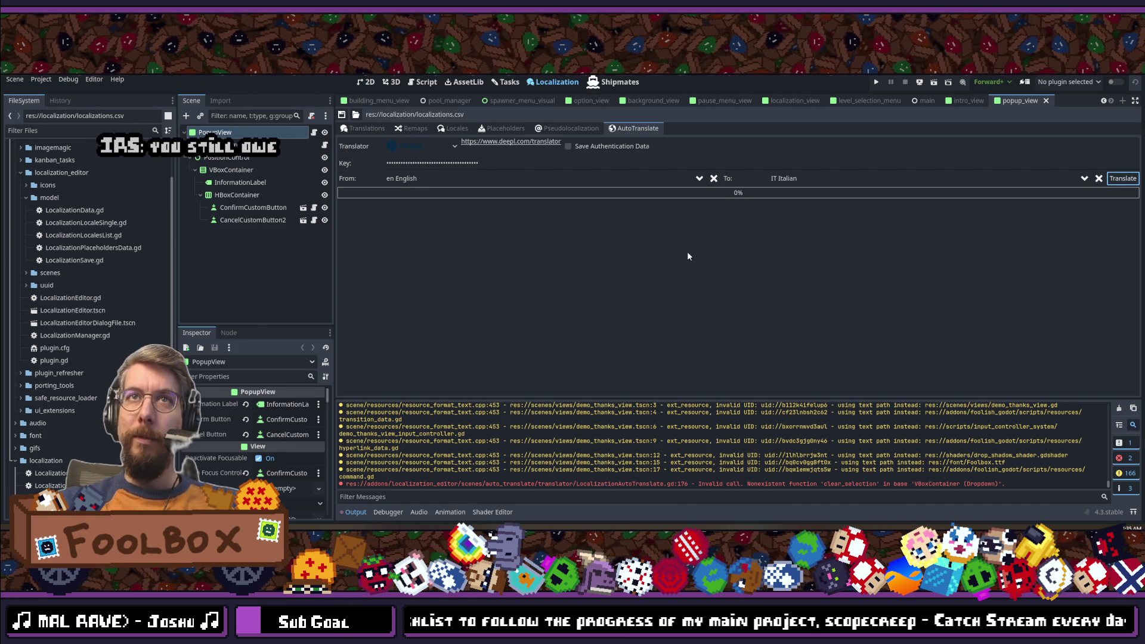
click(353, 130)
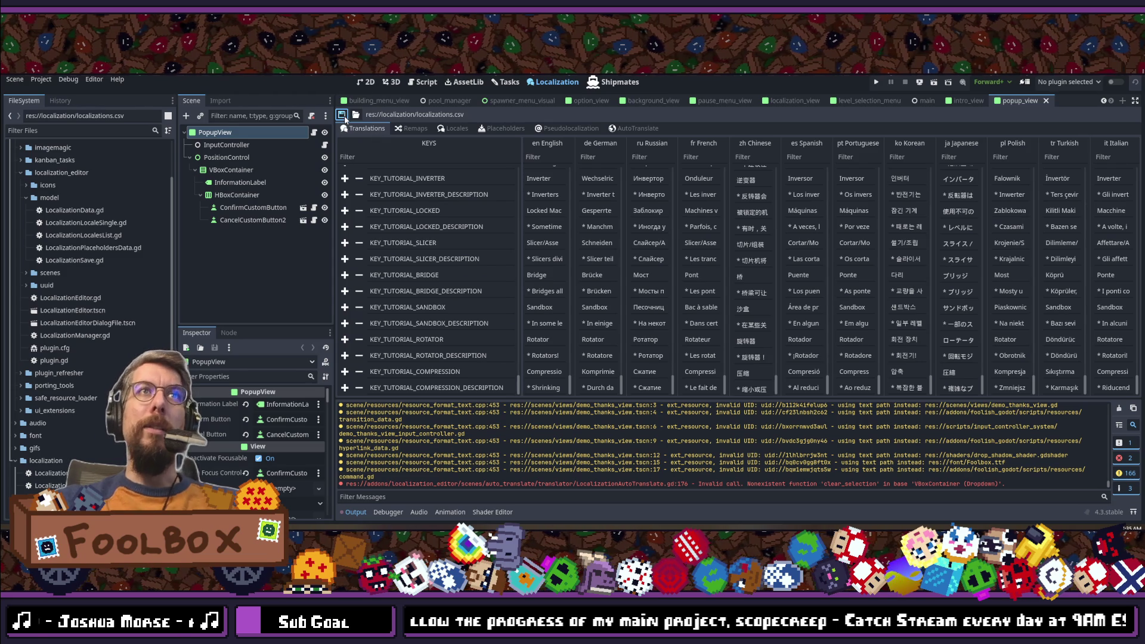
Step: Save the project and run the game with F5 to test the translations
key(ctrl+s)
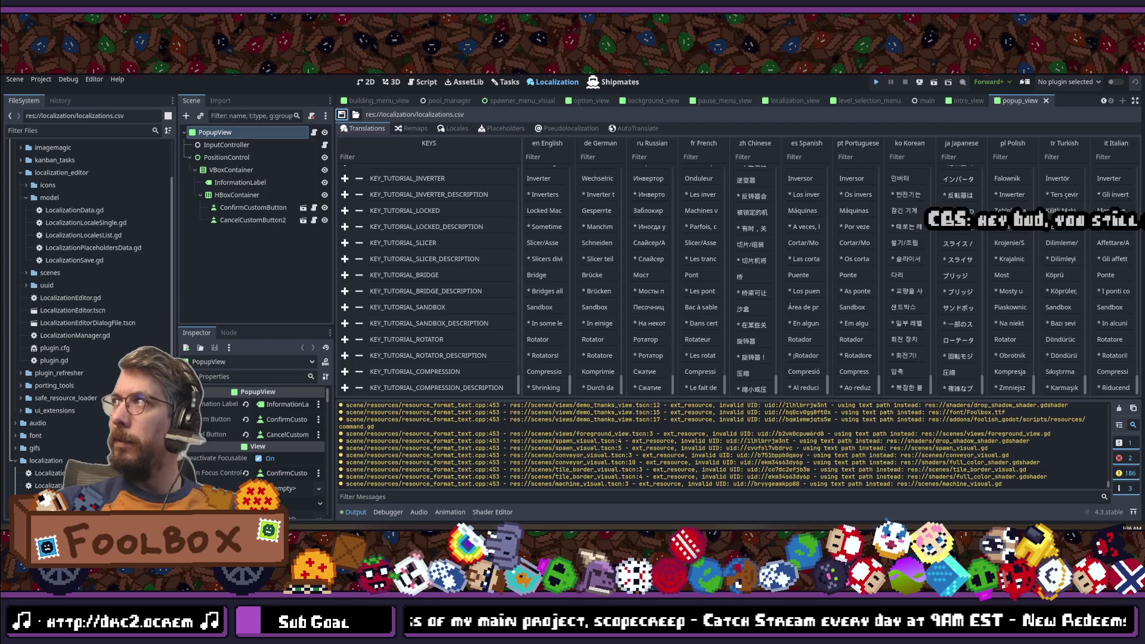
key(F5)
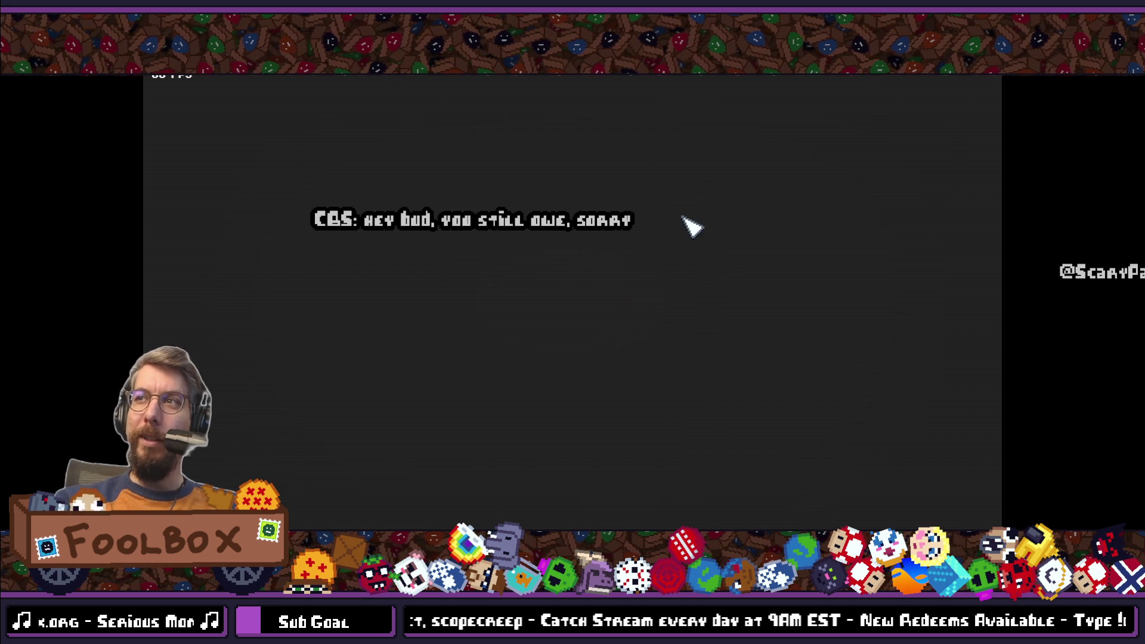
Step: Change the language to 中文 from the pause menu, then start the game from the title screen
key(Escape)
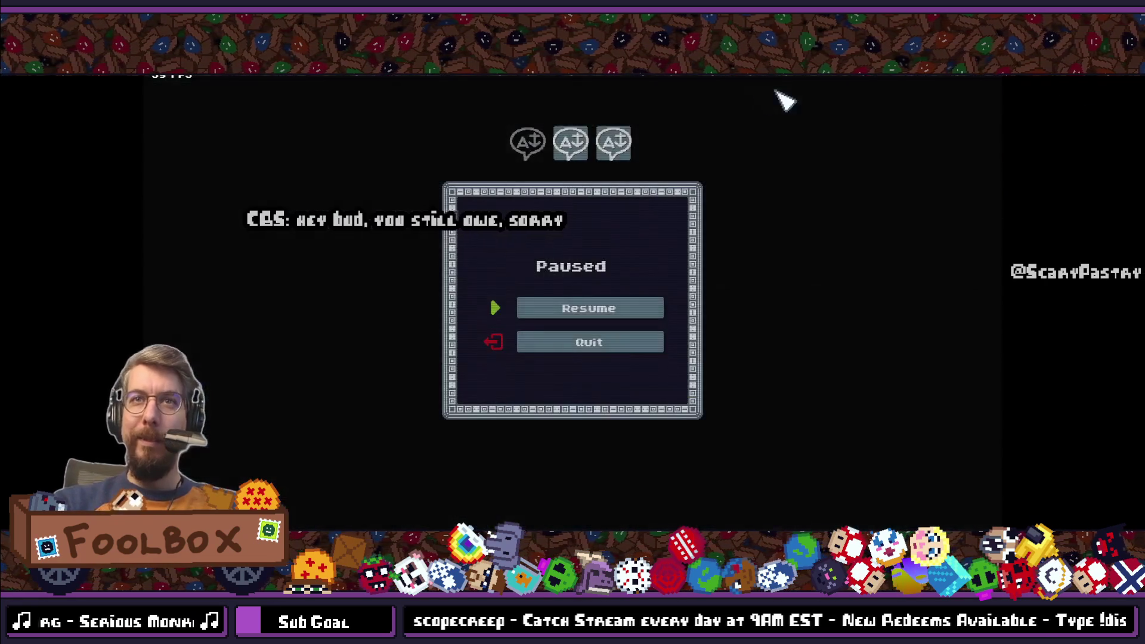
click(571, 141)
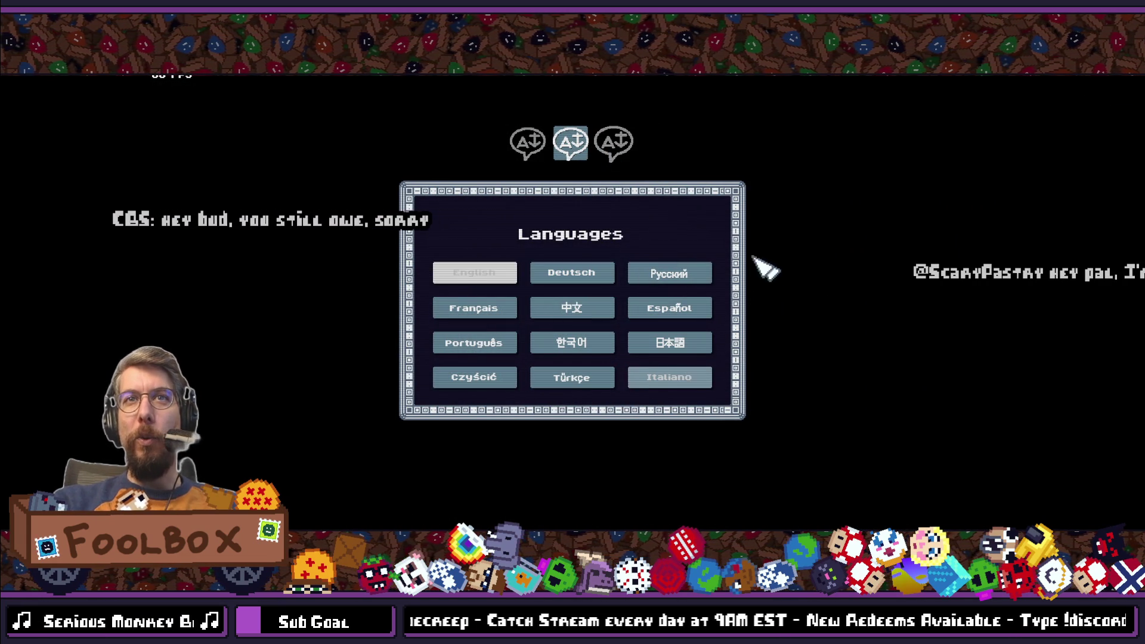
click(668, 378)
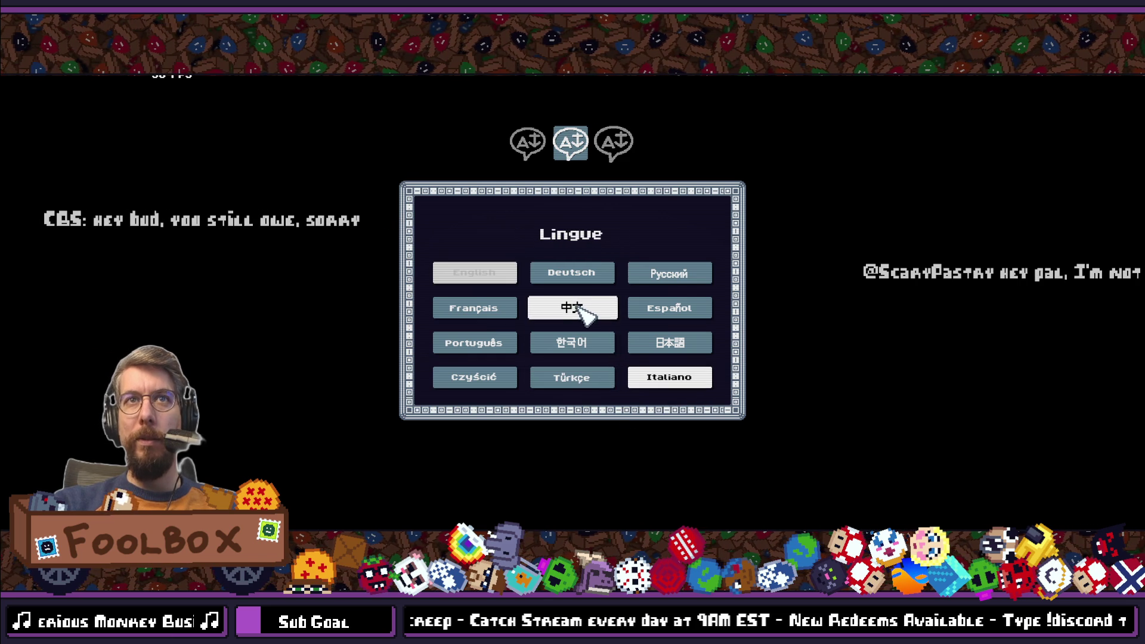
click(540, 142)
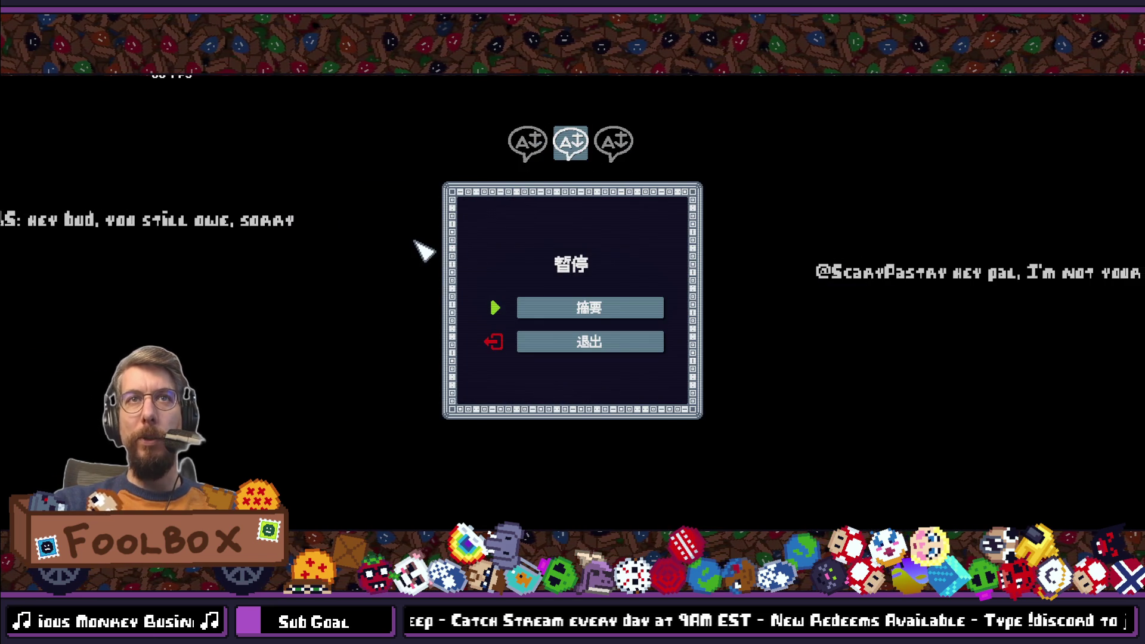
click(592, 308)
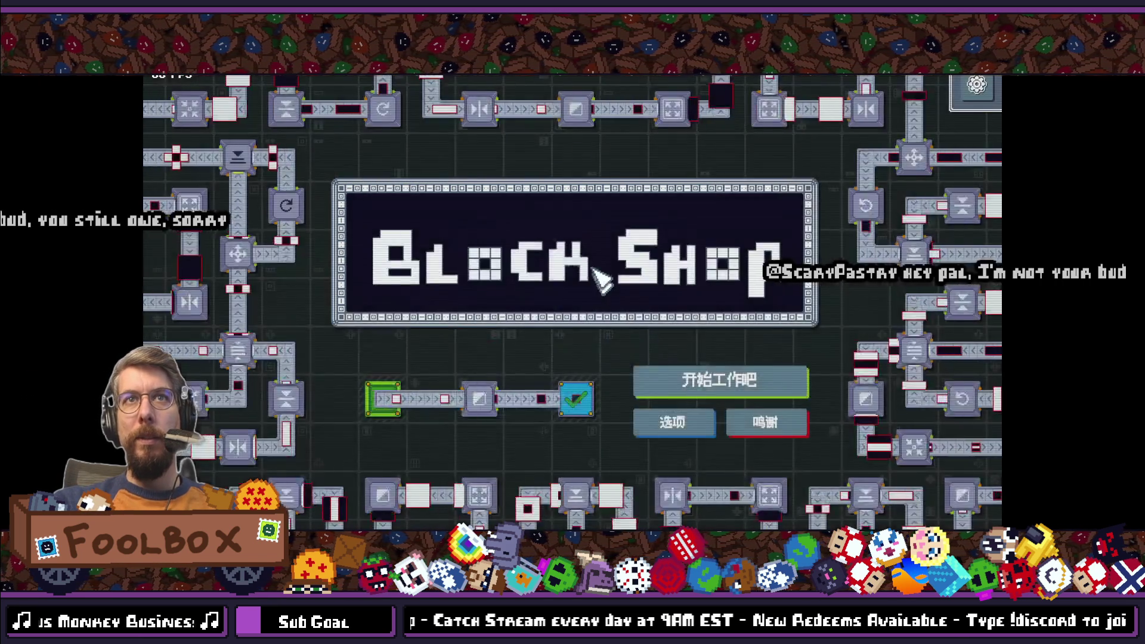
click(662, 387)
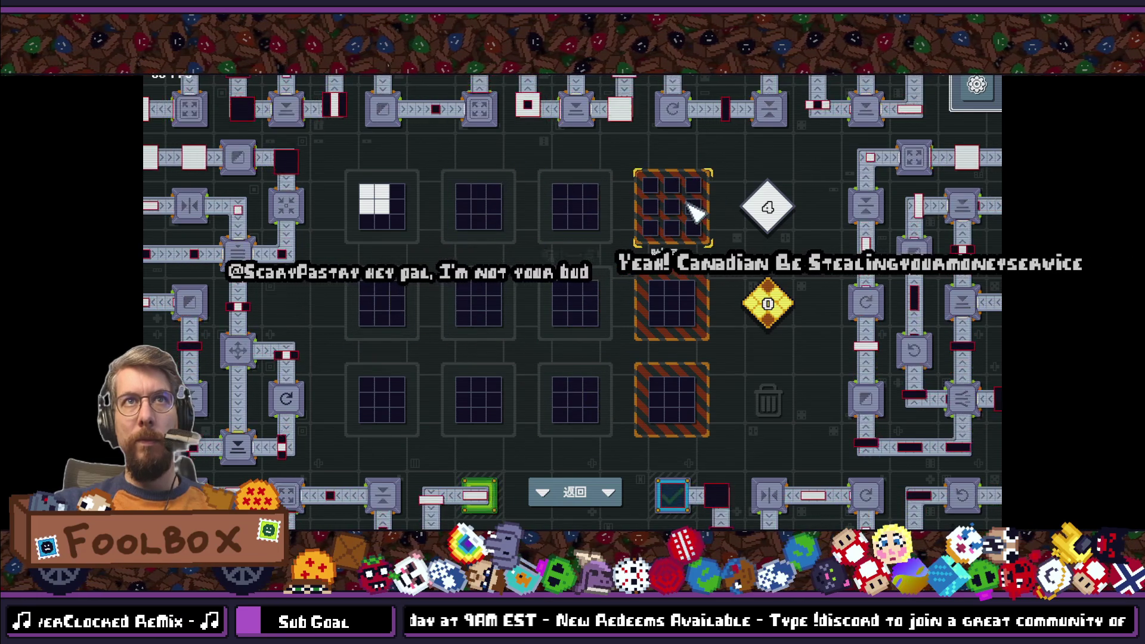
Step: Check the translated clear-board confirmation and pause menu, then open the first puzzle level
click(776, 399)
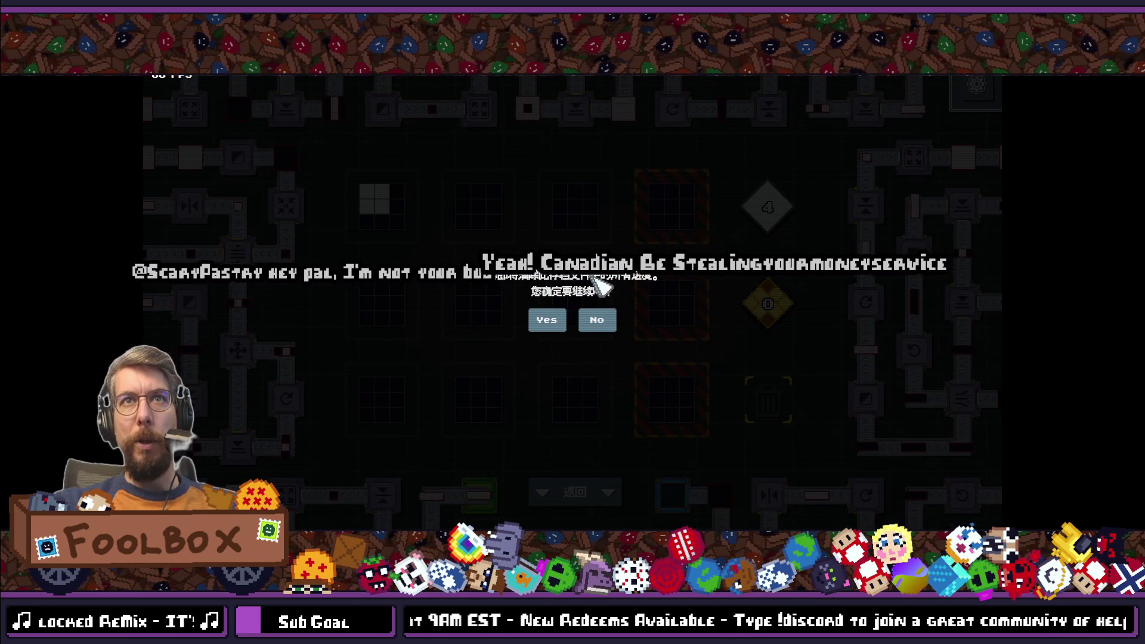
click(598, 320)
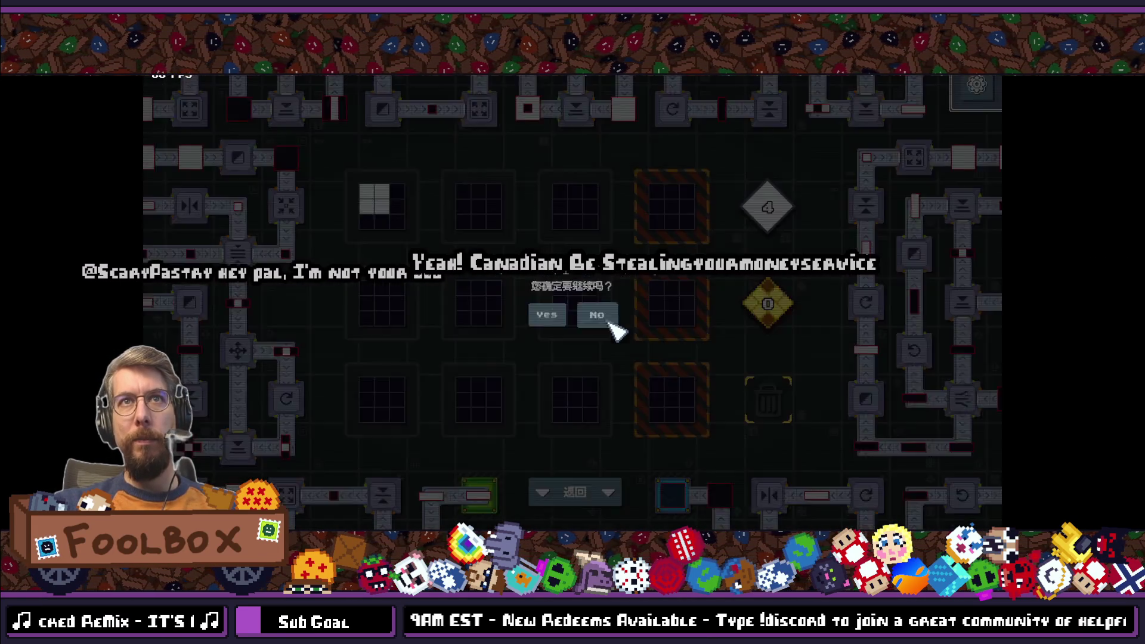
click(976, 87)
click(620, 307)
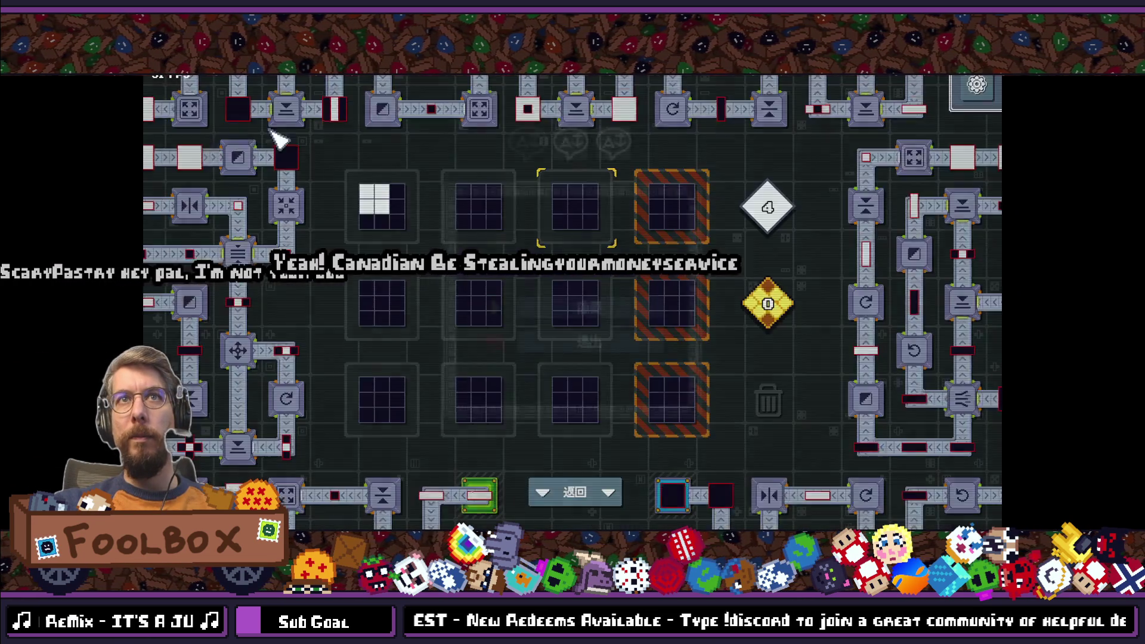
click(376, 208)
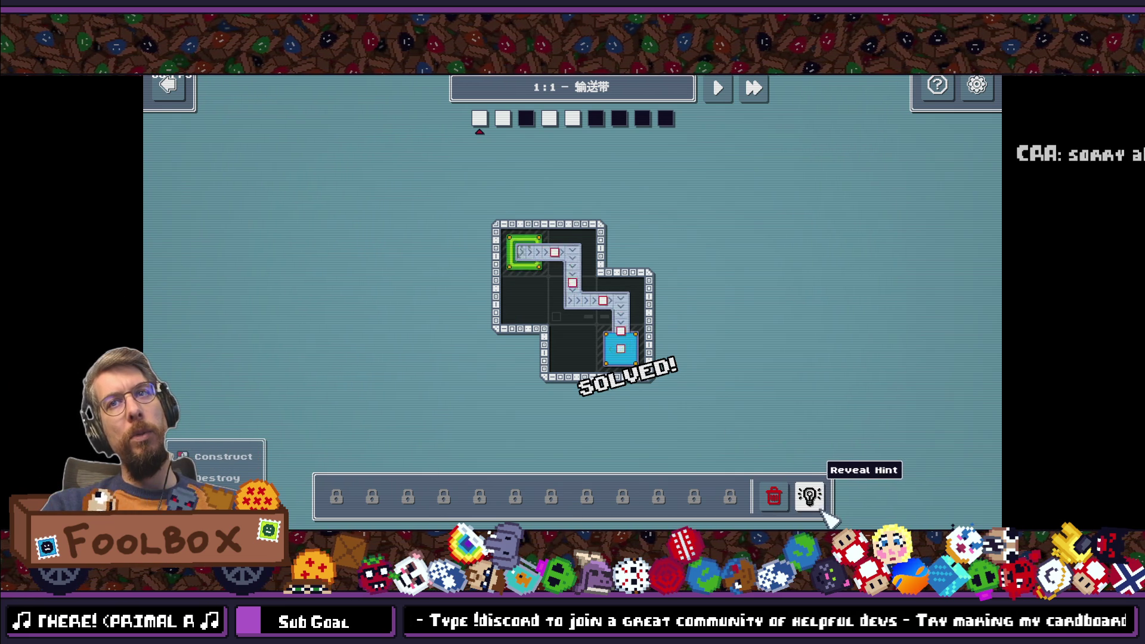
Step: Test the translated reset-level prompt and hint messages on level 1:1
click(774, 497)
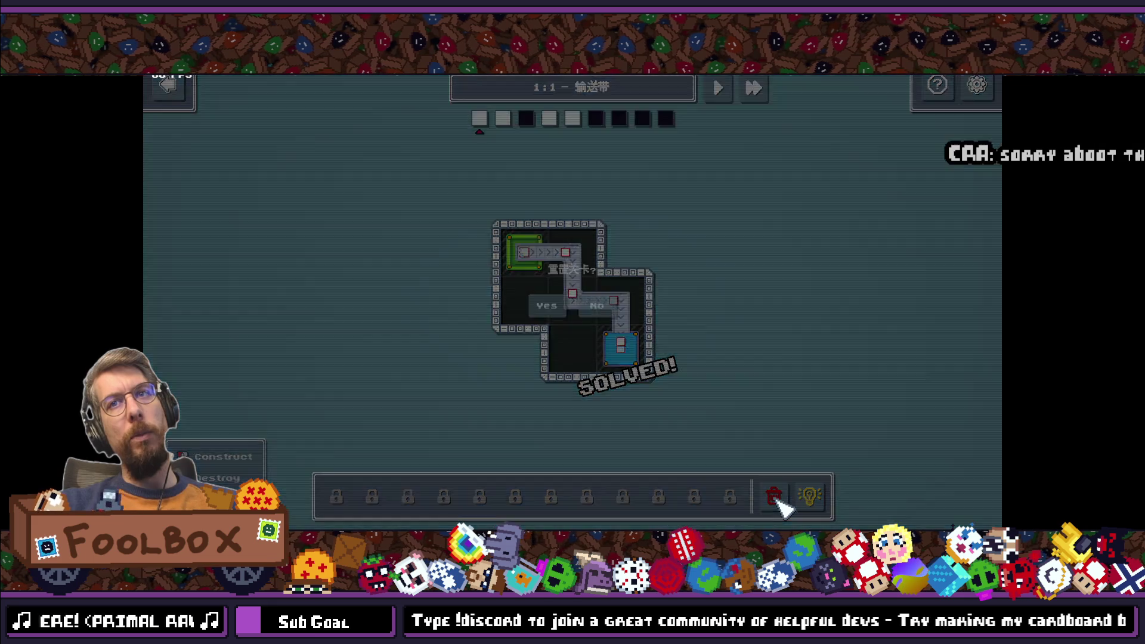
click(600, 321)
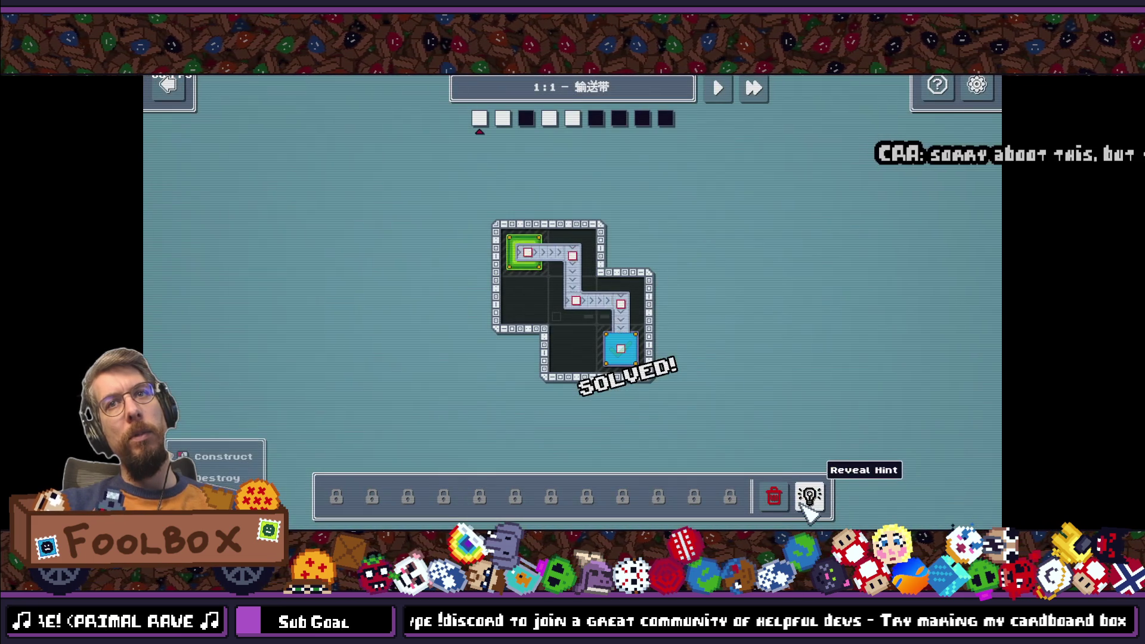
click(810, 498)
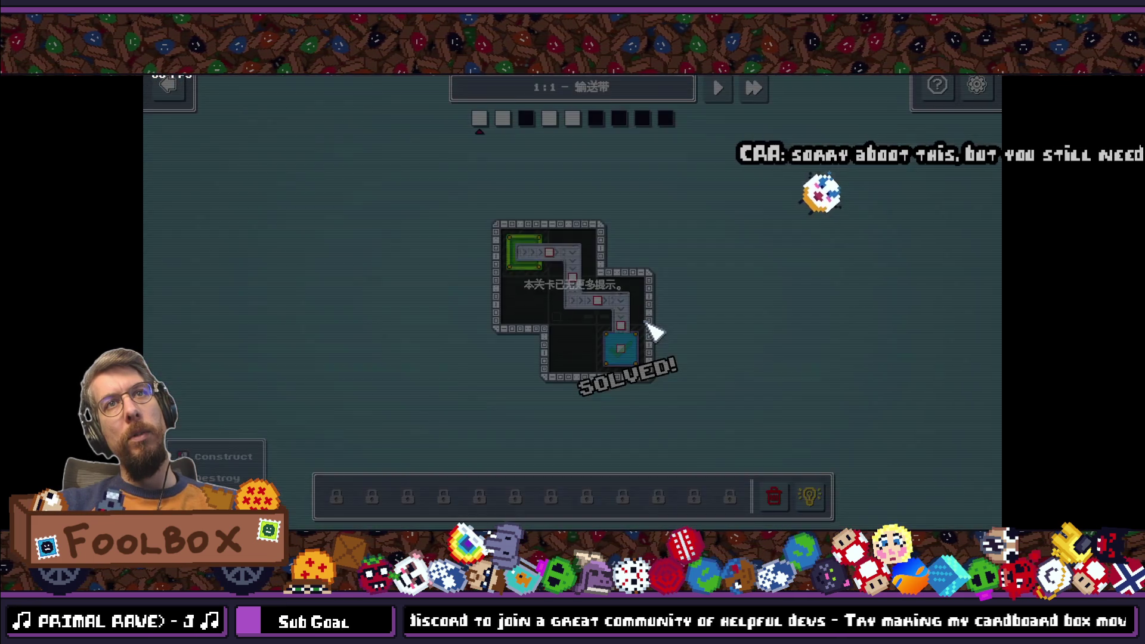
click(650, 331)
click(774, 497)
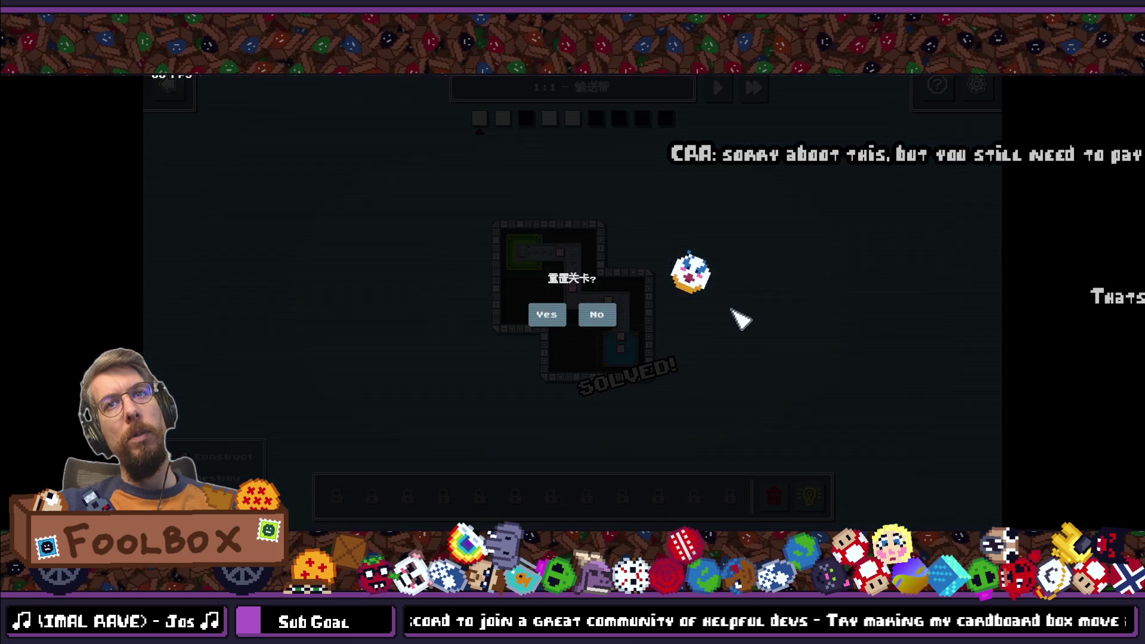
key(Escape)
click(812, 496)
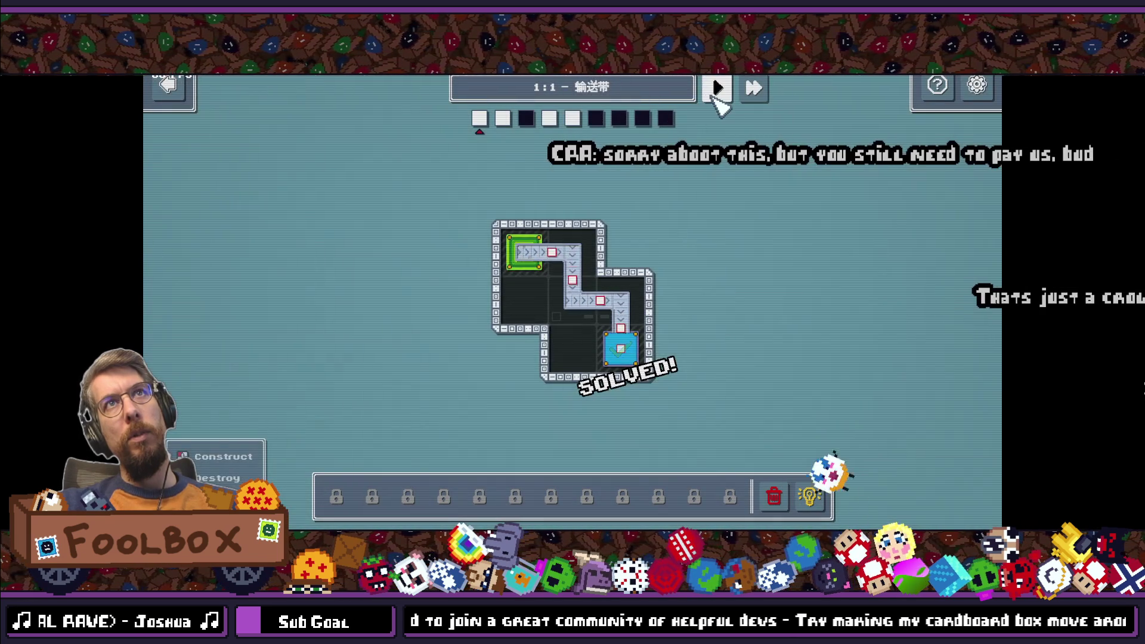
Step: Skip through chapter 1 to 2:1 Loopity Loop, cancelling the return-to-level-select prompt
click(718, 88)
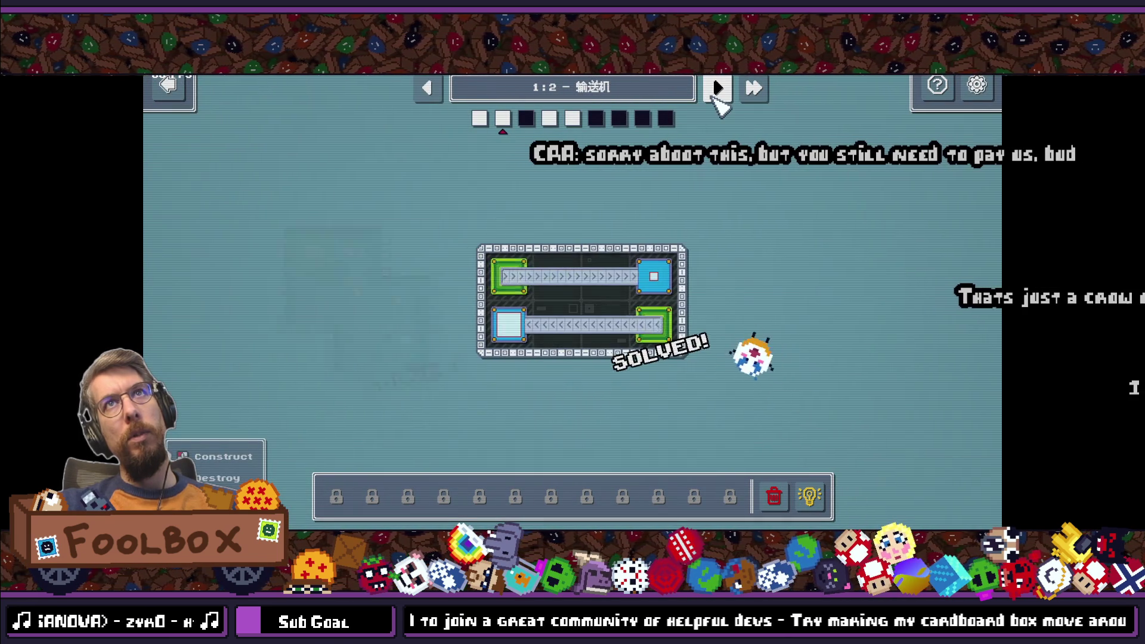
click(714, 95)
click(715, 95)
click(715, 95)
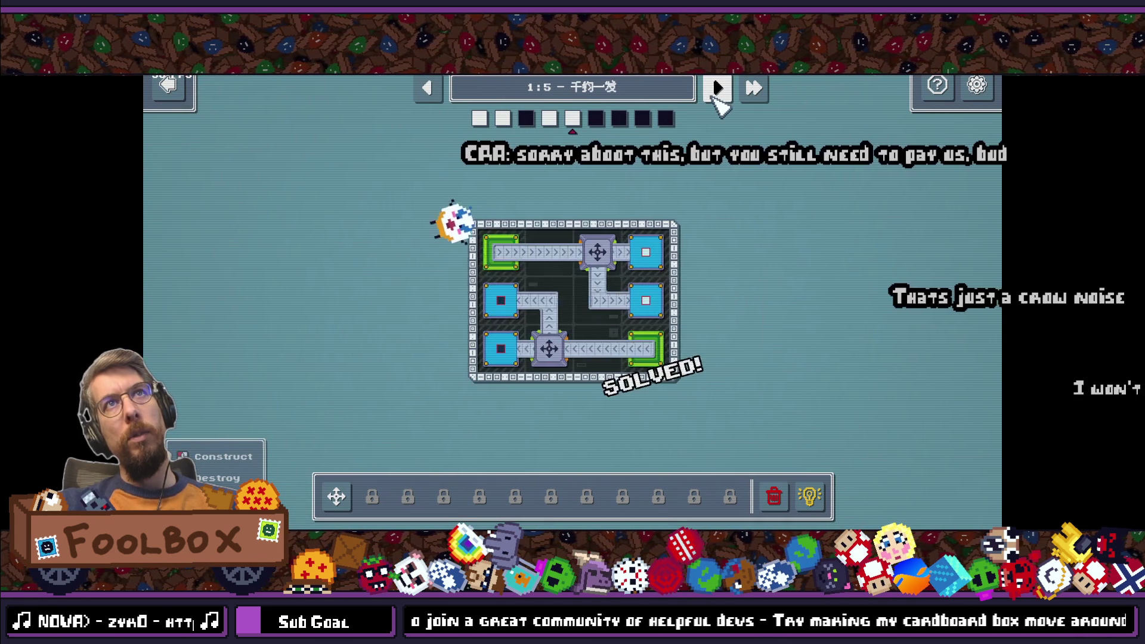
click(717, 91)
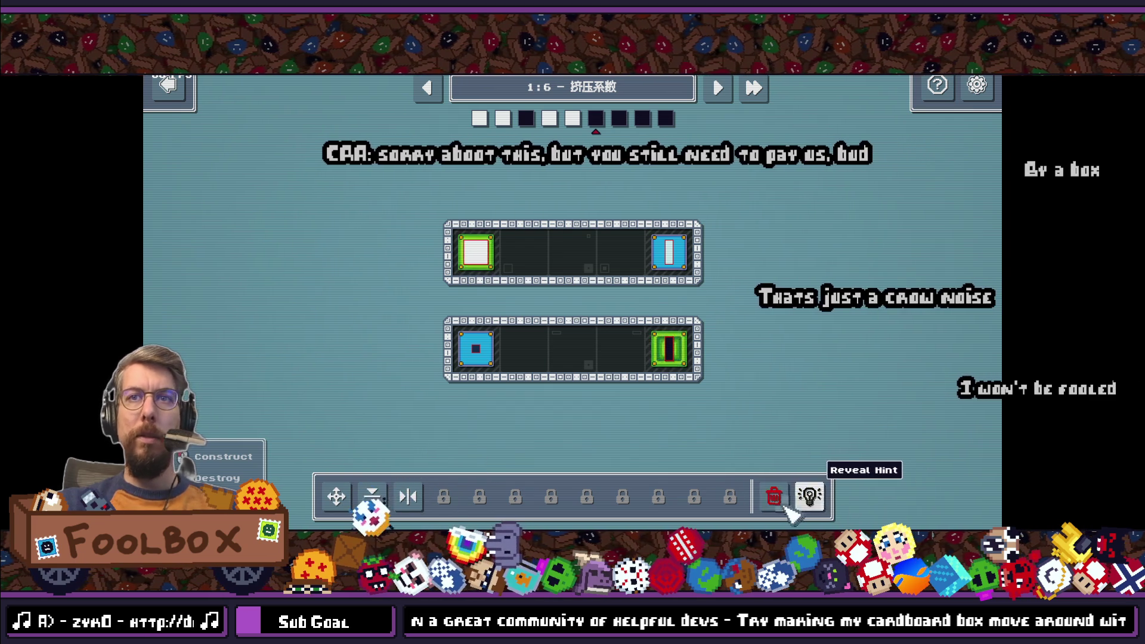
click(169, 88)
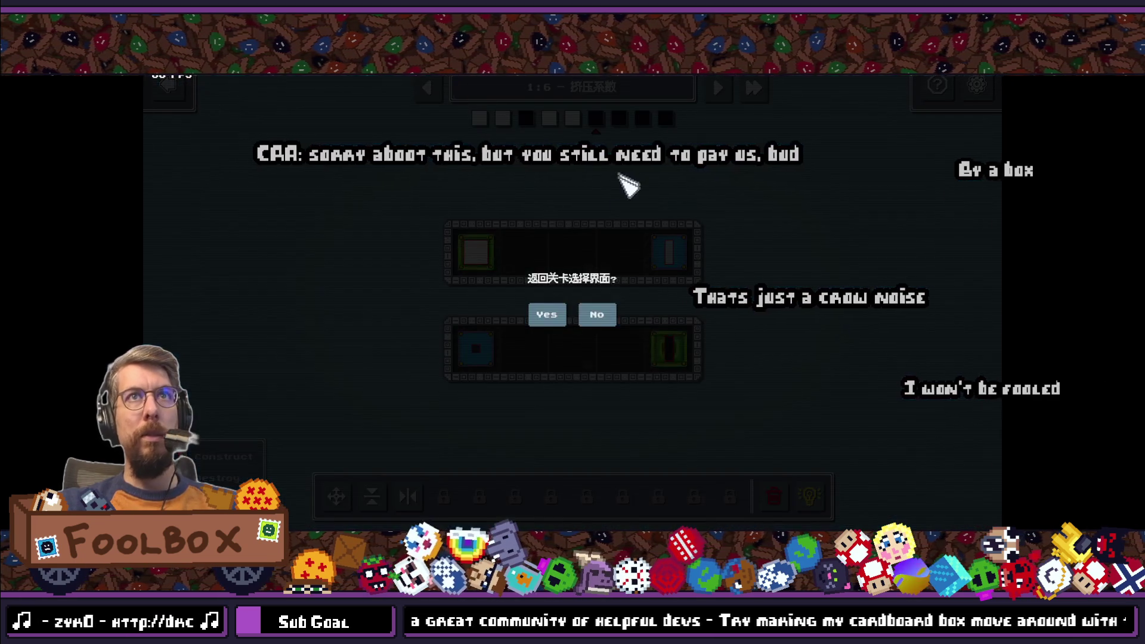
click(596, 314)
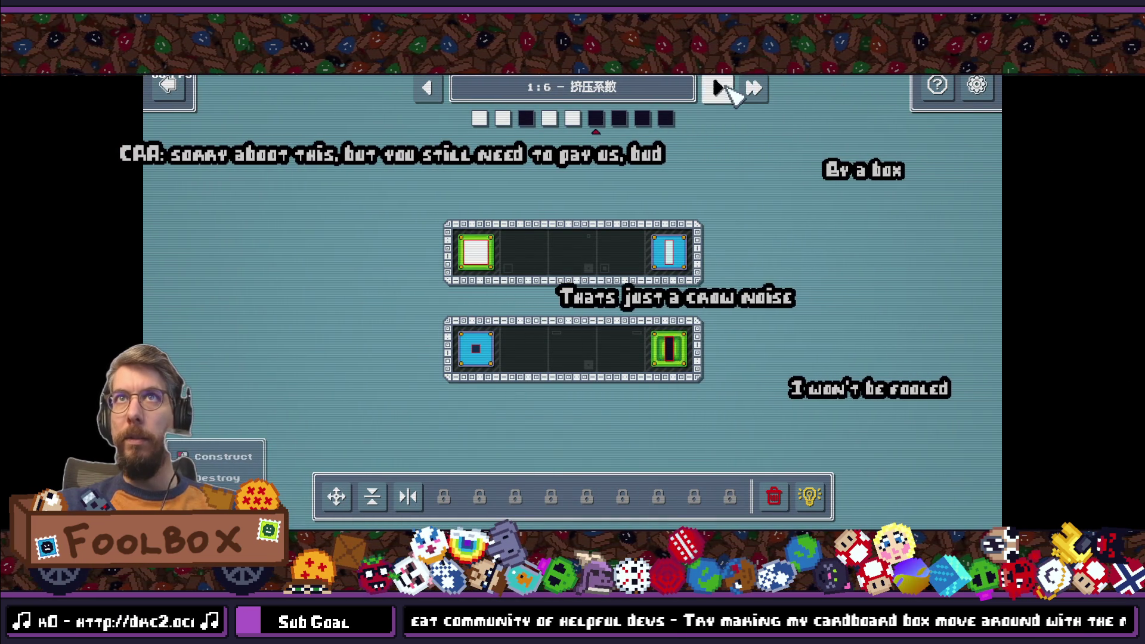
click(721, 87)
click(721, 87)
click(721, 88)
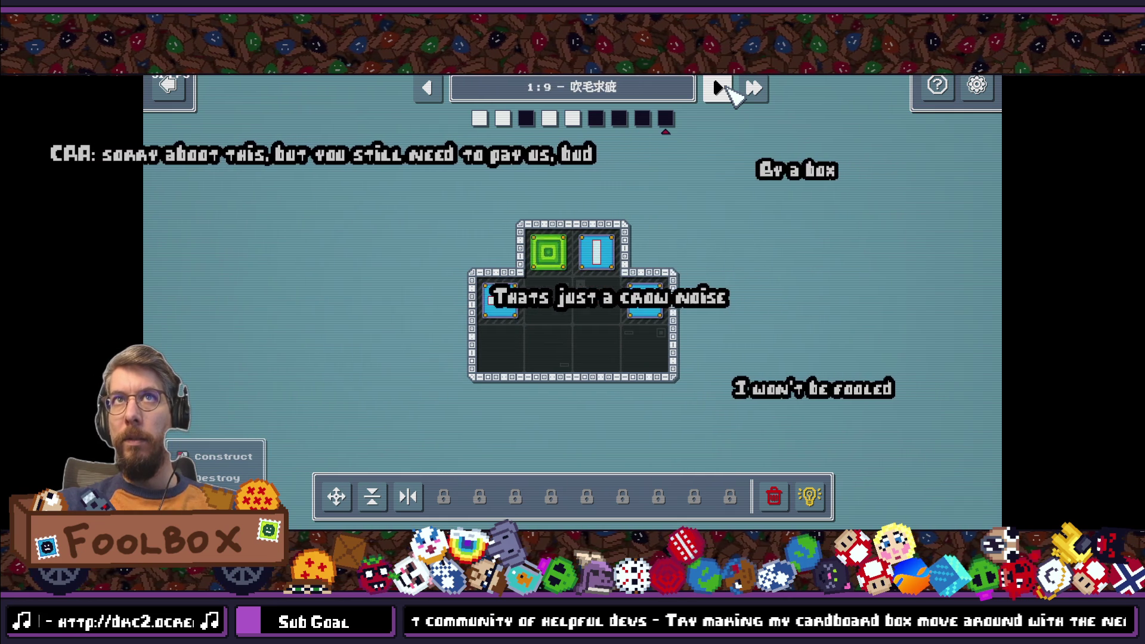
click(721, 88)
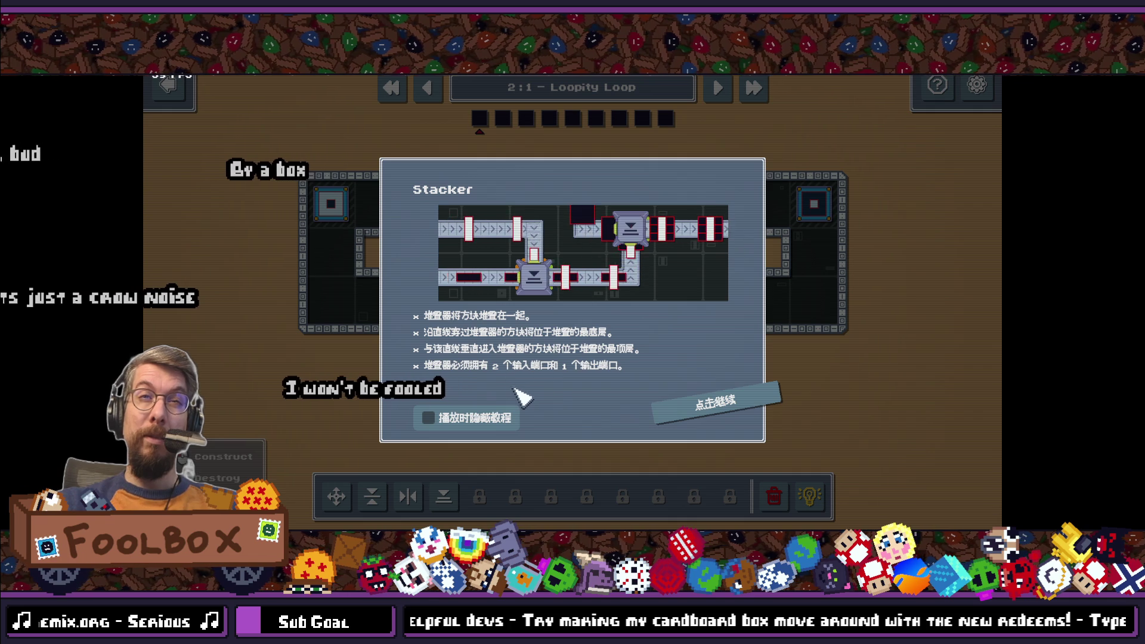
Step: Dismiss the Stacker and hint tutorial cards while skipping through chapter 2 into chapter 3
click(729, 408)
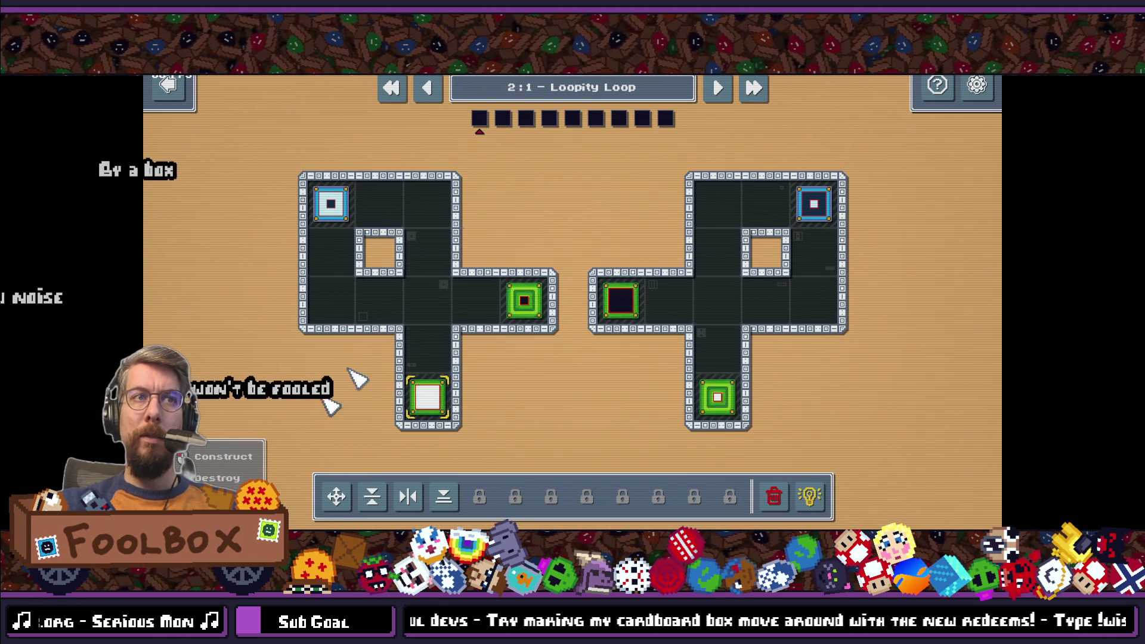
click(719, 87)
click(724, 86)
click(723, 86)
click(724, 86)
click(719, 87)
click(719, 87)
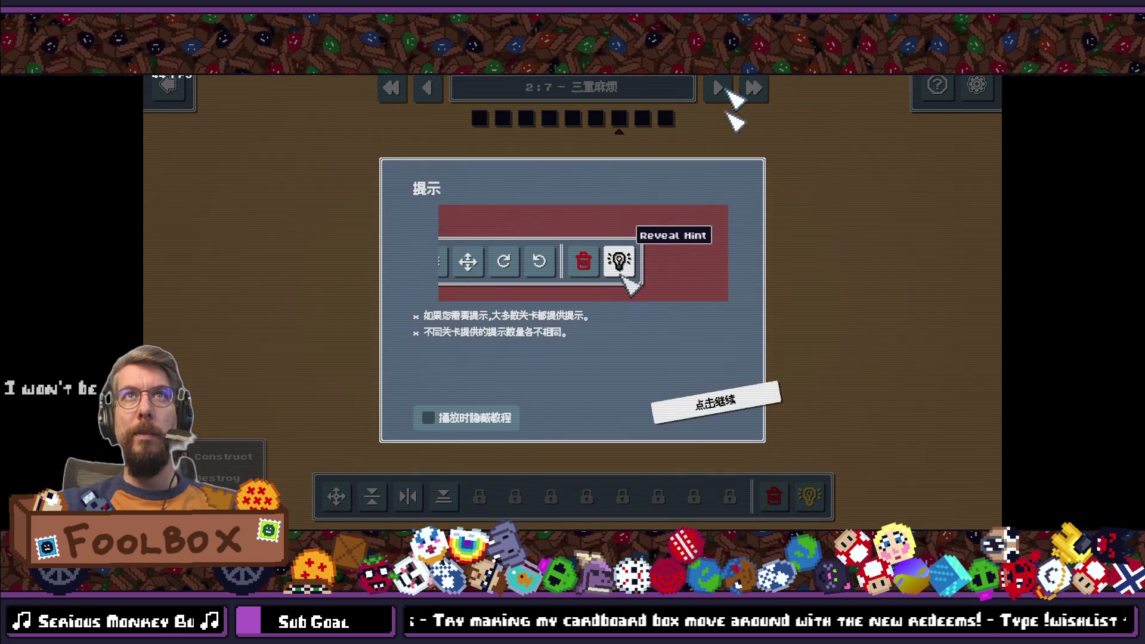
click(717, 413)
click(717, 87)
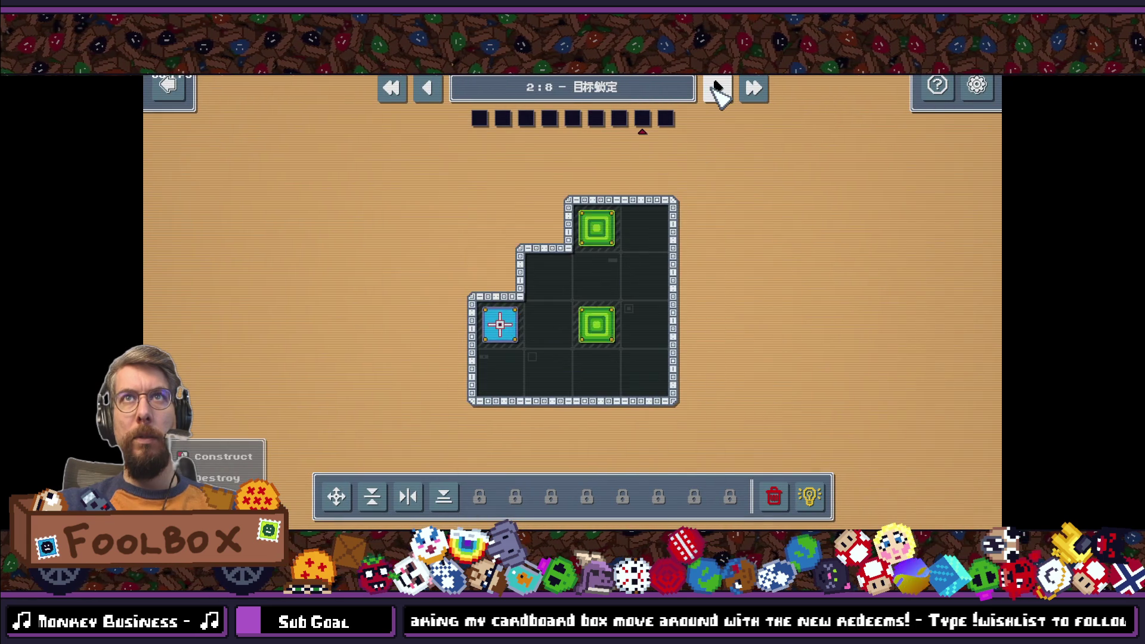
click(717, 87)
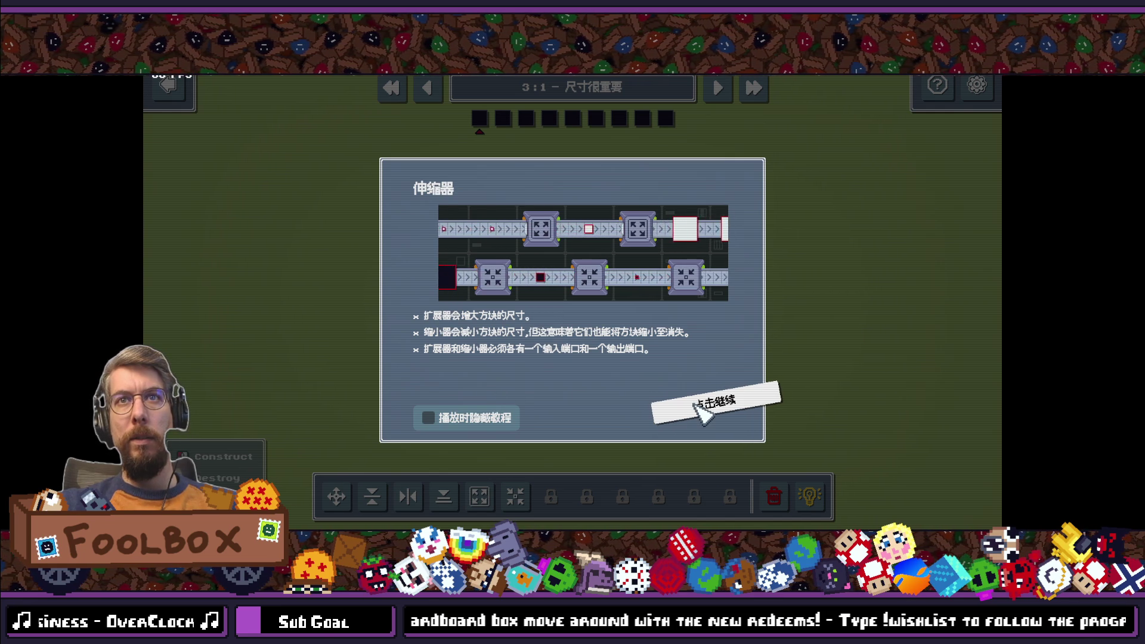
Step: Dismiss the chapter 3 tutorial, skip to 3:4 Winky Wink, and select the Stacker machine
click(702, 410)
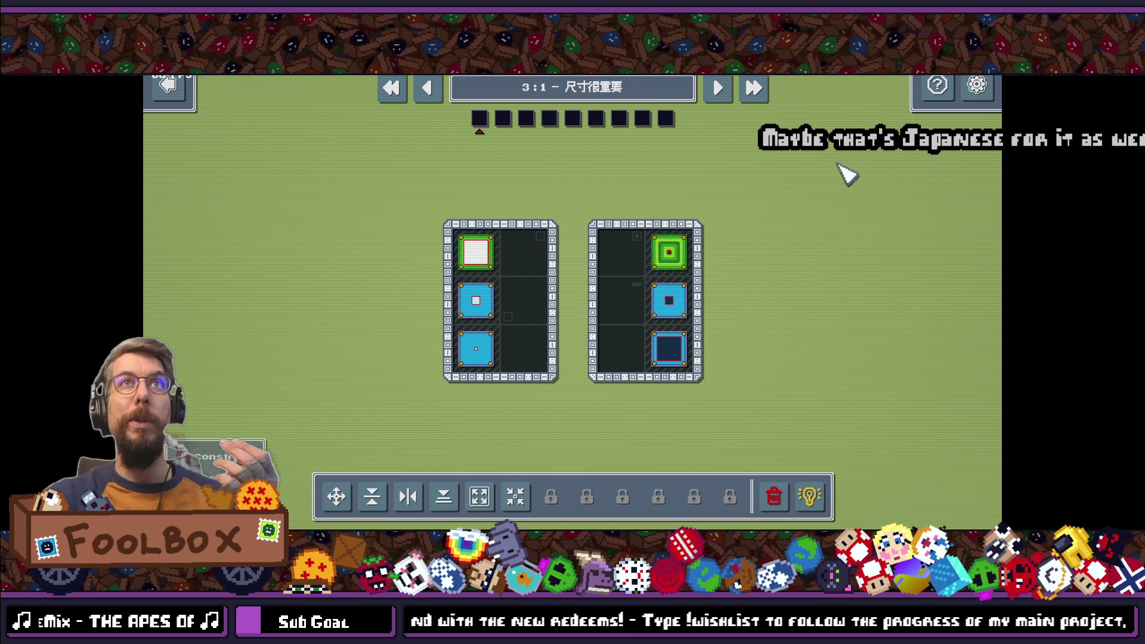
click(718, 88)
click(717, 88)
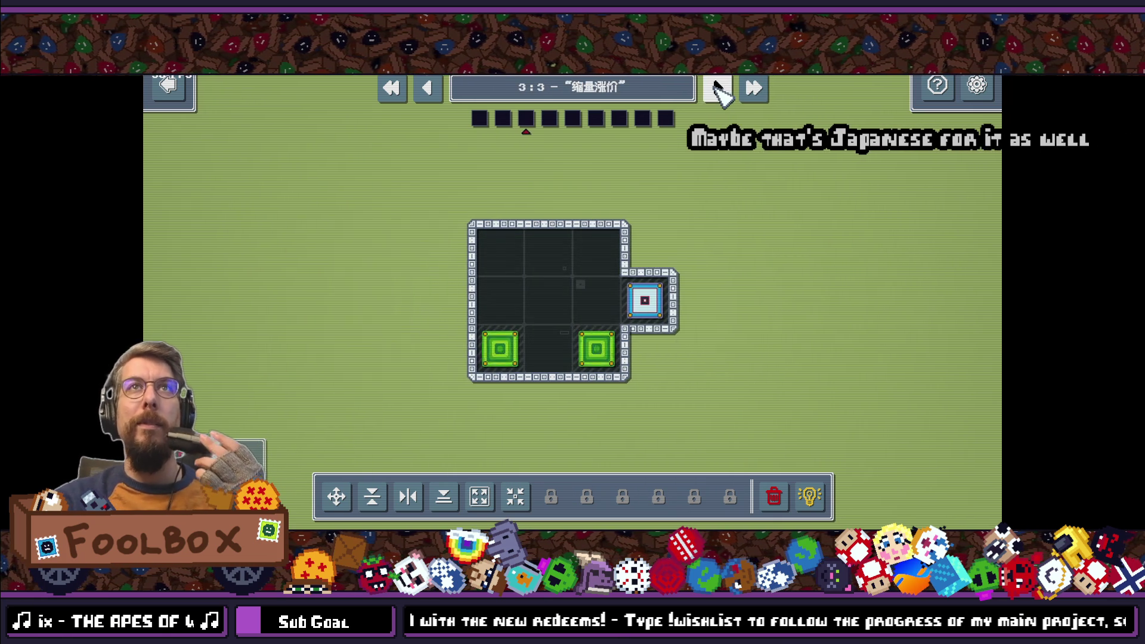
click(716, 90)
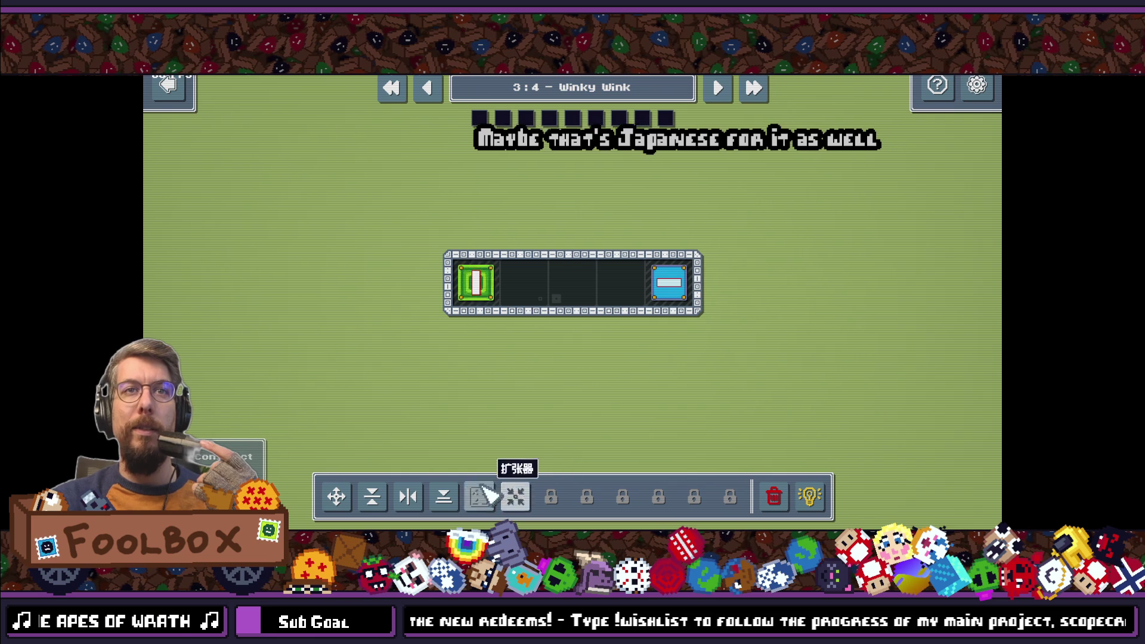
click(446, 498)
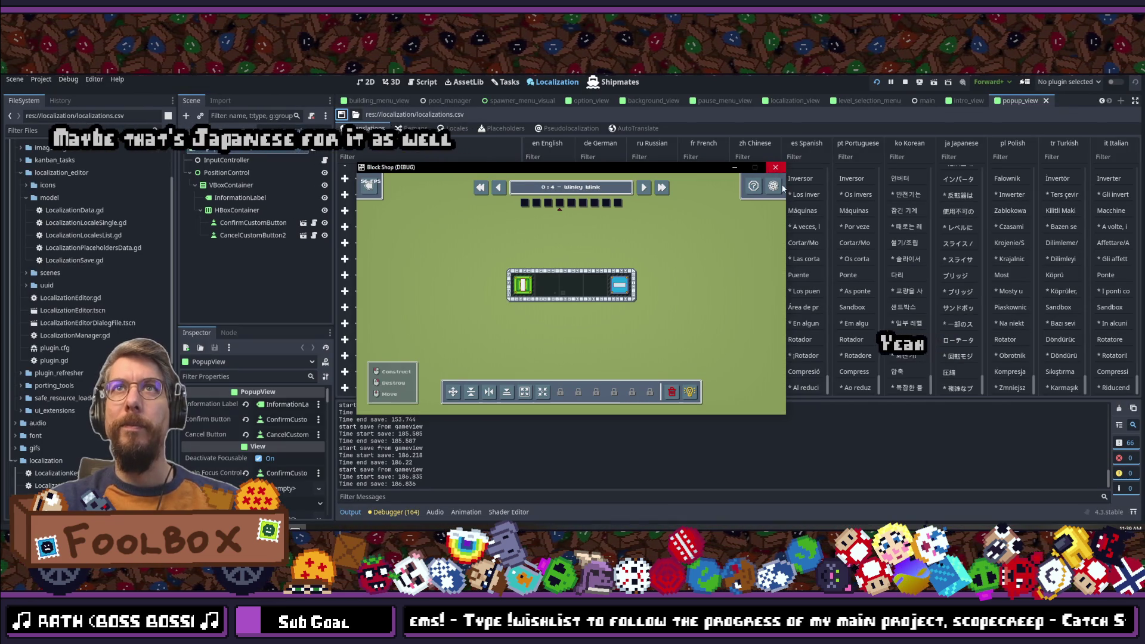
Step: Scroll the translations table up to the KEY_RESET_LEVEL and KEY_REVEAL_HINT rows, then switch to VS Code
scroll(584, 262, down, 15)
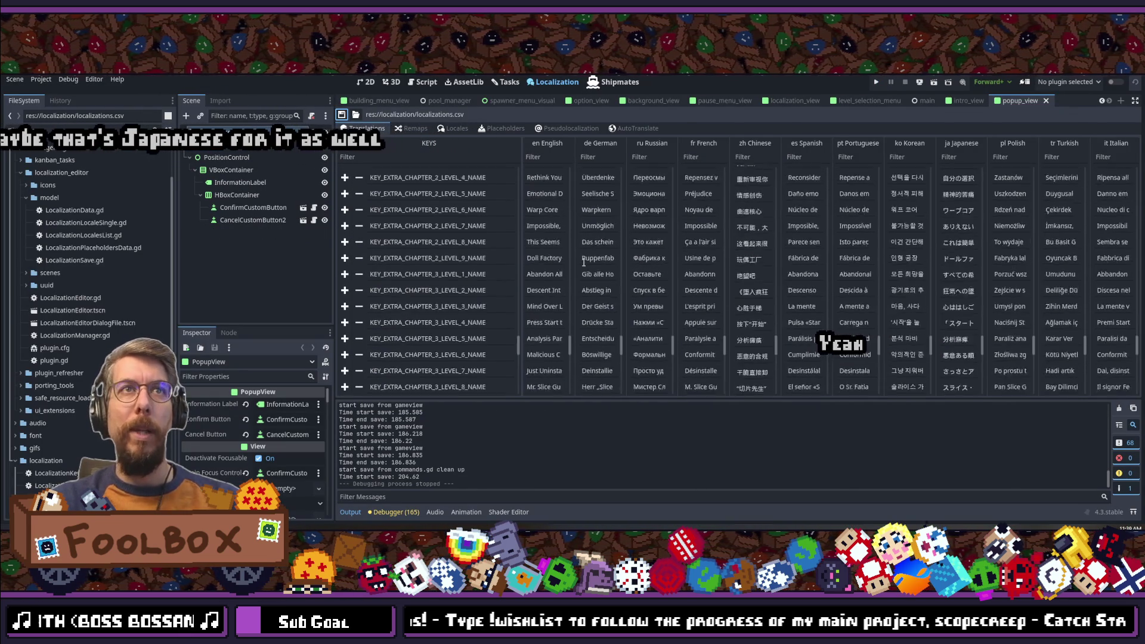
scroll(583, 263, up, 20)
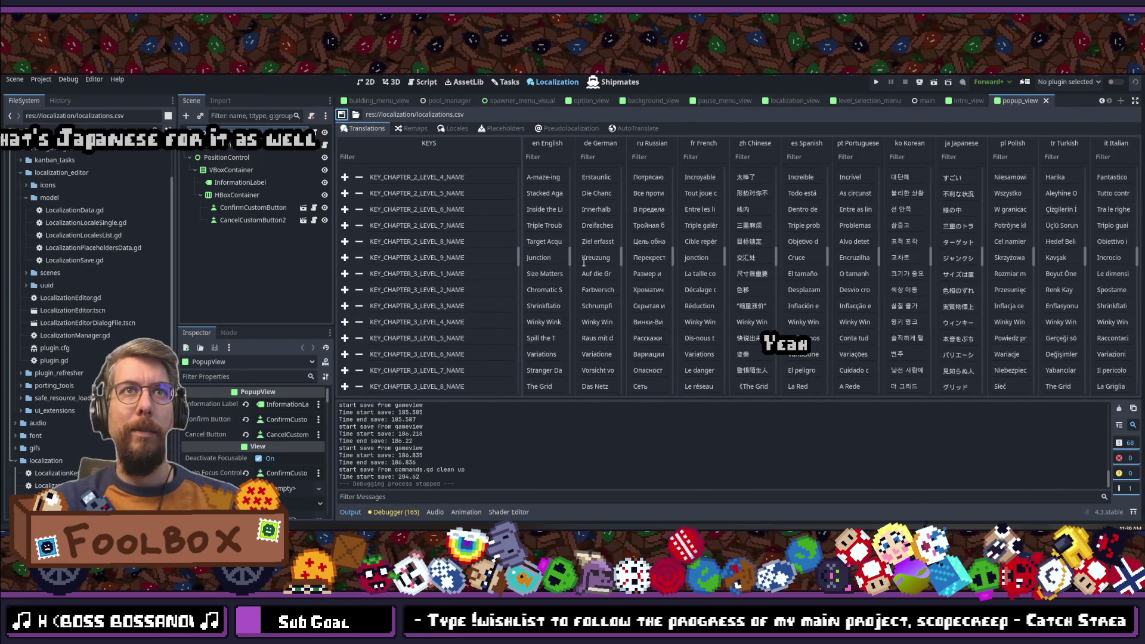
scroll(584, 263, up, 10)
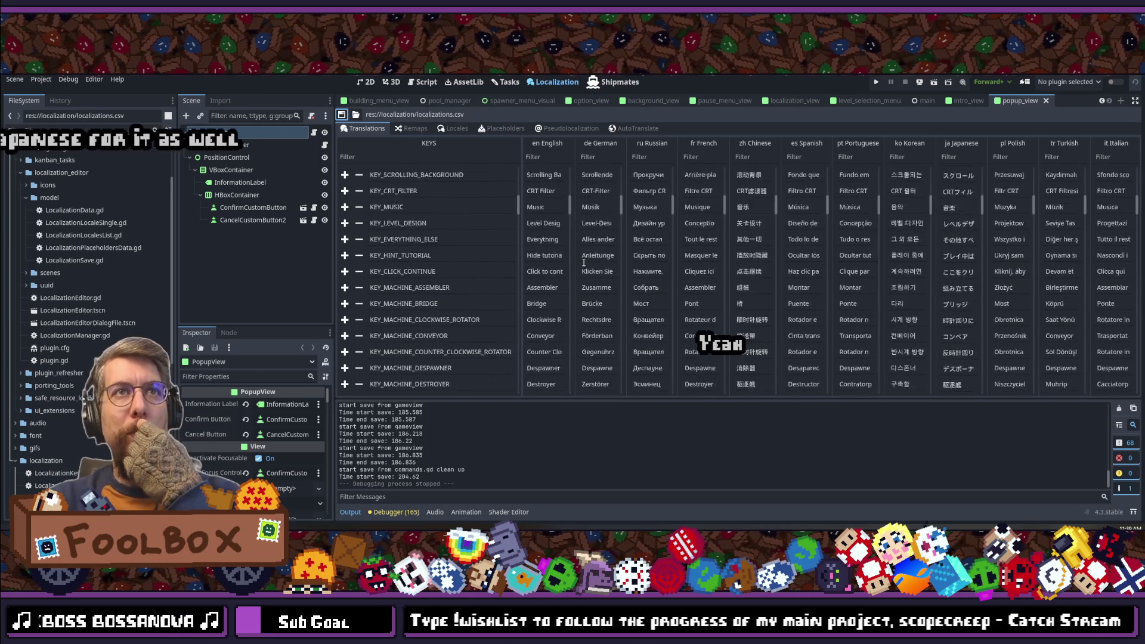
scroll(584, 262, up, 5)
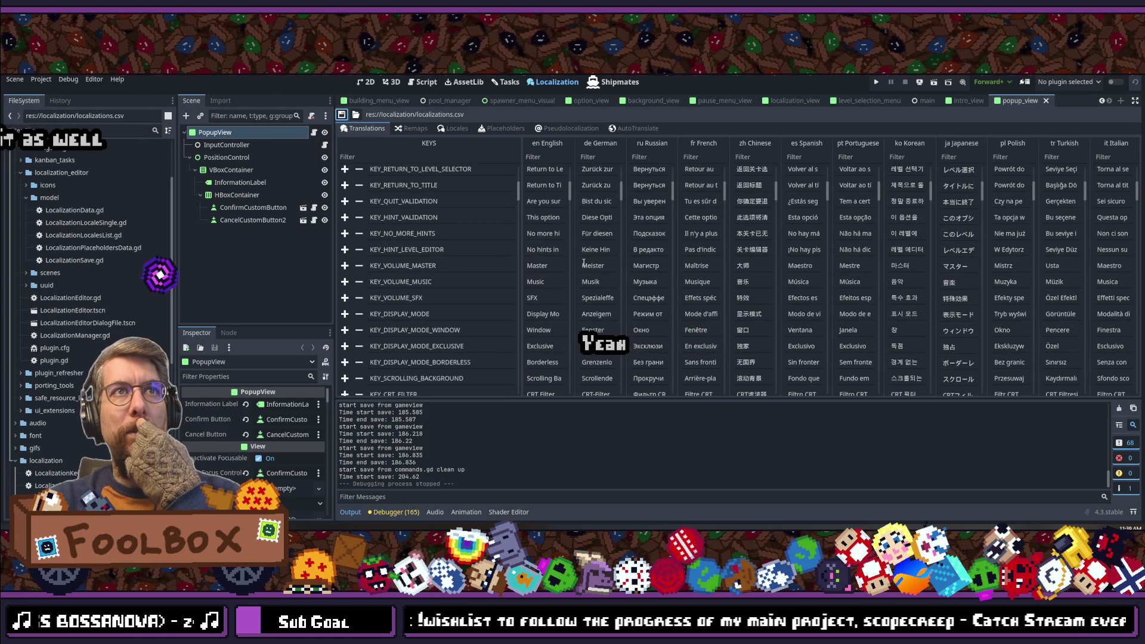
scroll(583, 263, up, 4)
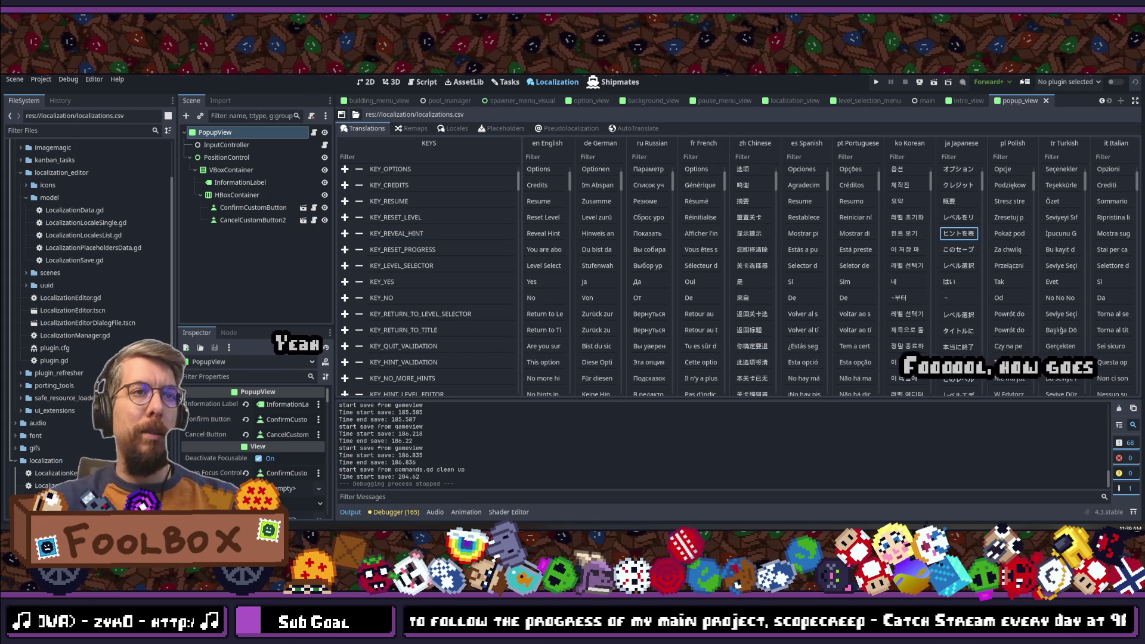
key(alt+Tab)
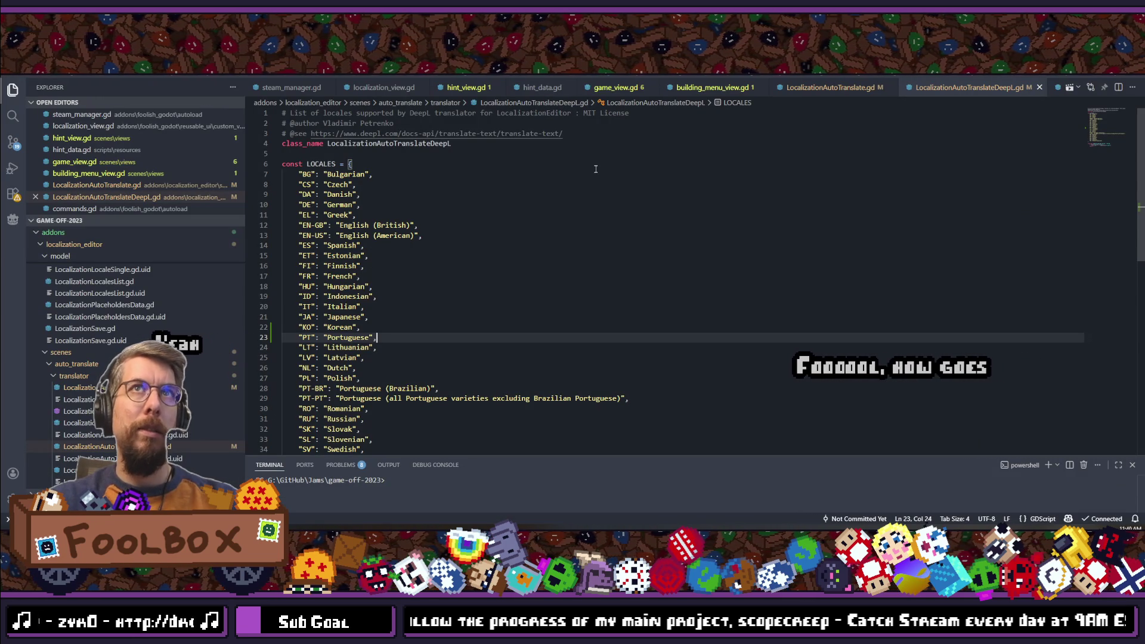
Step: Open building_menu_view.gd through the quick file search
key(ctrl+p)
text(build)
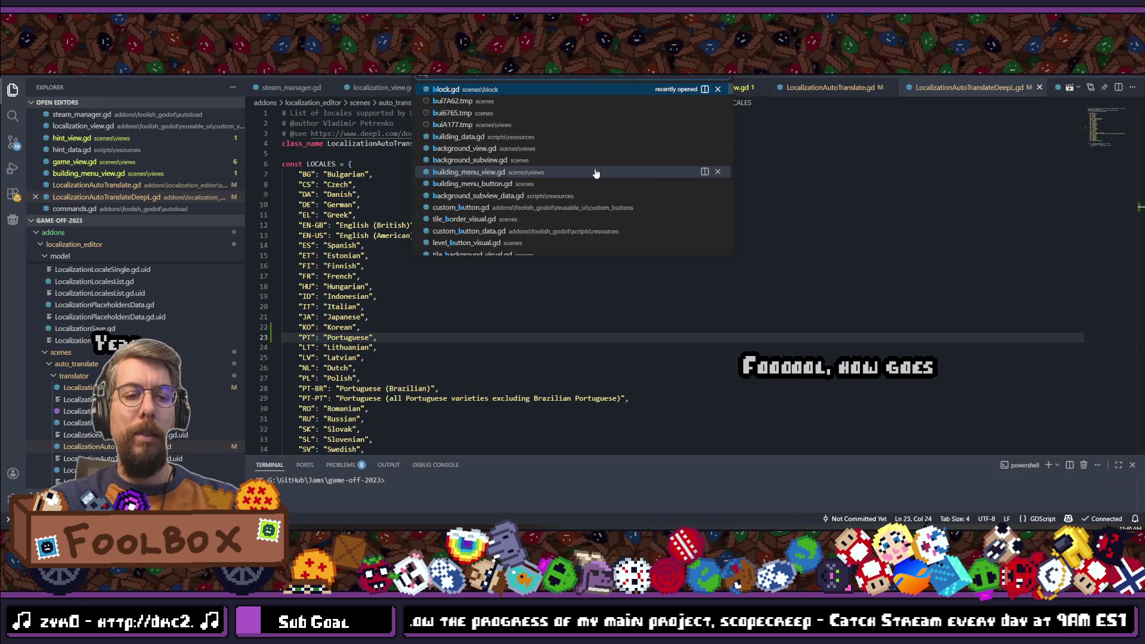
text(ing_menu_)
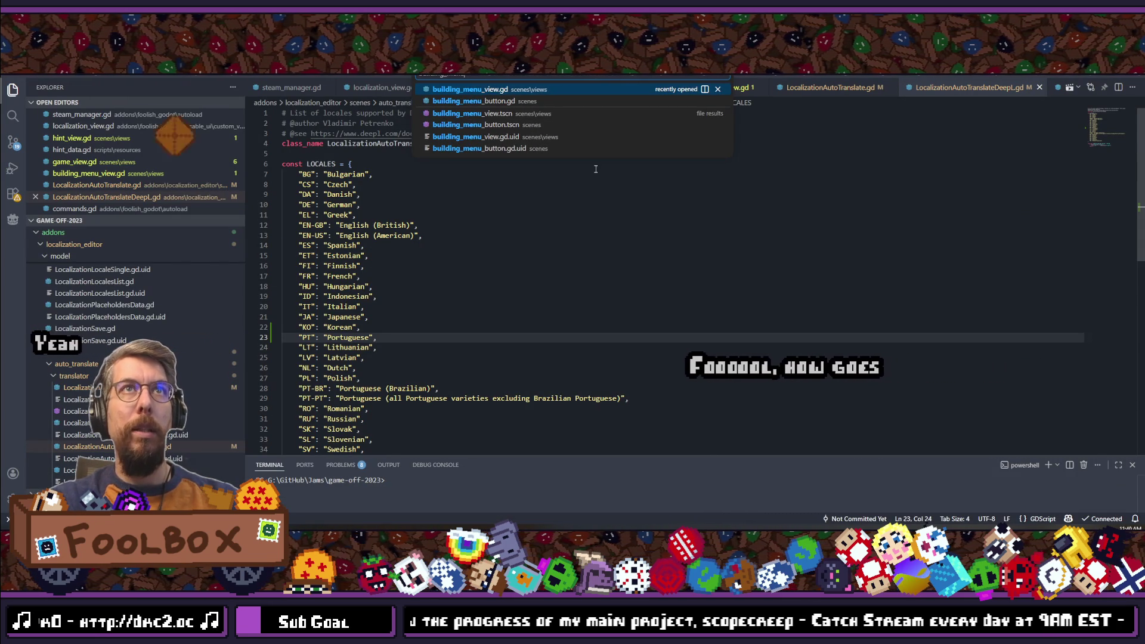
key(Up)
key(Return)
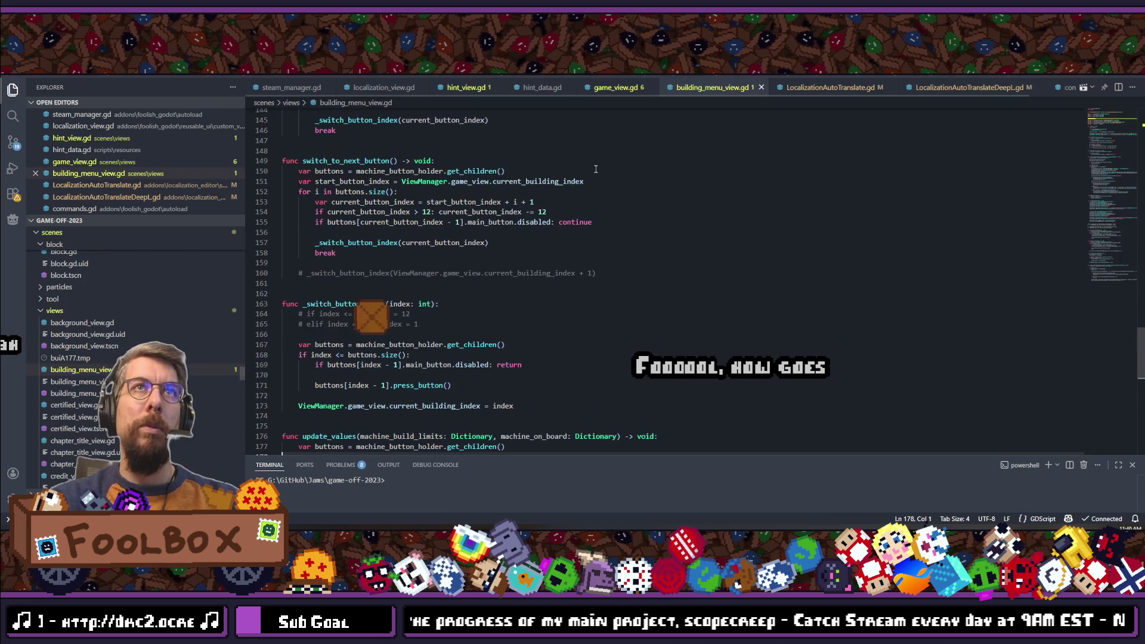
Step: Select set_custom_tooltip_text and its KEY_RESET_LEVEL key on line 108
scroll(596, 190, up, 15)
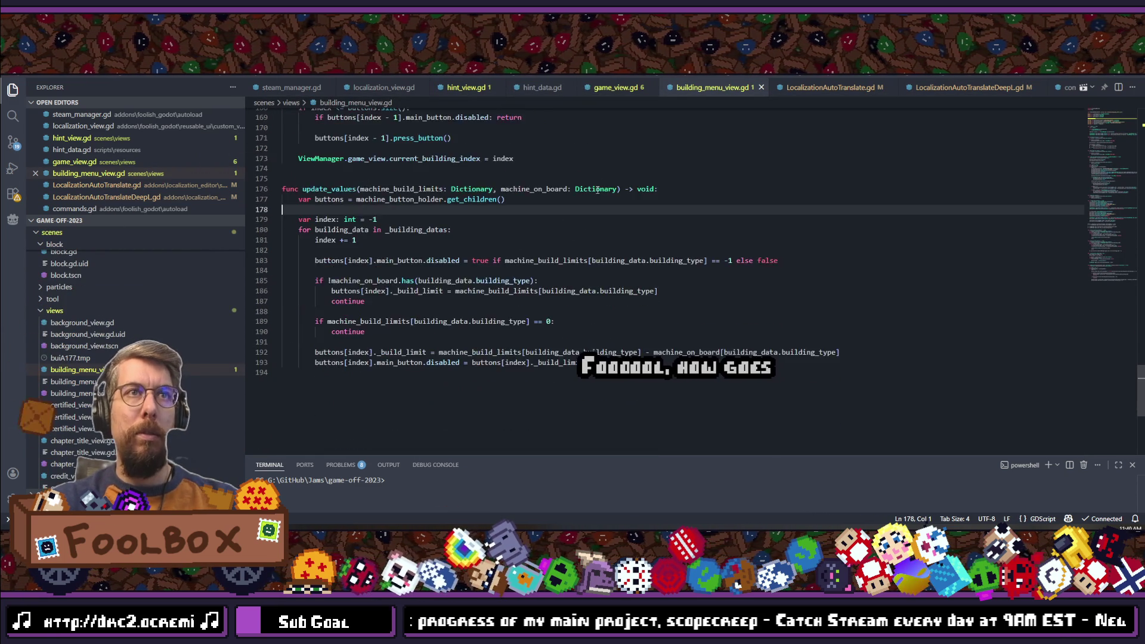
scroll(597, 190, up, 3)
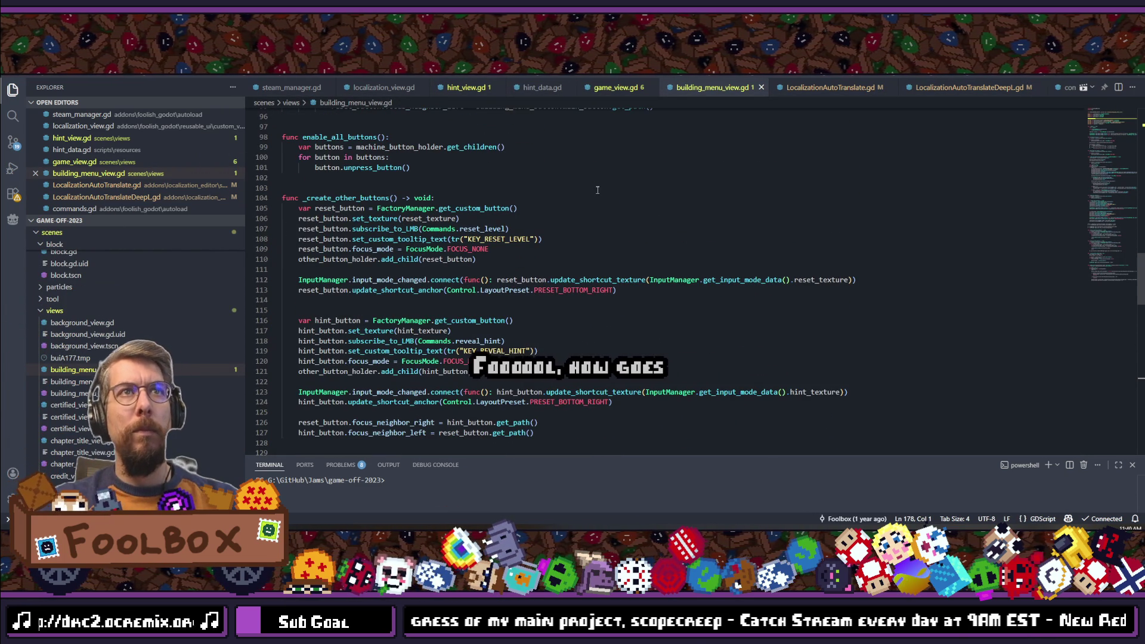
double_click(434, 239)
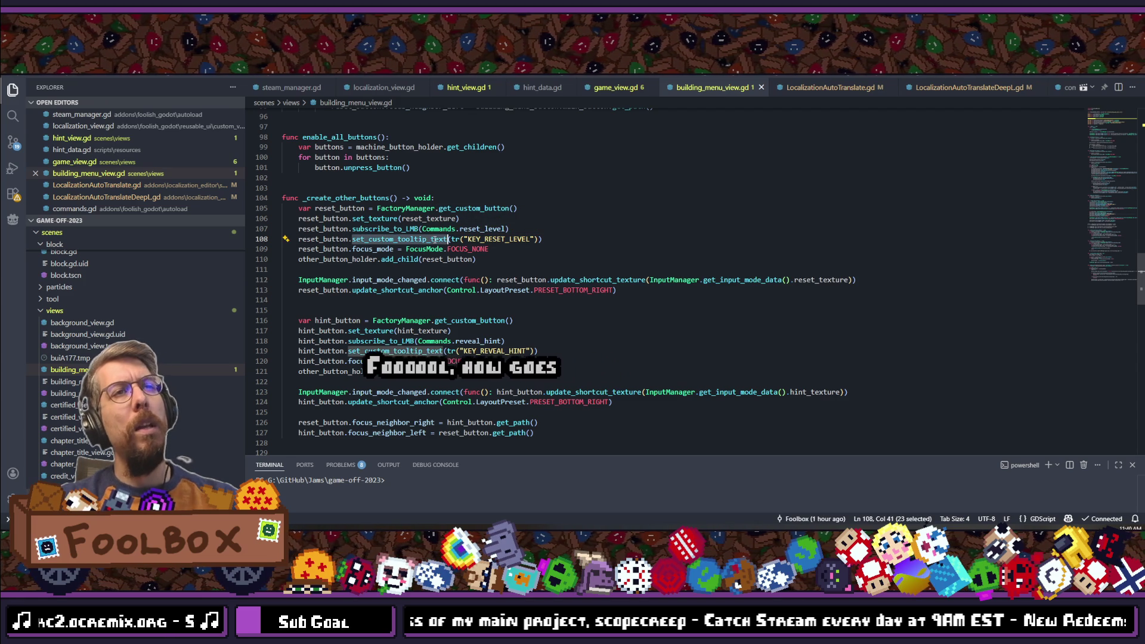
double_click(498, 239)
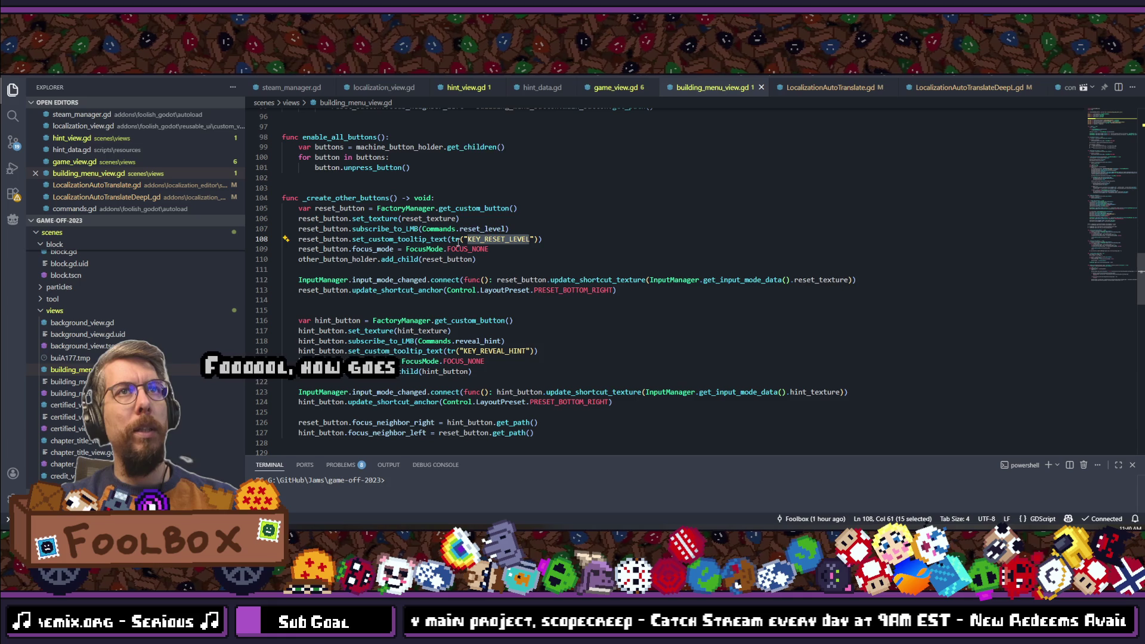
mouse_move(457, 241)
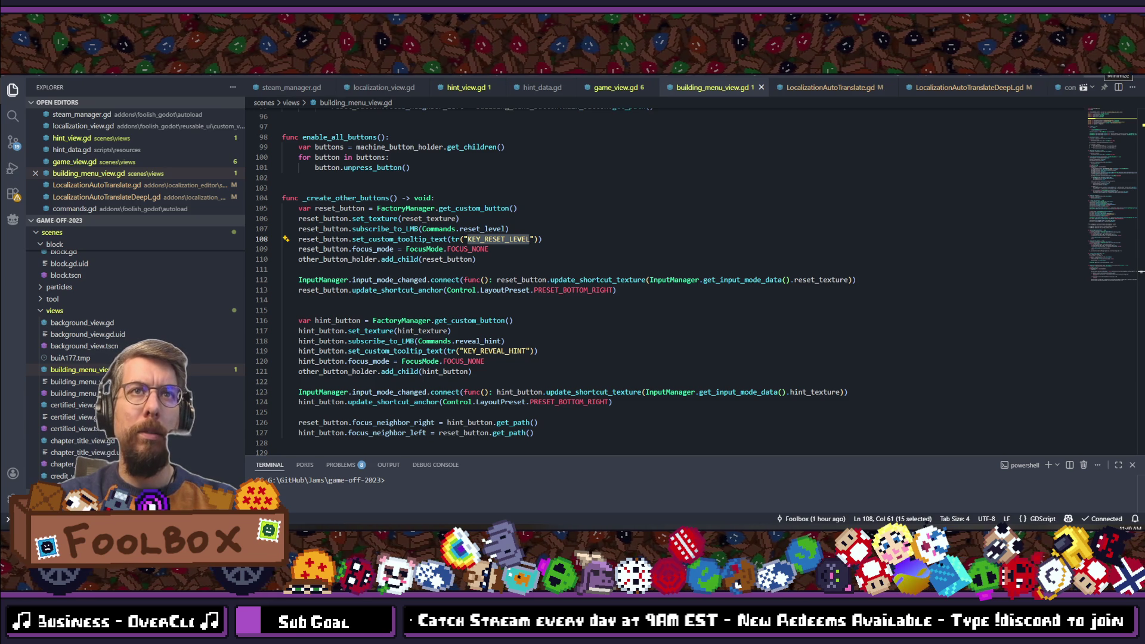
Step: Select the KEY_RESET_LEVEL and KEY_REVEAL_HINT key names in Godot's table, then return to the script
key(alt+Tab)
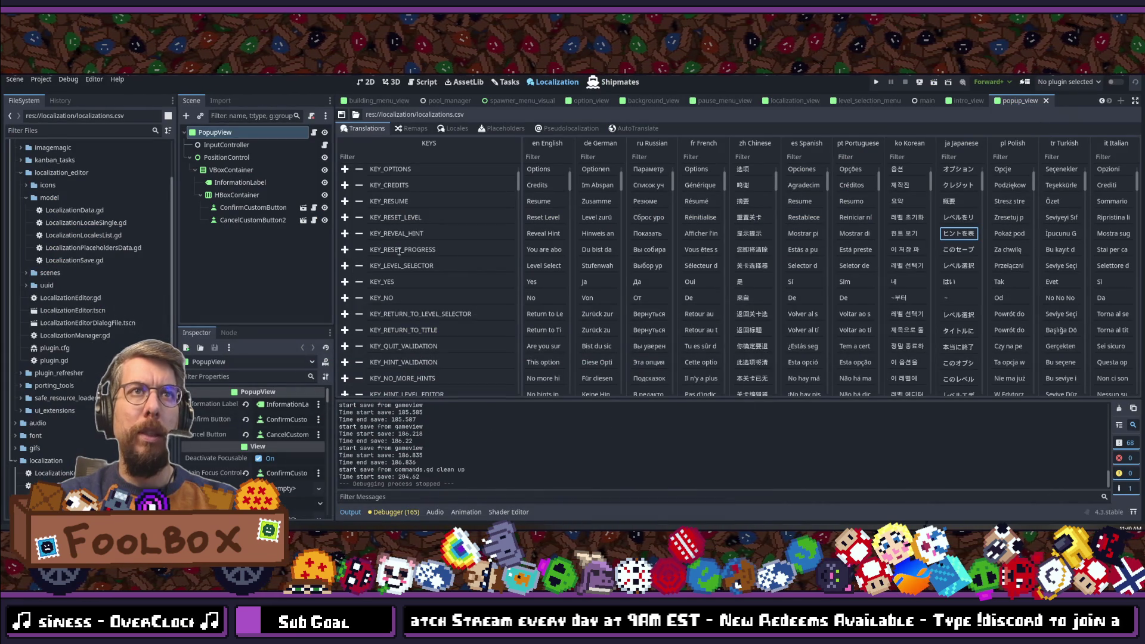
double_click(413, 217)
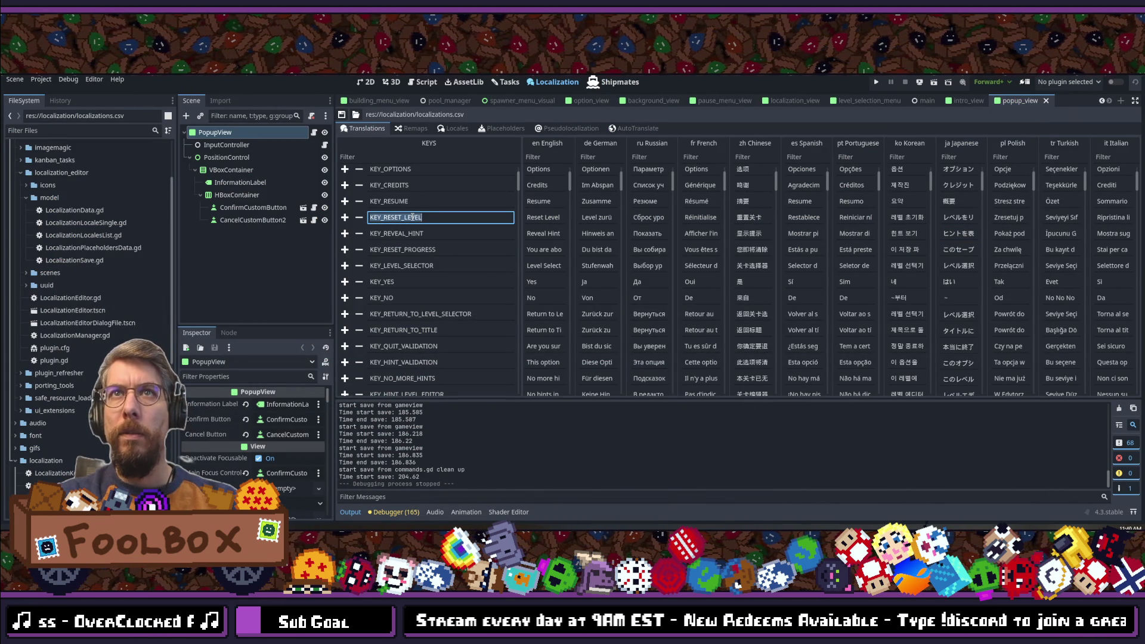
click(417, 234)
click(420, 234)
double_click(420, 235)
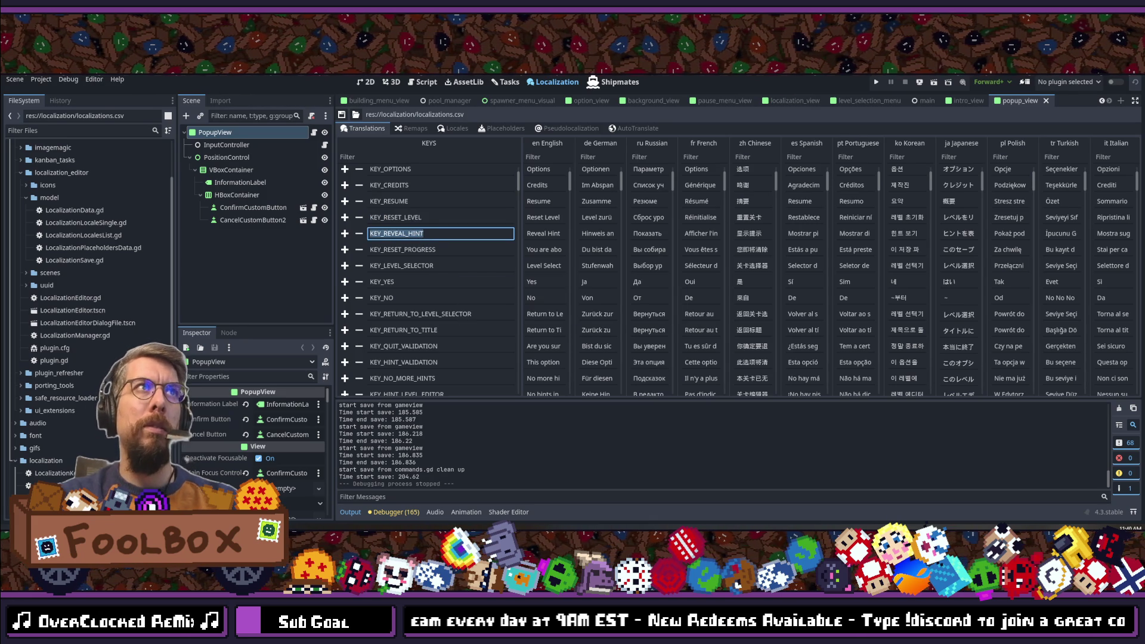
key(alt+Tab)
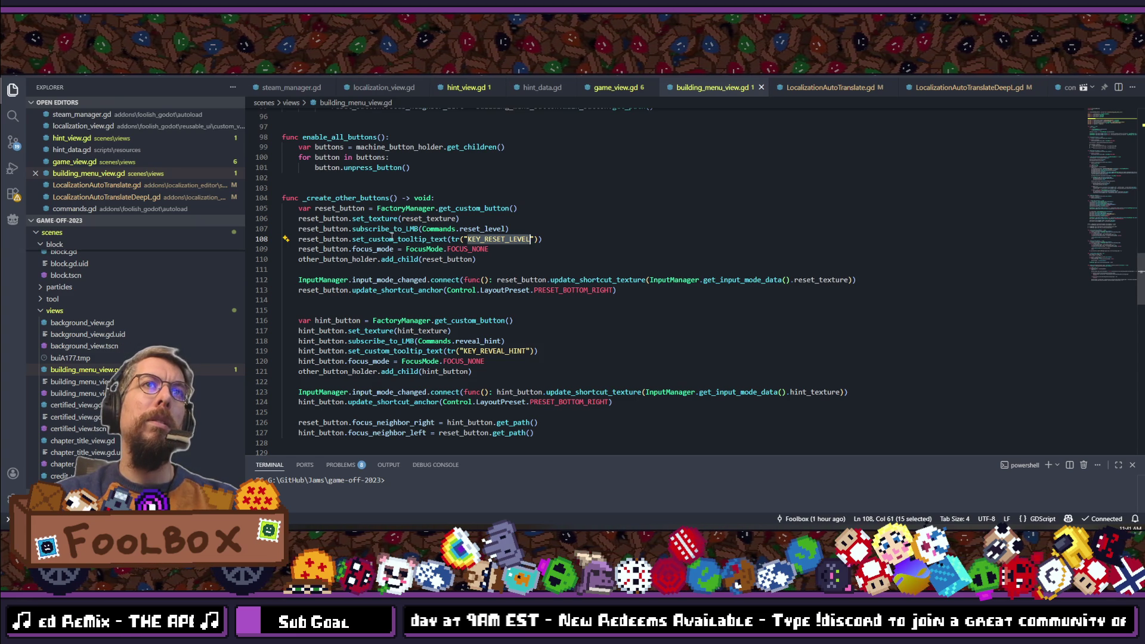
Step: Review _create_other_buttons and the other set_custom_tooltip_text uses in building_menu_view.gd
mouse_move(391, 237)
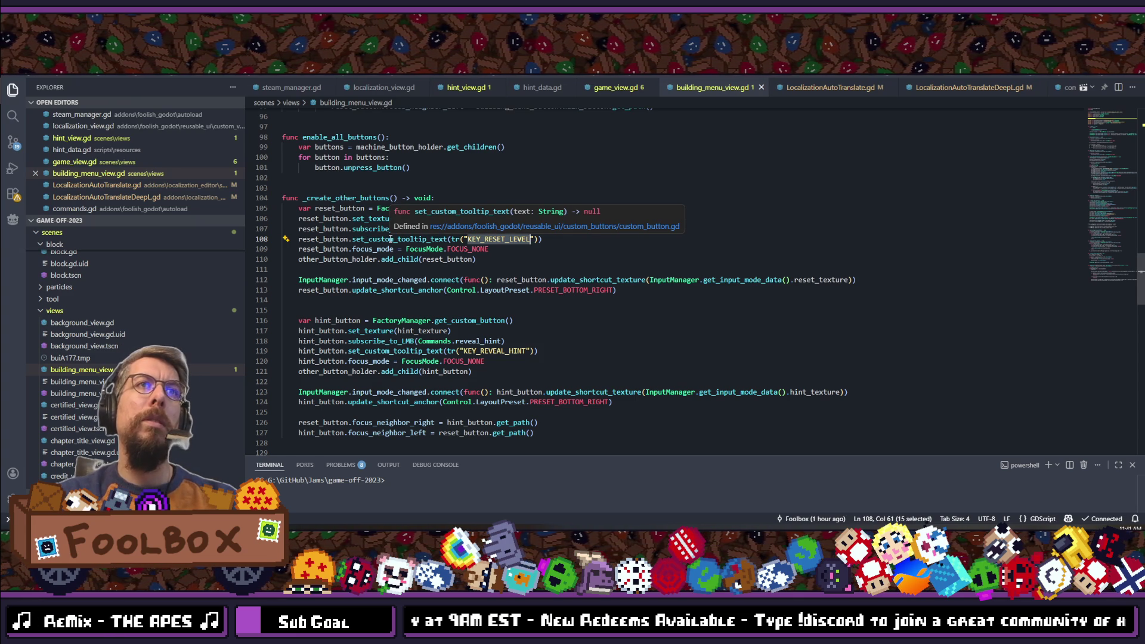
scroll(419, 292, up, 2)
double_click(365, 265)
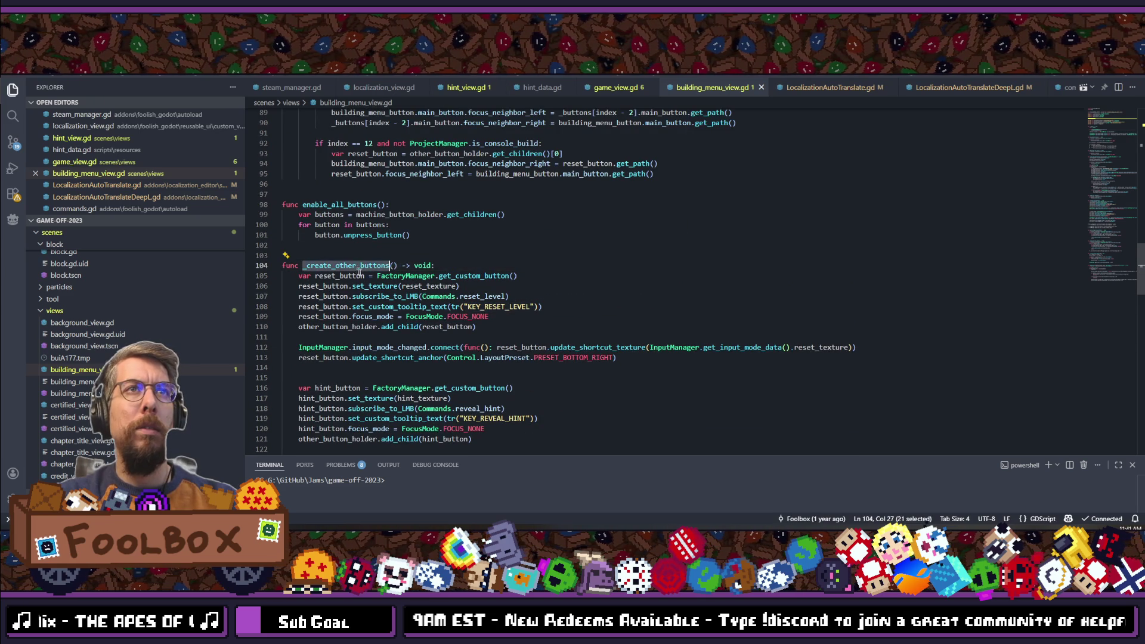
scroll(395, 324, up, 5)
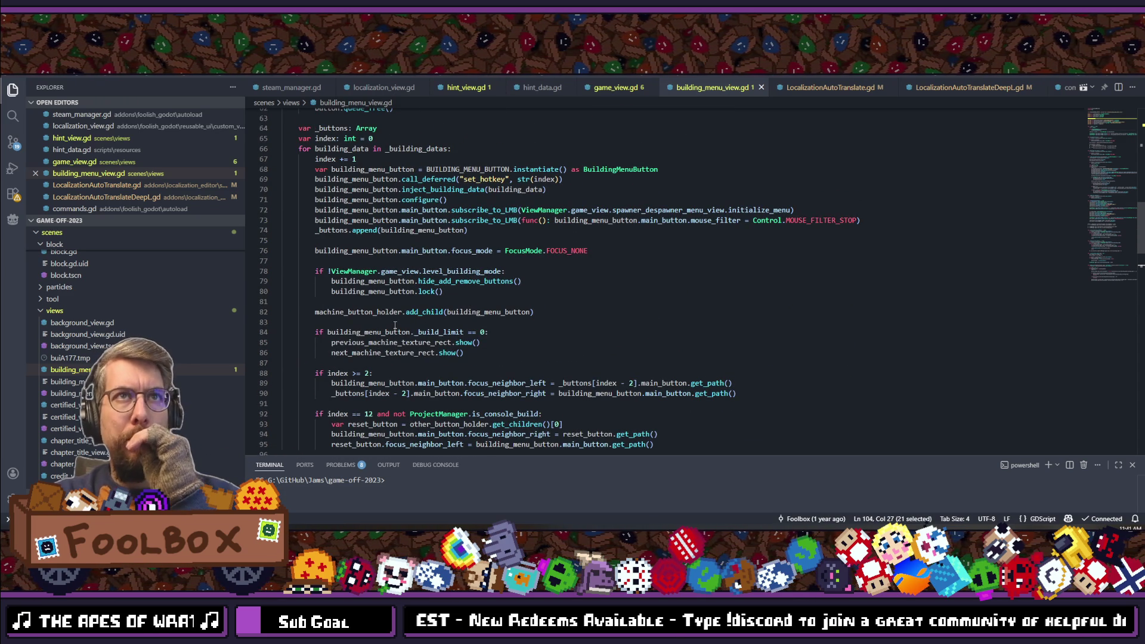
scroll(395, 324, down, 8)
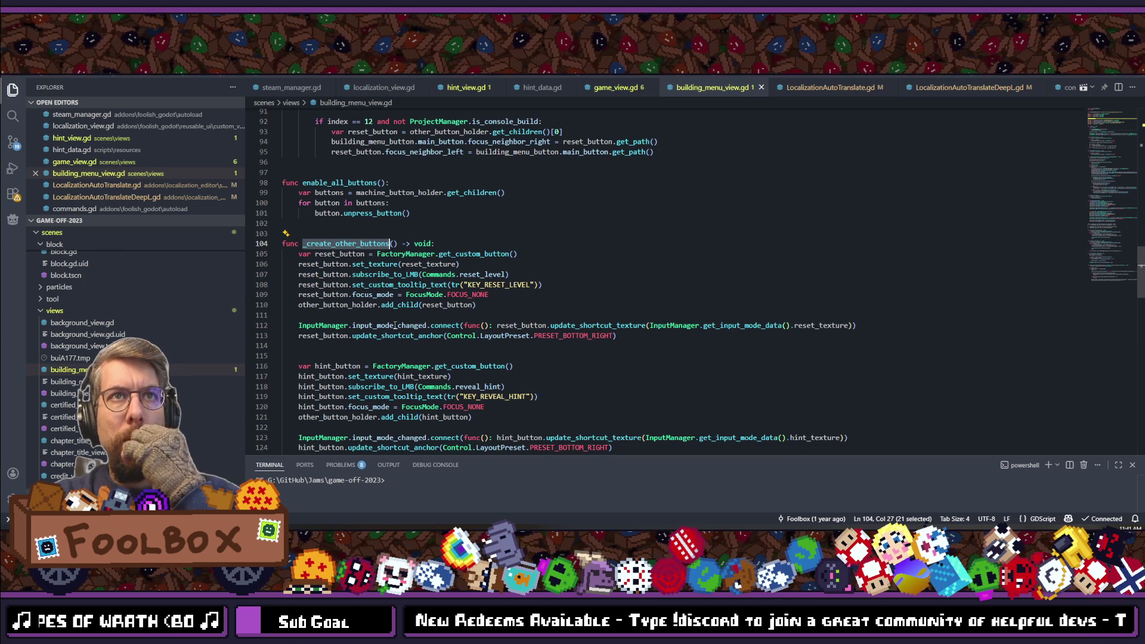
scroll(395, 332, down, 7)
click(582, 320)
scroll(551, 308, up, 5)
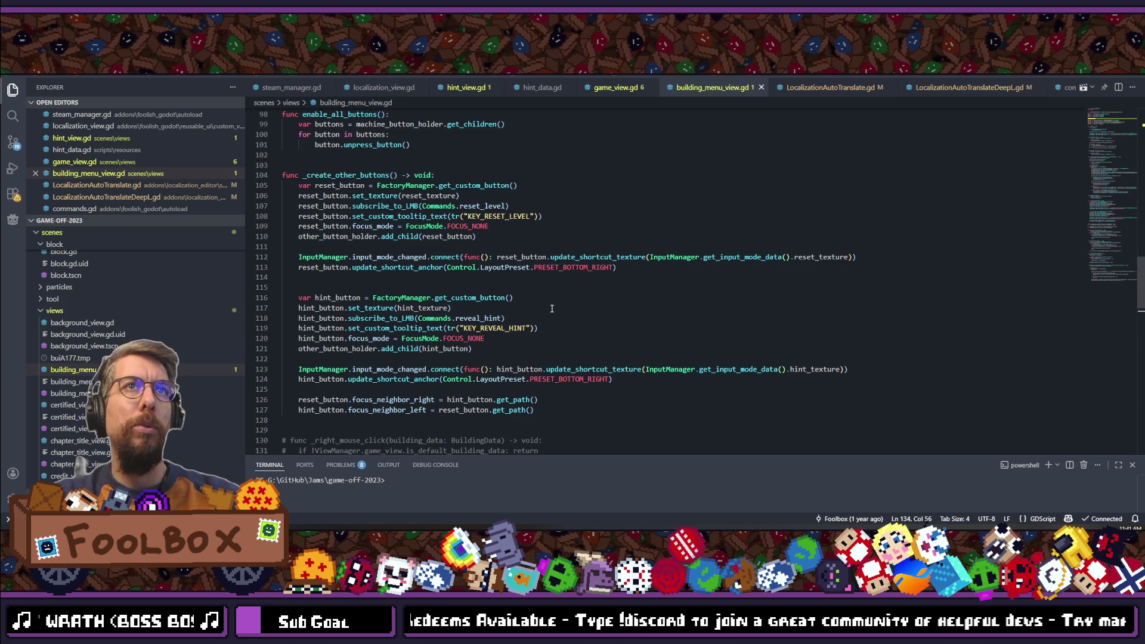
mouse_move(414, 217)
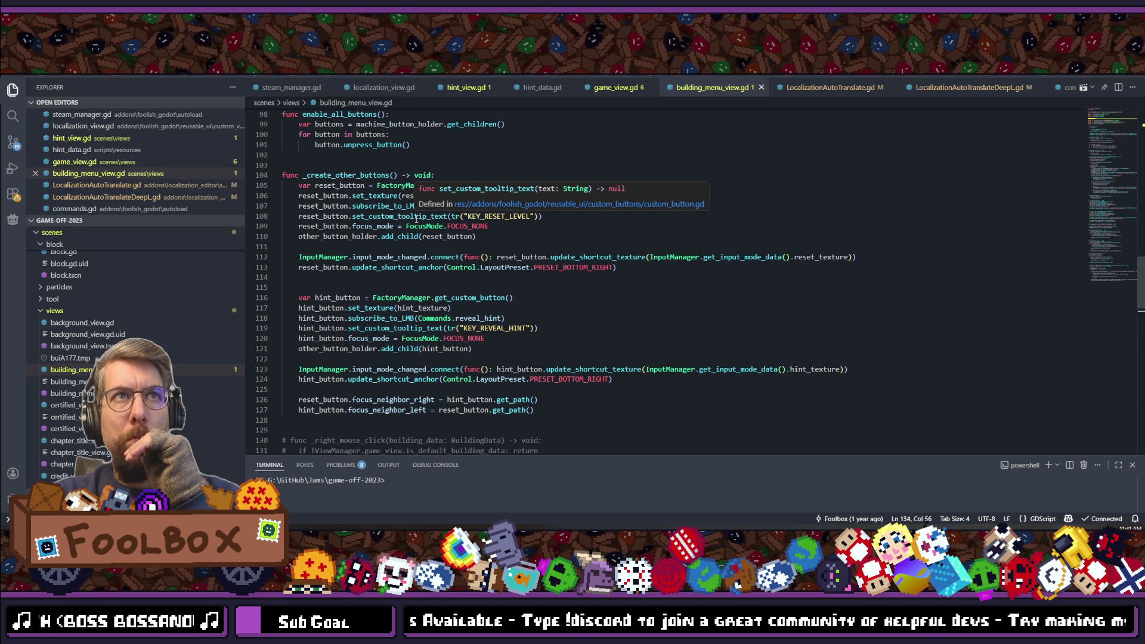
double_click(416, 217)
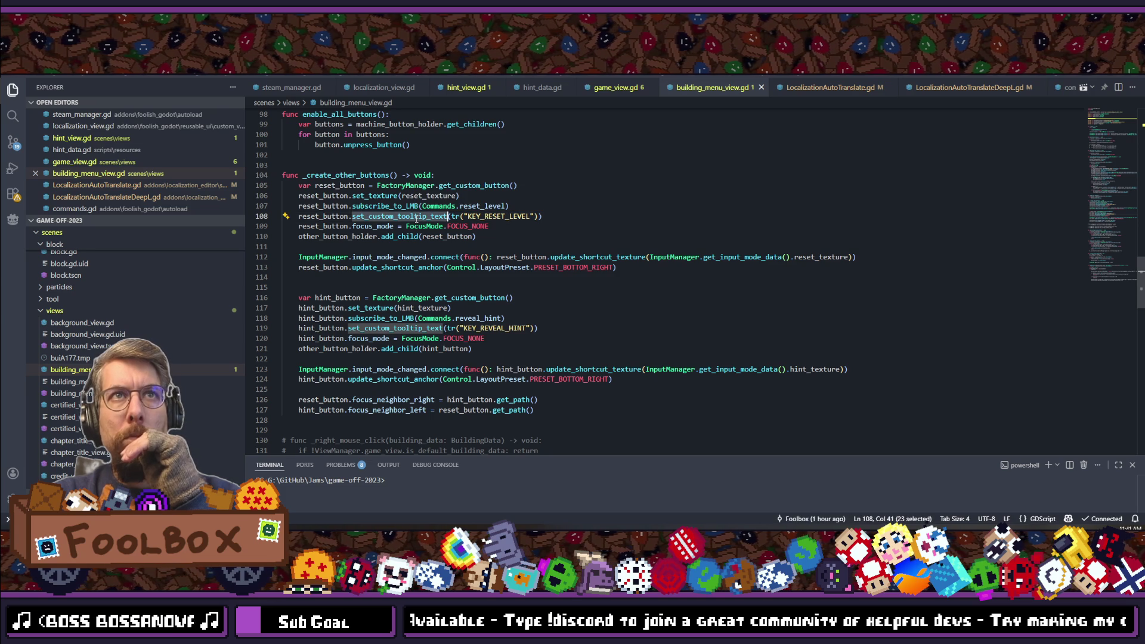
scroll(415, 217, down, 4)
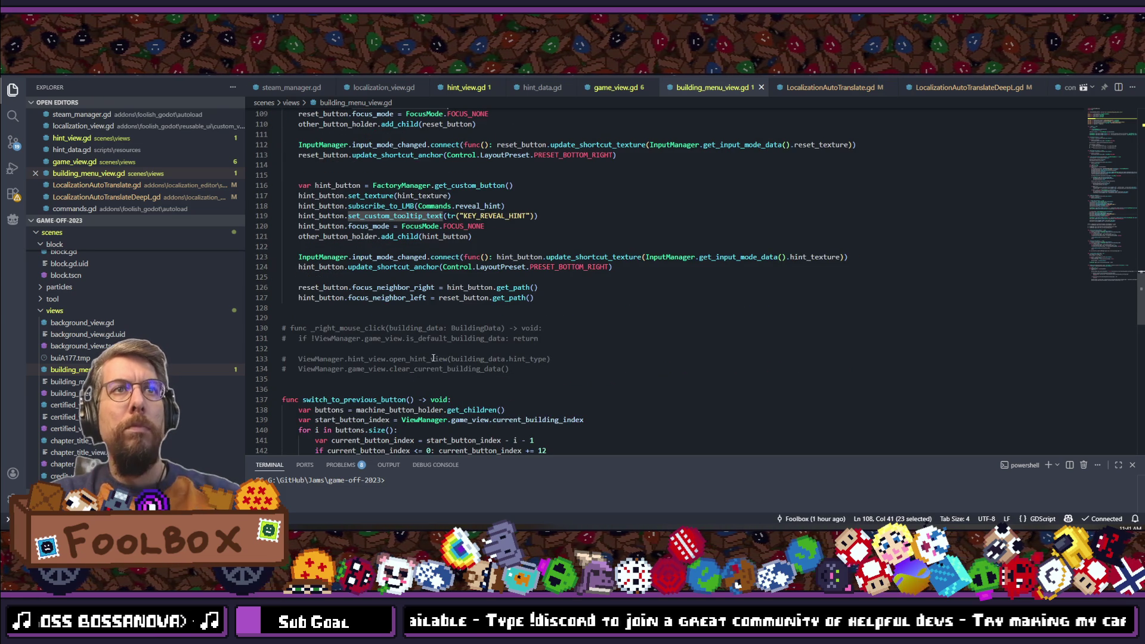
Step: Add a new function get_reset_level_text() -> String with a pass body below the commented-out code
click(525, 372)
key(Return)
key(Return)
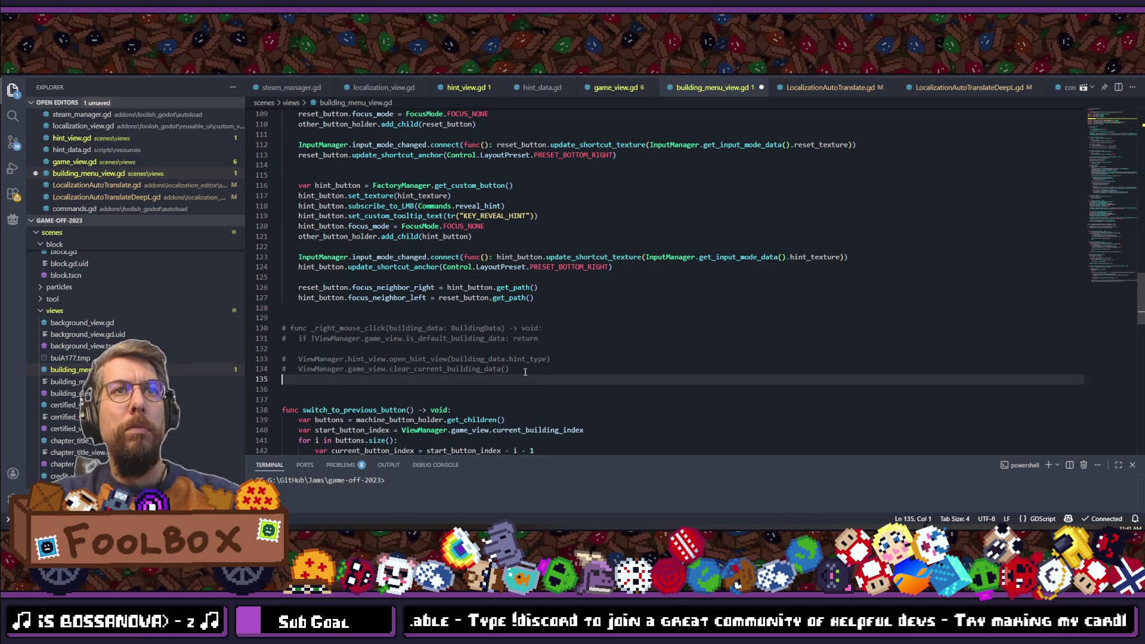
key(Return)
text(func ()
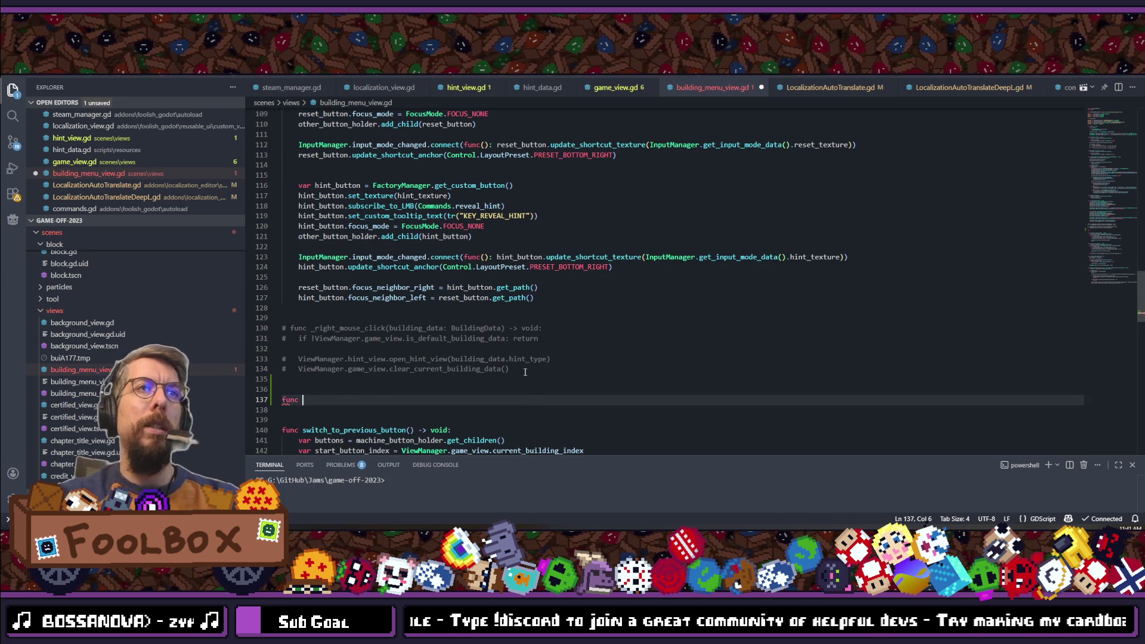
key(BackSpace)
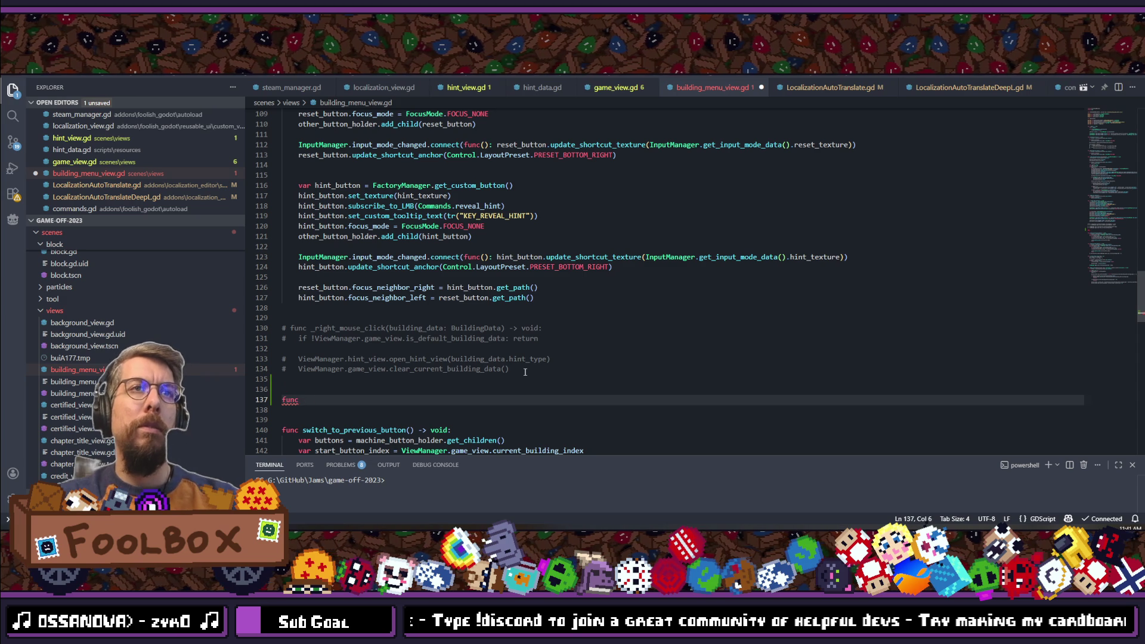
scroll(525, 372, up, 2)
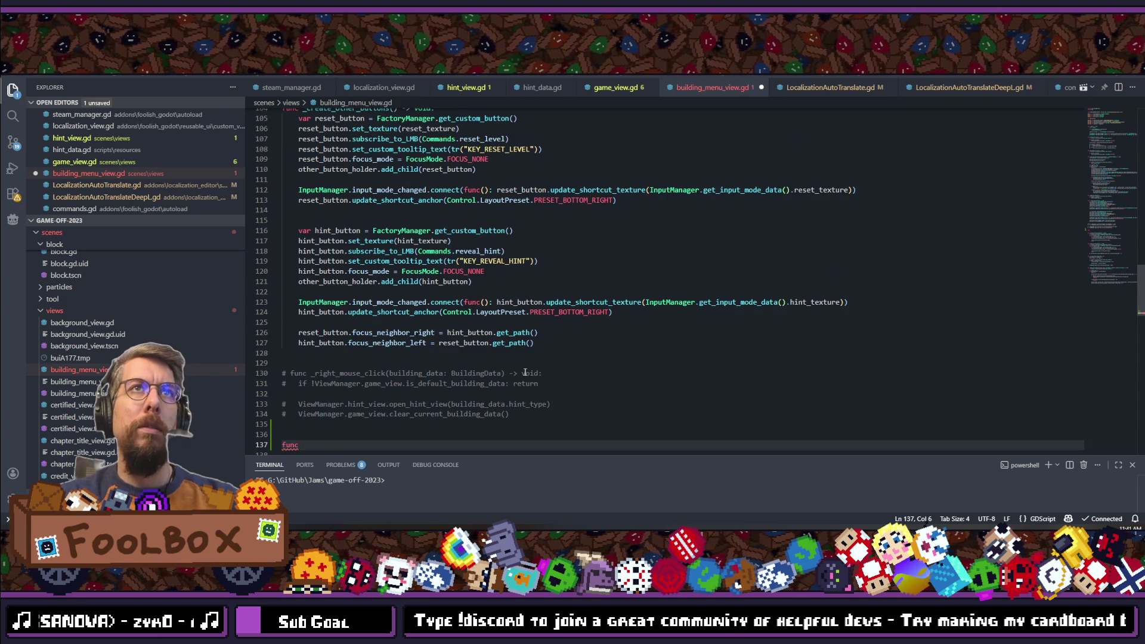
text(g)
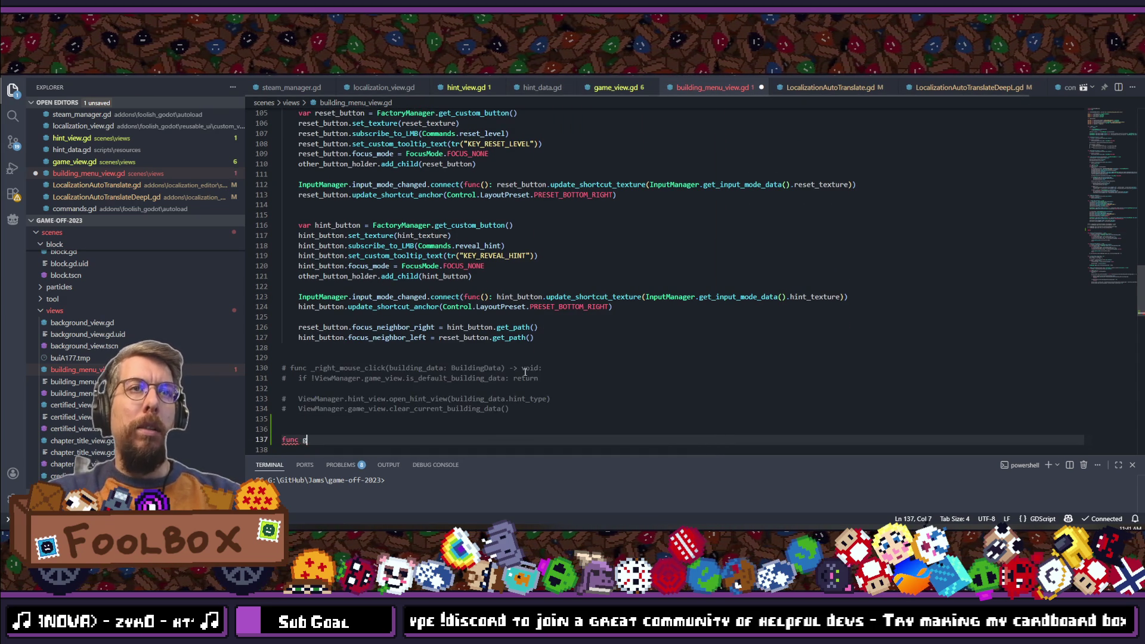
text(et_r)
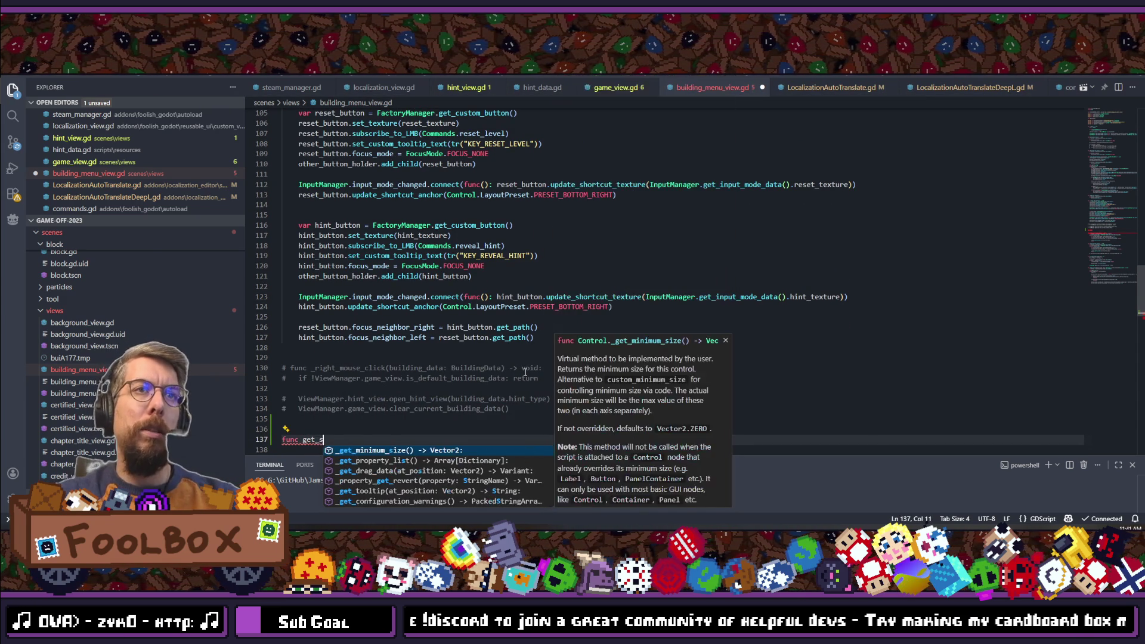
text(eset_level()
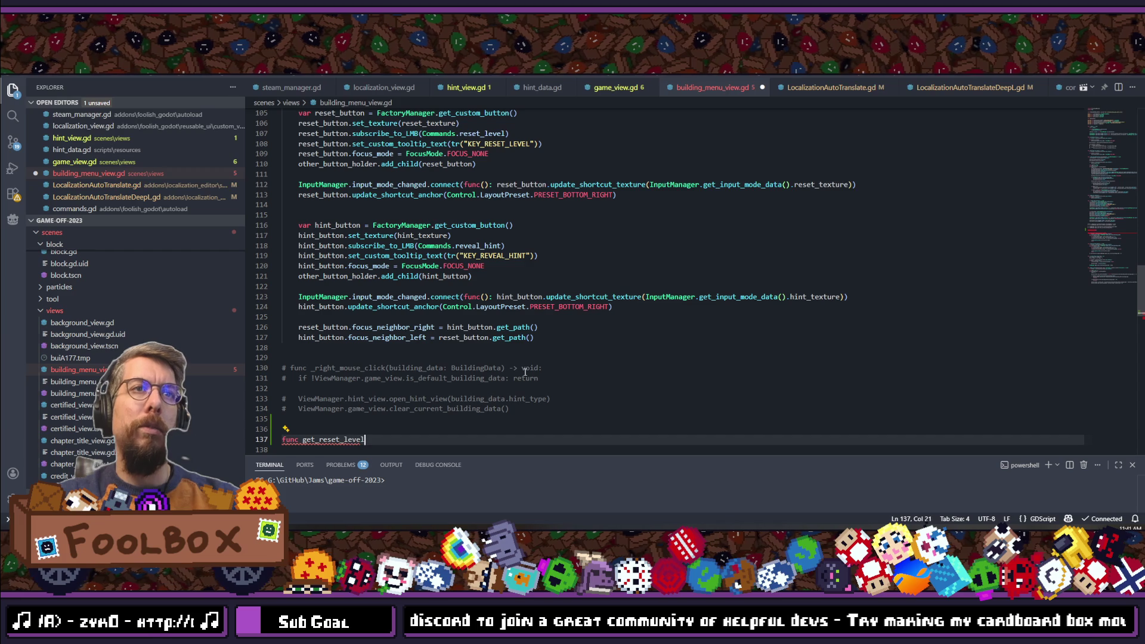
key(BackSpace)
text(t()  )
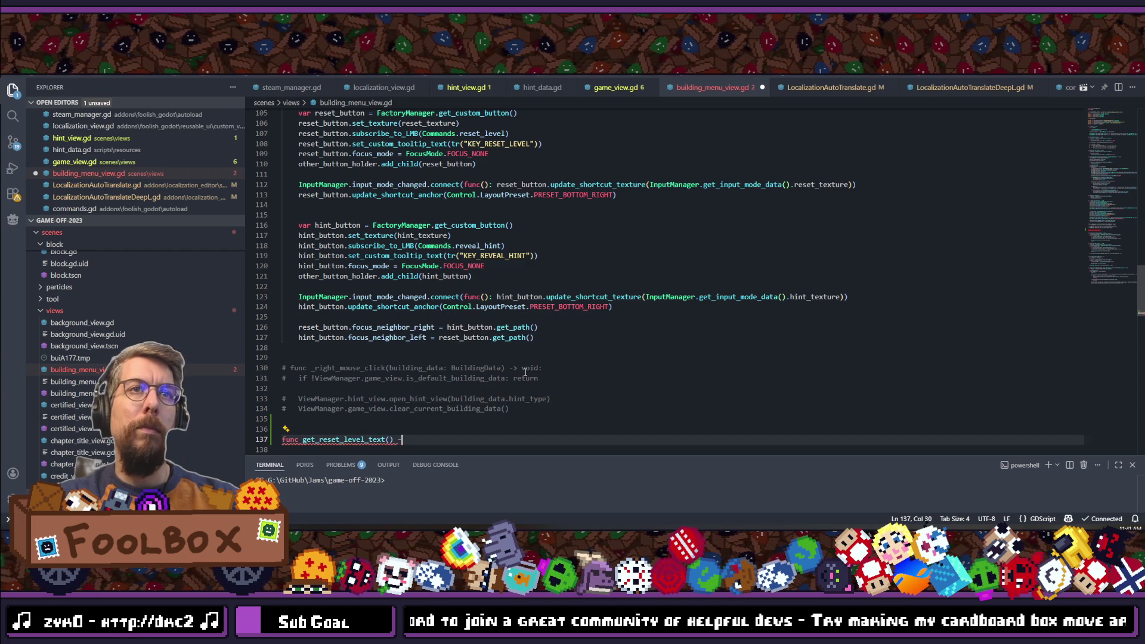
text(String:)
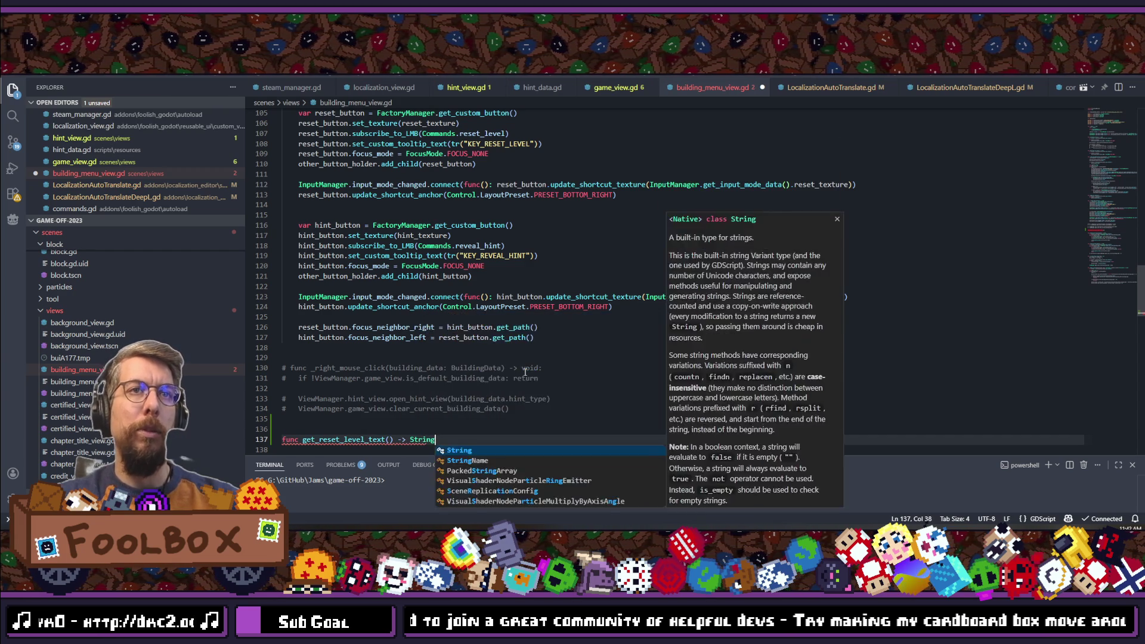
key(Return)
text(pass)
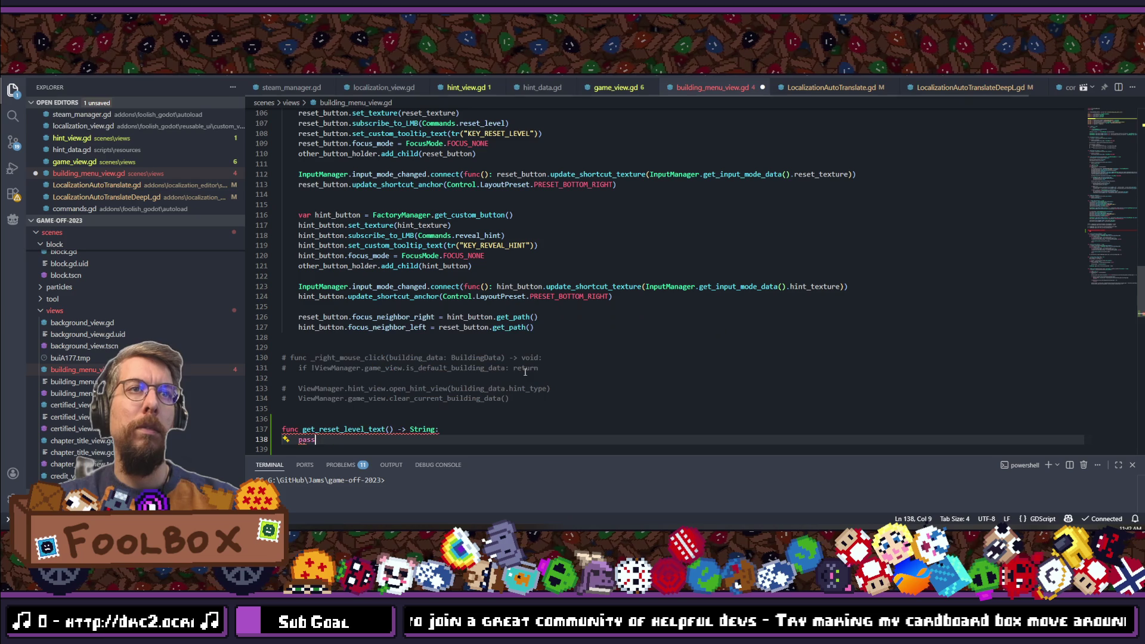
scroll(364, 408, down, 2)
scroll(364, 407, down, 1)
drag(357, 372, 283, 341)
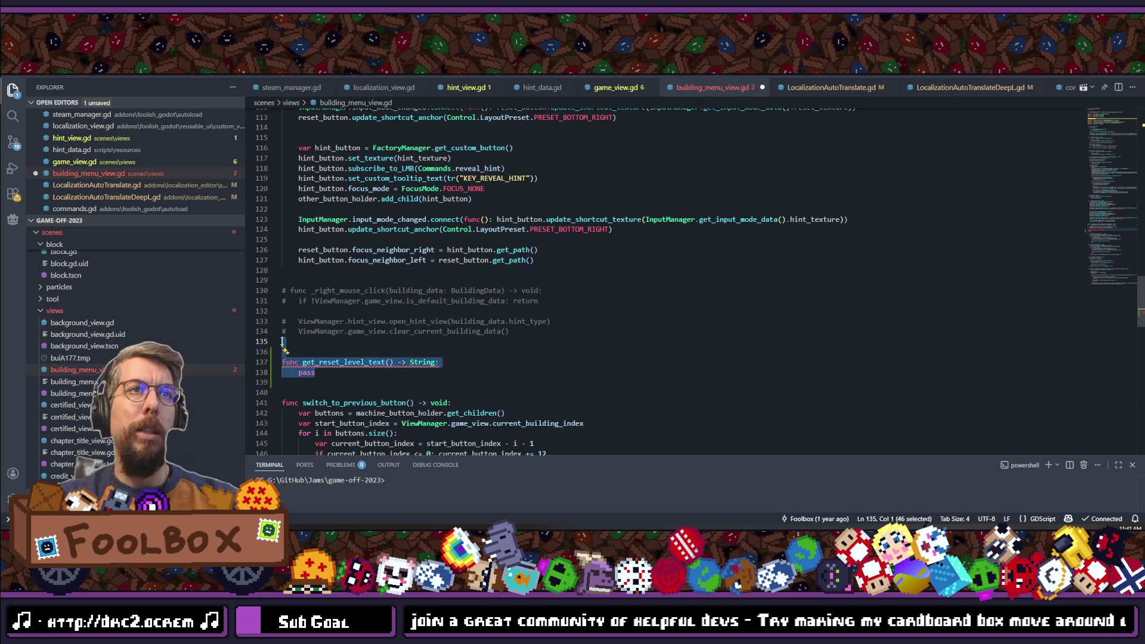
key(alt+Down)
key(alt+Down)
key(alt+Down)
scroll(375, 355, up, 4)
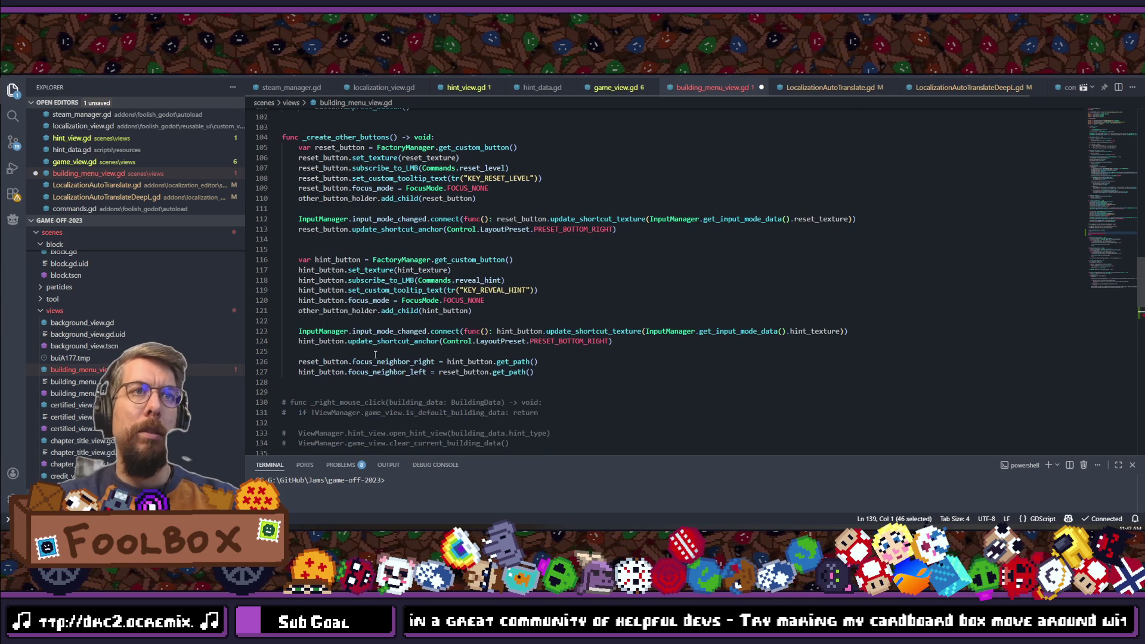
scroll(375, 355, down, 2)
Step: Duplicate the function and rename the copy to get_reveal_hint_text
key(shift+alt+Down)
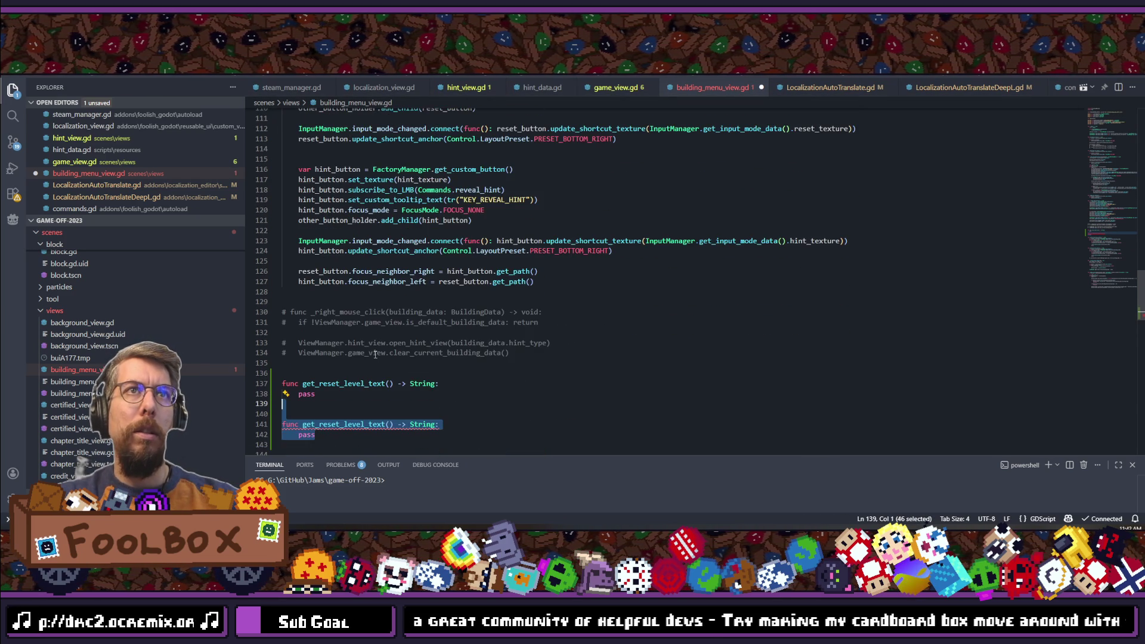
click(377, 382)
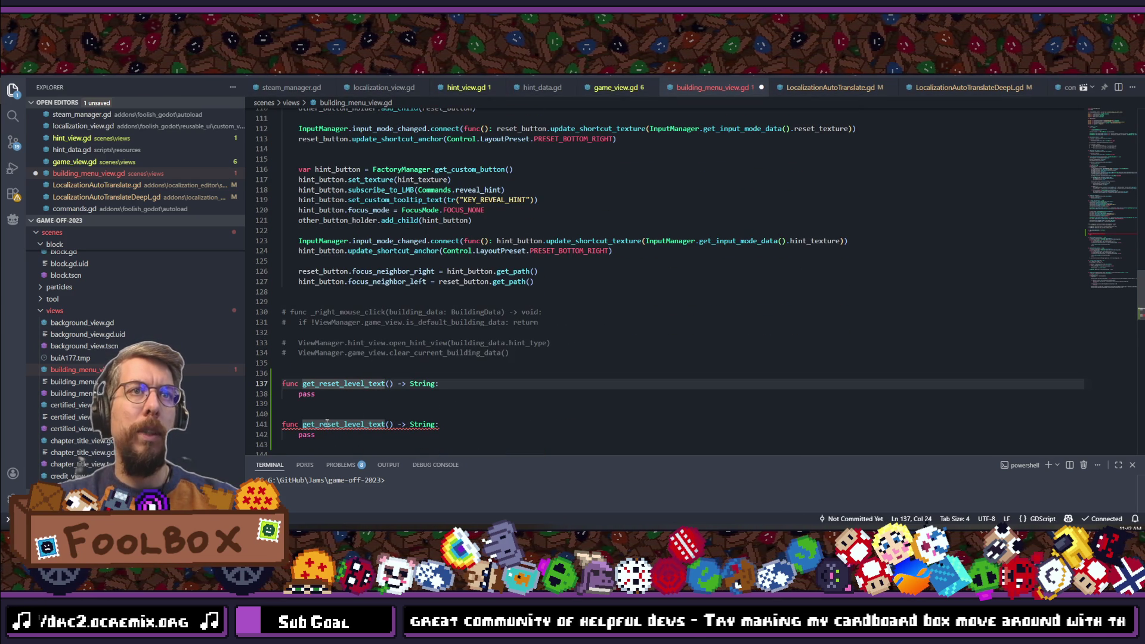
drag(317, 425, 368, 423)
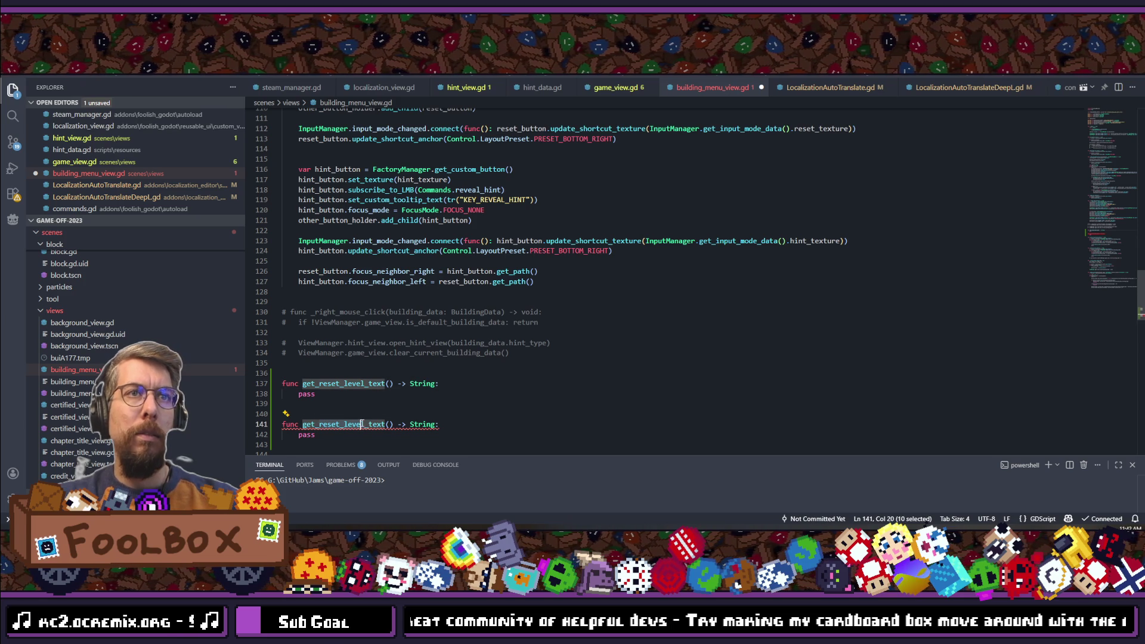
text(reveal_hi)
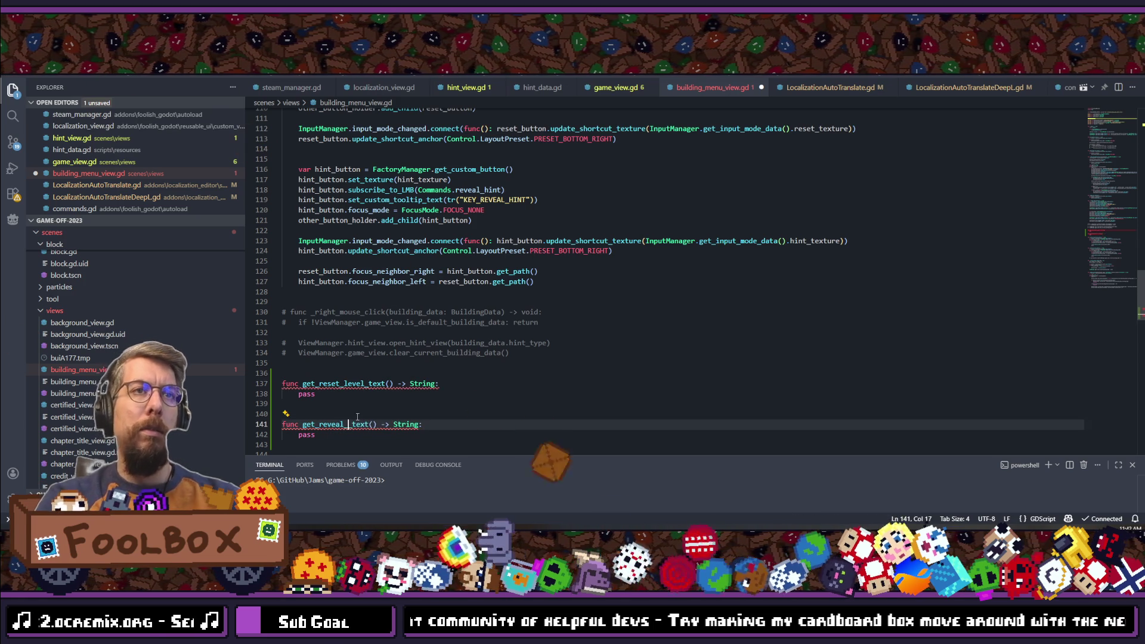
text(nt)
click(417, 332)
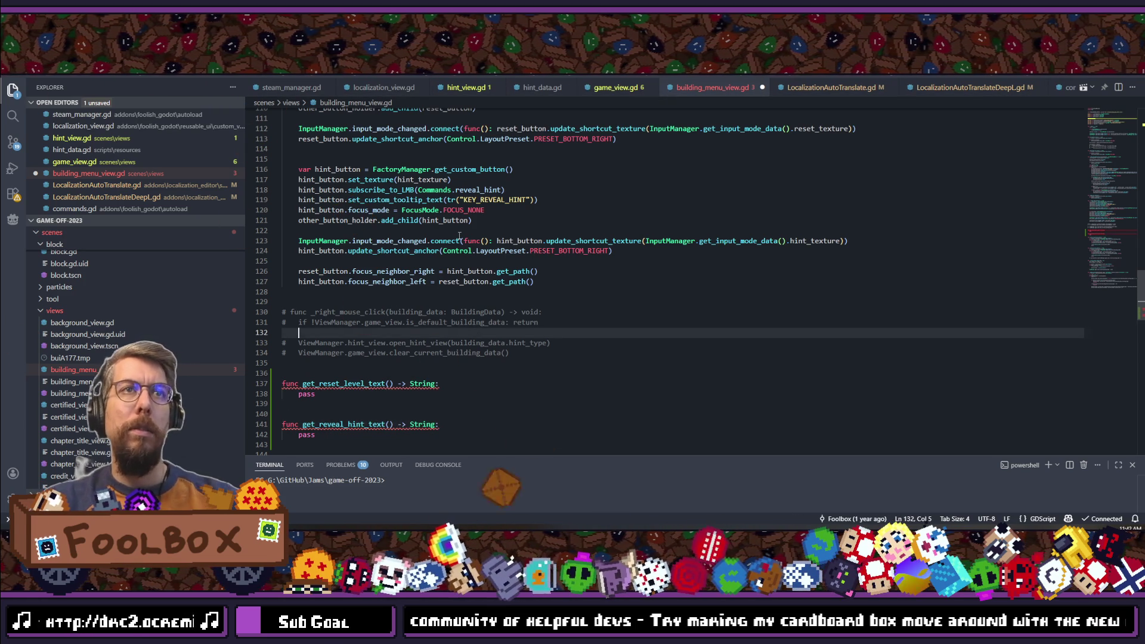
Step: Delete the tr("KEY_RESET_LEVEL") argument from the reset tooltip call on line 108
scroll(524, 183, up, 4)
click(492, 200)
drag(452, 201, 538, 200)
key(BackSpace)
Step: Replace pass in get_reset_level_text with return tr("KEY_RESET_LEVEL")
scroll(448, 216, down, 4)
drag(322, 393, 307, 393)
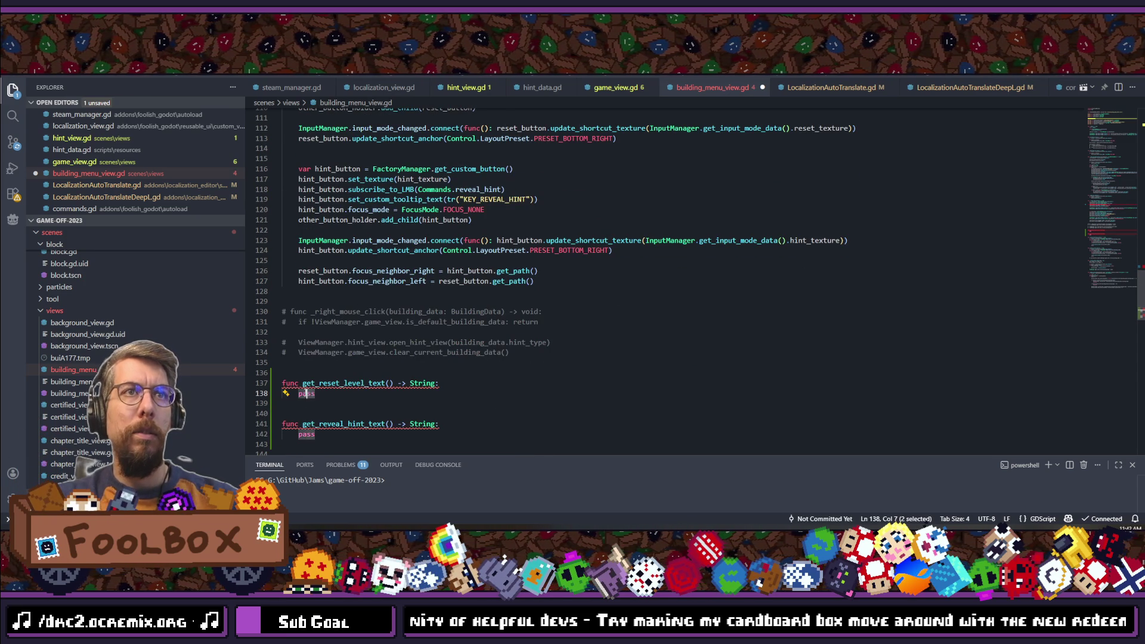
text(return)
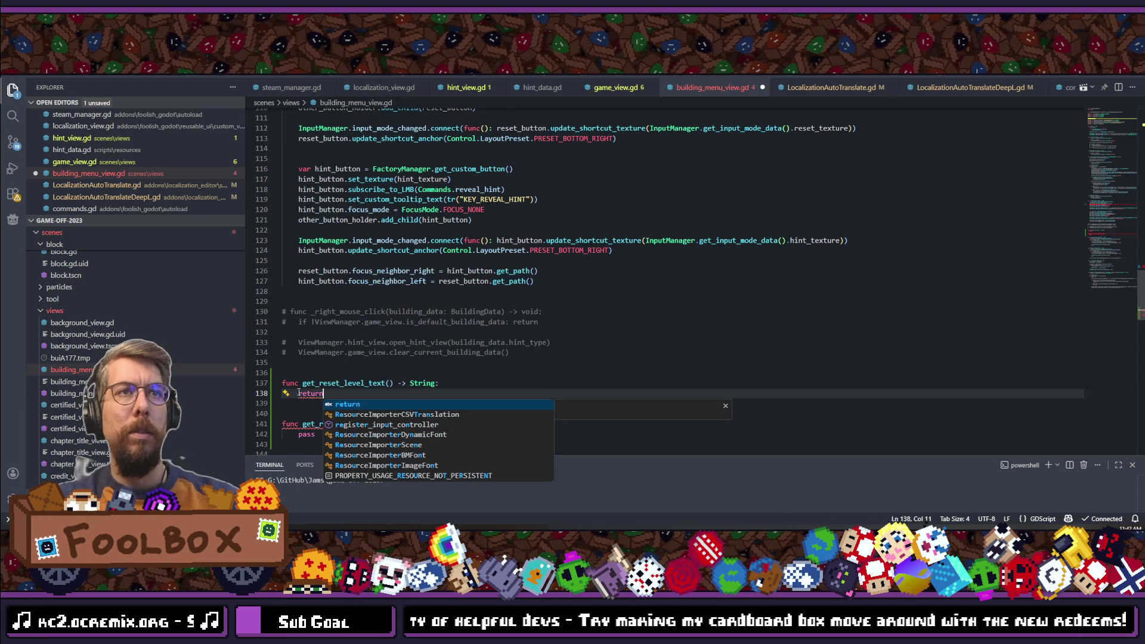
text( tr("KEY_RESET_LEVEL"))
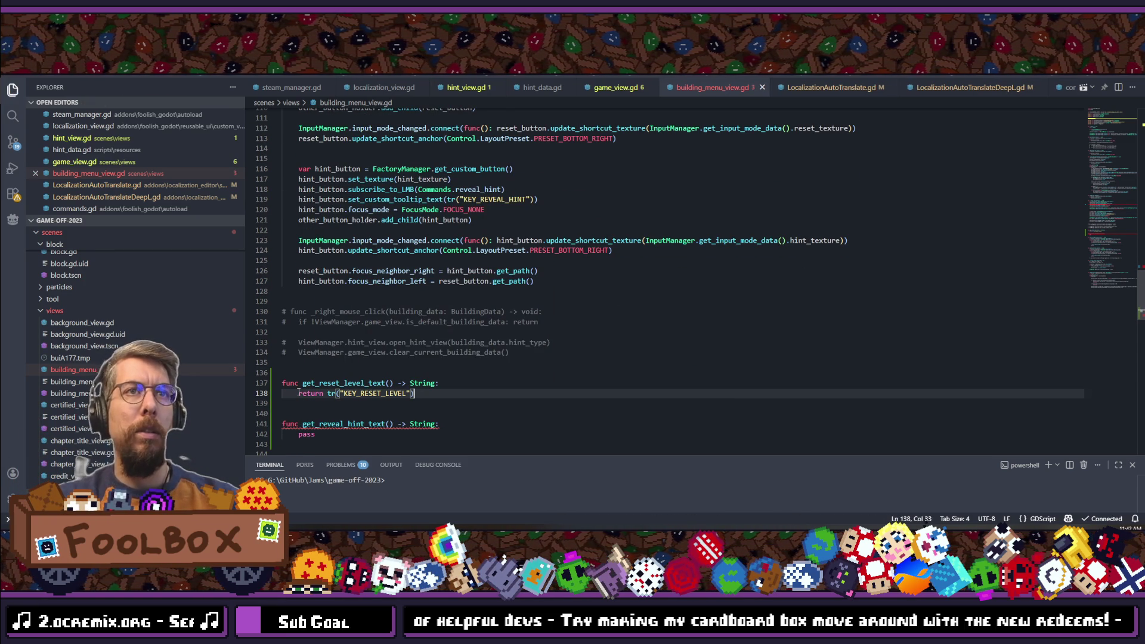
scroll(382, 274, up, 5)
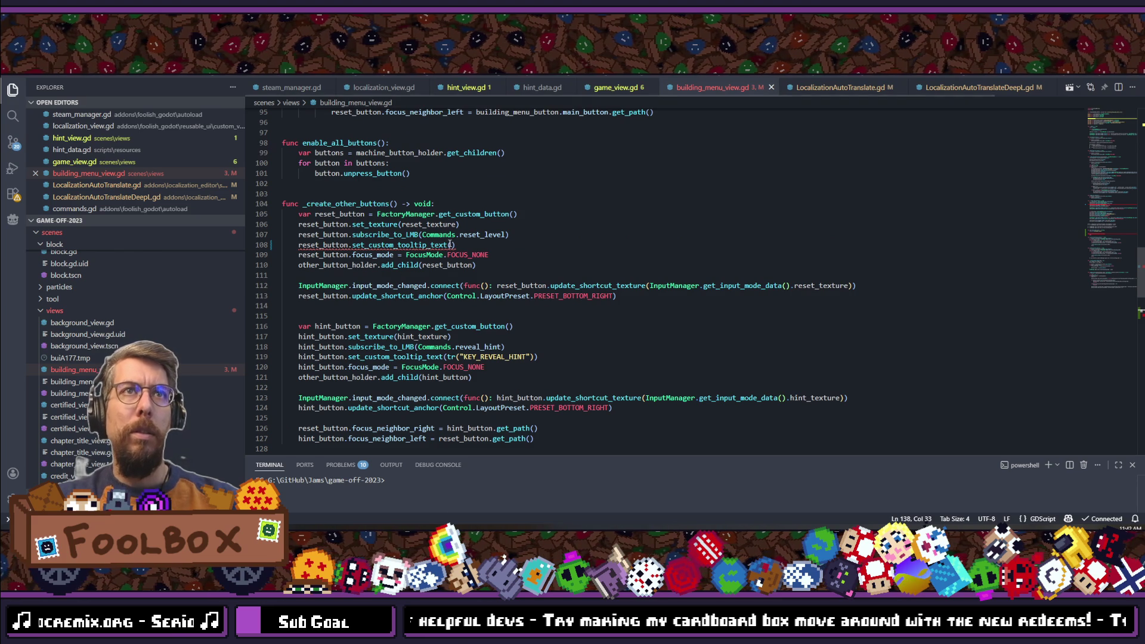
click(453, 244)
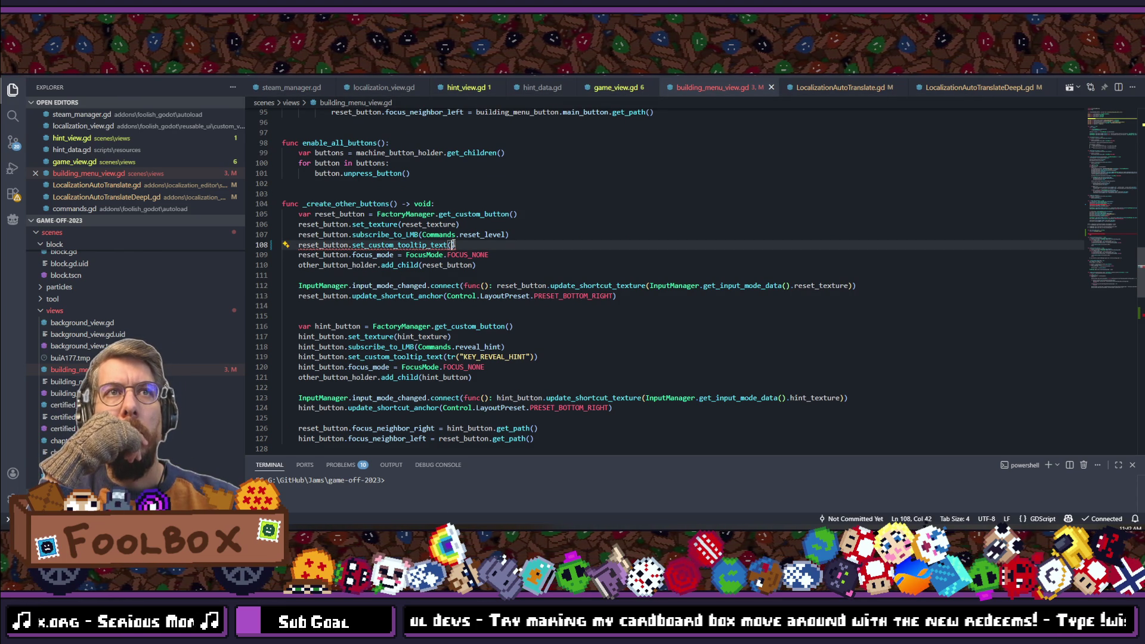
Step: Move the "KEY_RESET_LEVEL" string into the reset button's set_custom_tooltip_text call on line 108
mouse_move(384, 245)
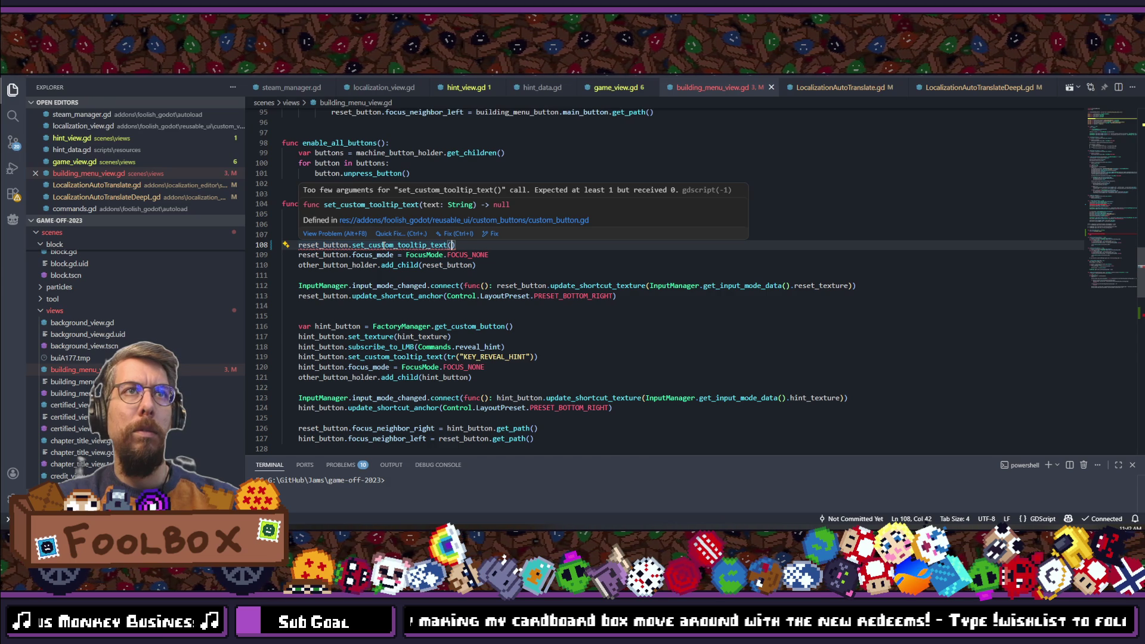
scroll(384, 245, down, 5)
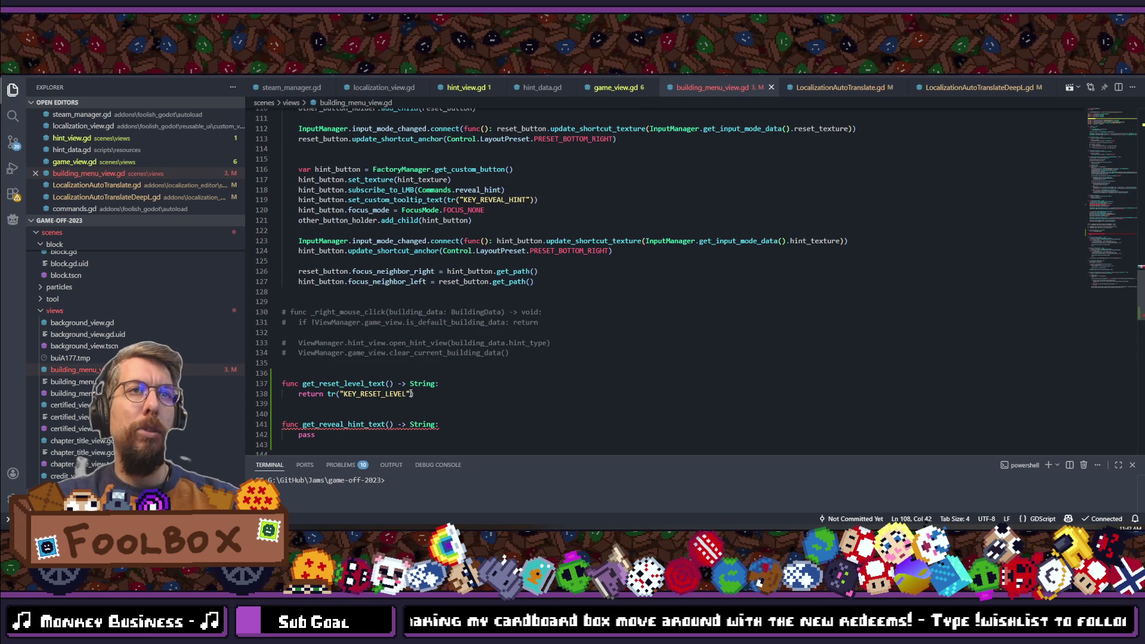
drag(411, 394, 340, 394)
key(ctrl+x)
scroll(358, 358, up, 5)
click(451, 245)
key(ctrl+v)
Step: Delete the unused get_reset_level_text and get_reveal_hint_text helper functions
scroll(457, 276, down, 6)
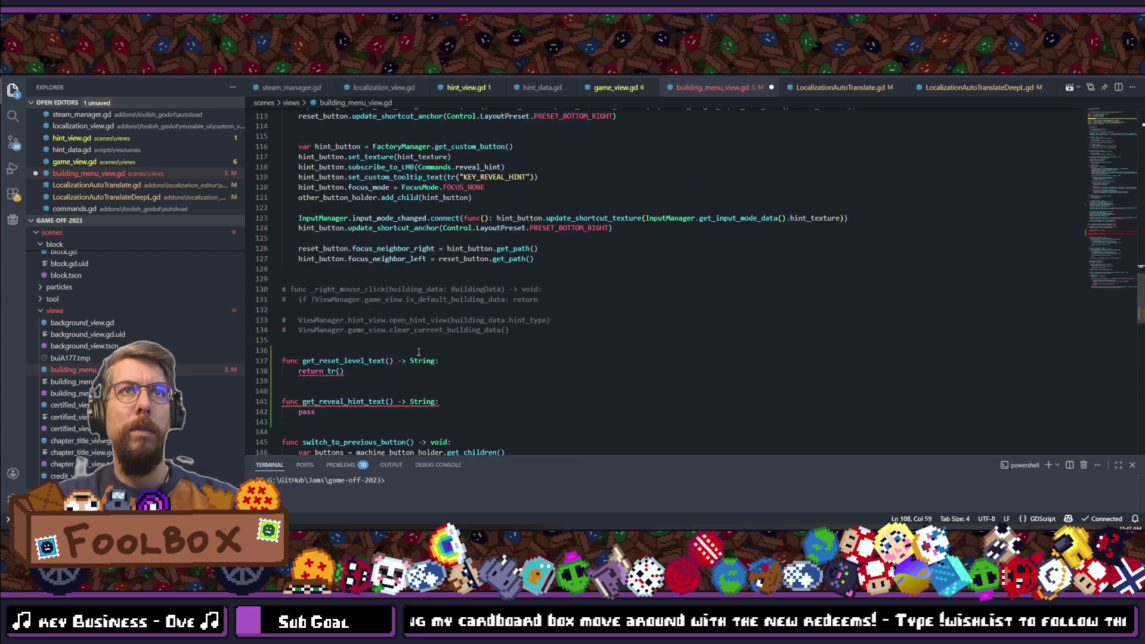
click(350, 348)
mouse_move(316, 390)
mouse_down()
mouse_move(281, 377)
mouse_move(262, 324)
mouse_up()
key(BackSpace)
key(BackSpace)
key(BackSpace)
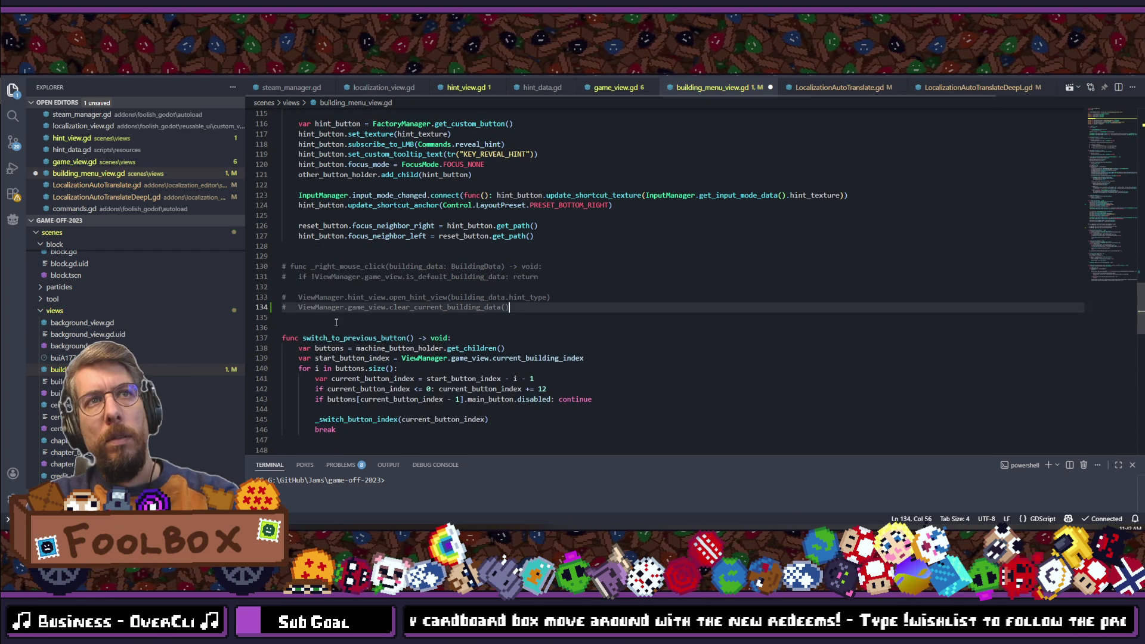
Step: Strip the tr() wrapper from the hint tooltip call on line 119
scroll(480, 299, up, 5)
click(535, 311)
key(BackSpace)
click(458, 311)
key(BackSpace)
key(BackSpace)
key(BackSpace)
click(539, 314)
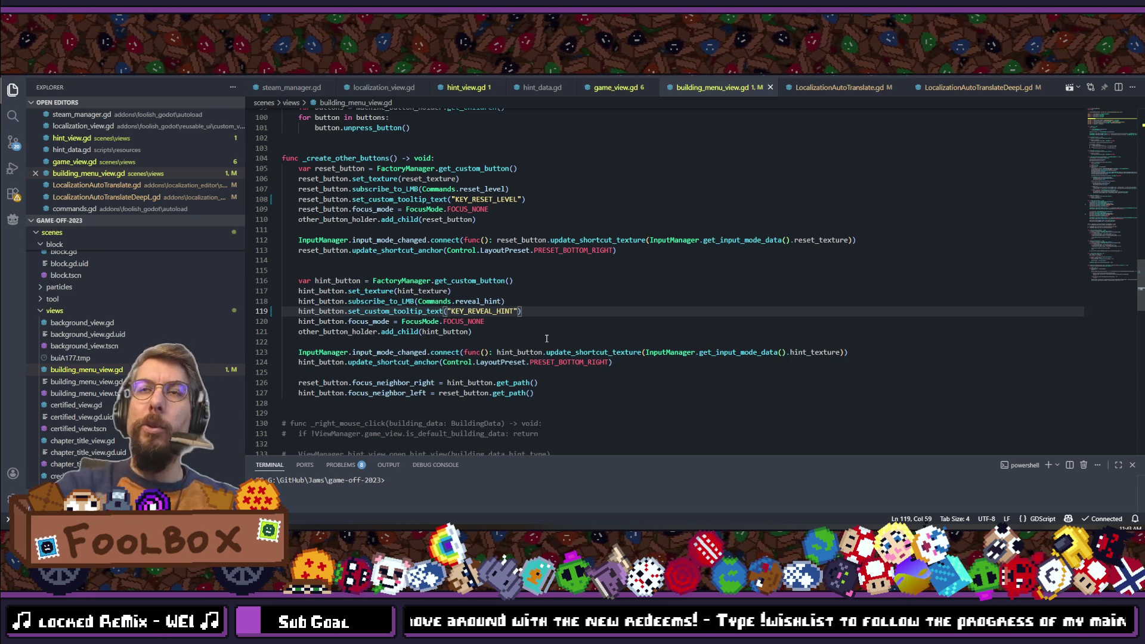
Step: Close the LocalizationAutoTranslate.gd and DeepL auto-translate script tabs and return to Godot
scroll(548, 337, down, 3)
scroll(564, 327, up, 5)
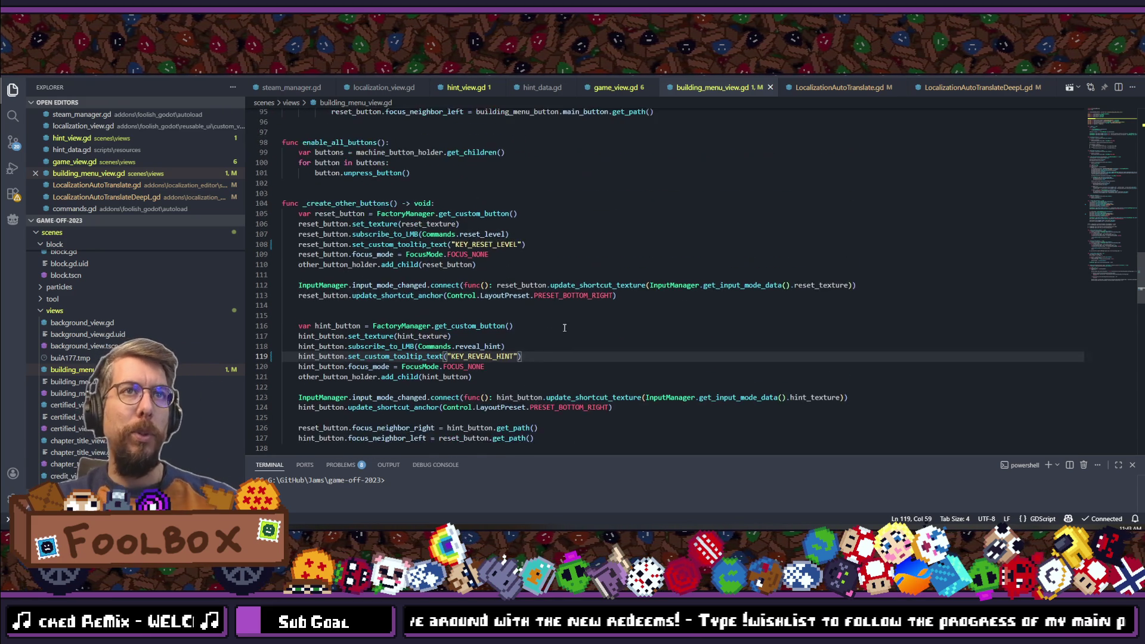
scroll(564, 327, up, 4)
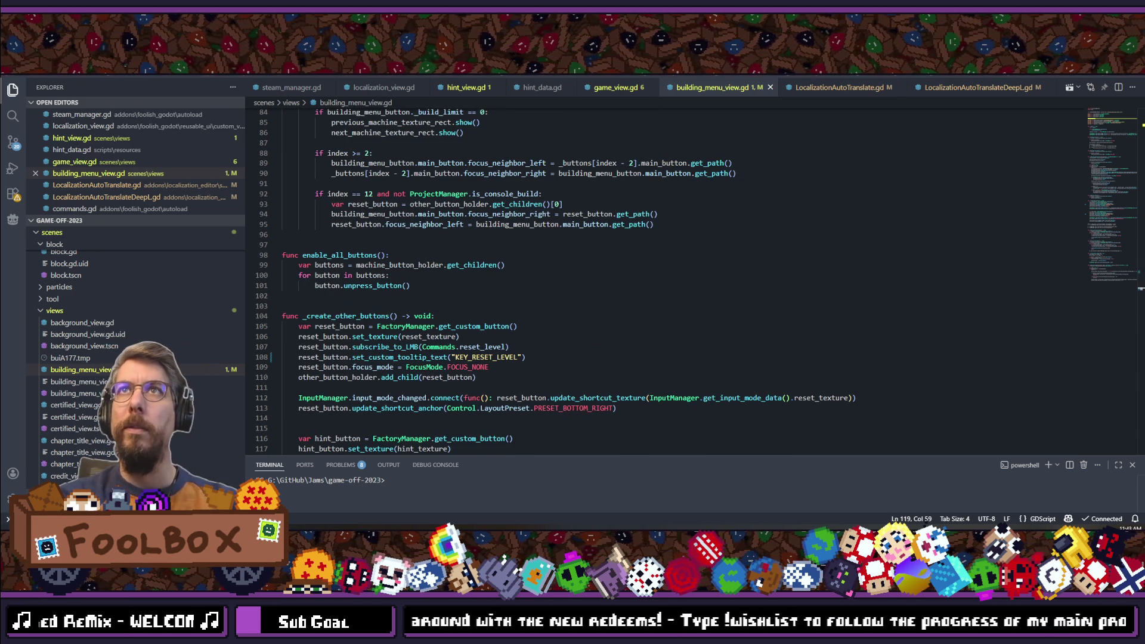
click(890, 88)
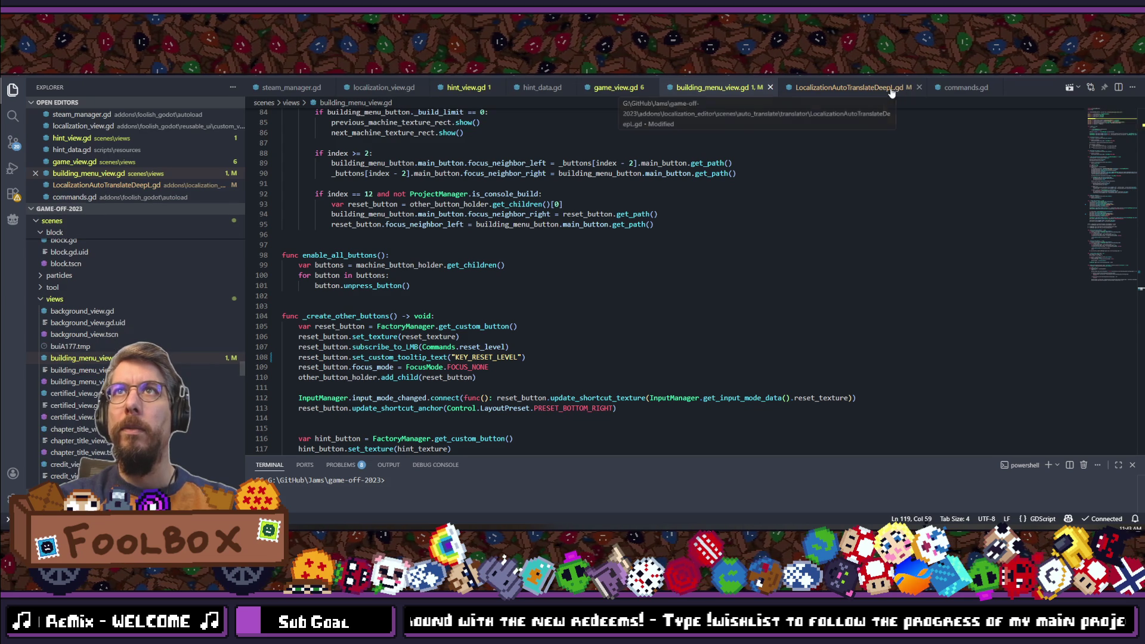
click(890, 90)
click(918, 87)
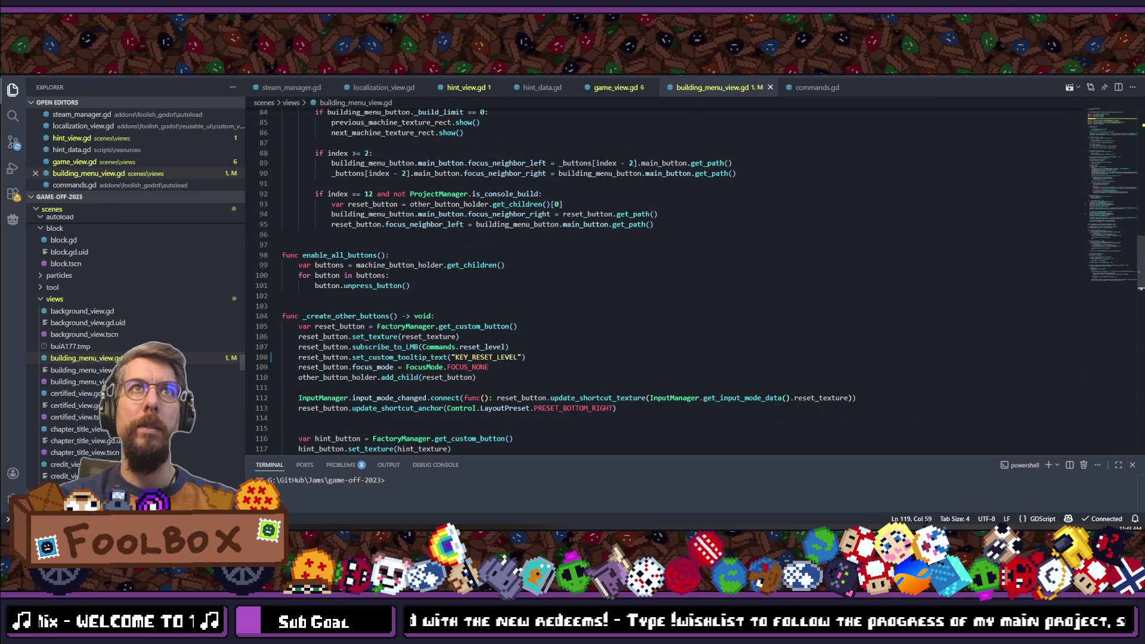
key(alt+Tab)
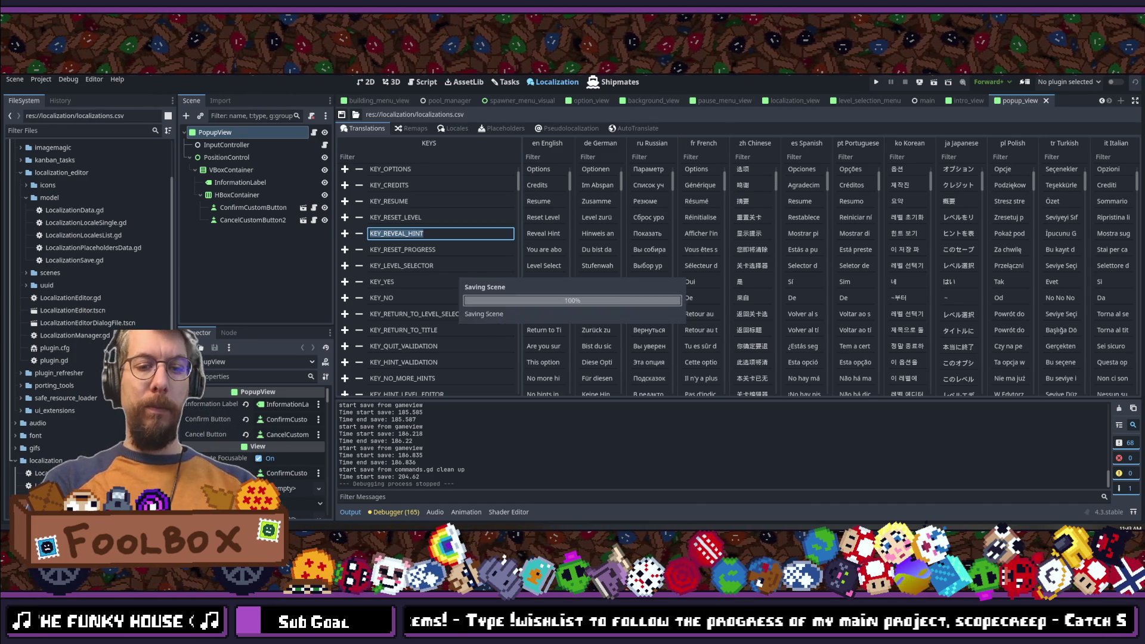
text(p)
key(ctrl+z)
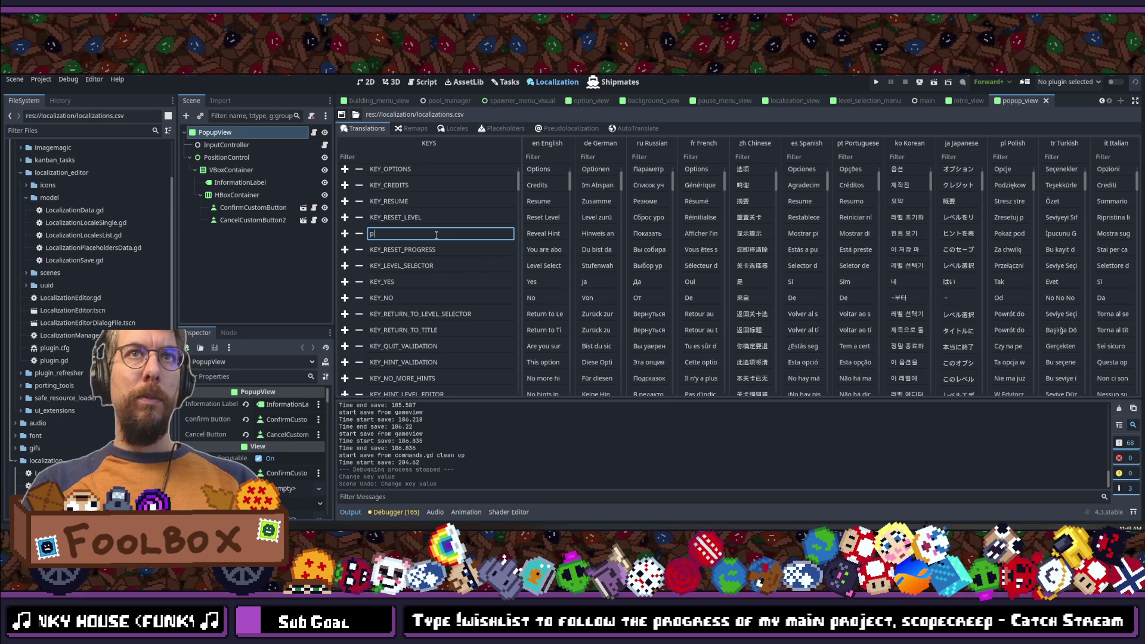
key(ctrl+z)
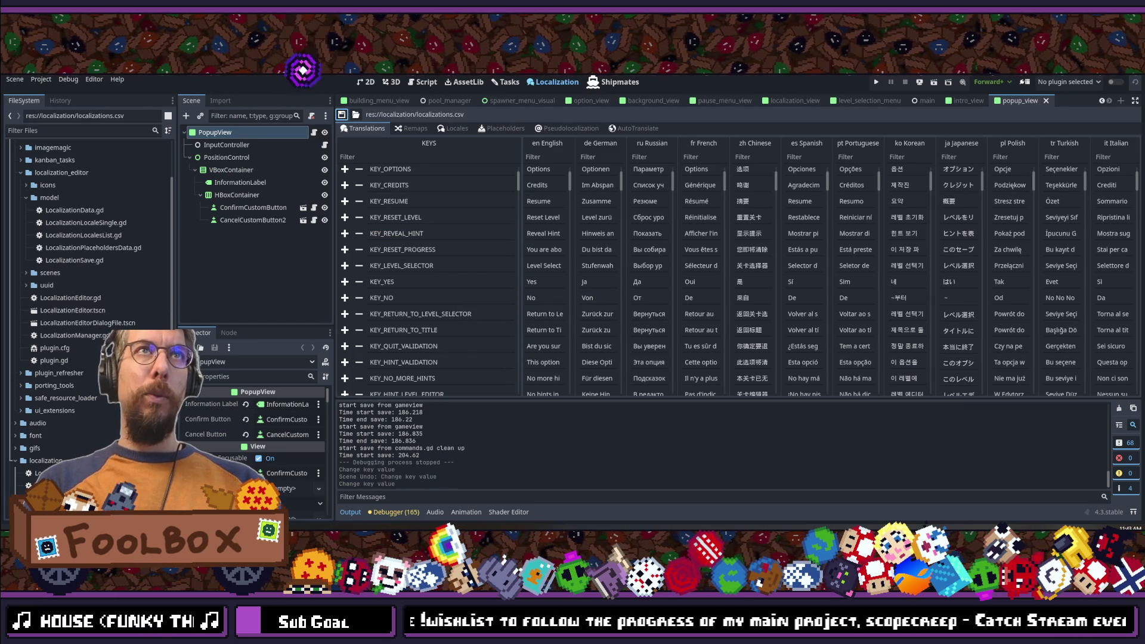
key(ctrl+s)
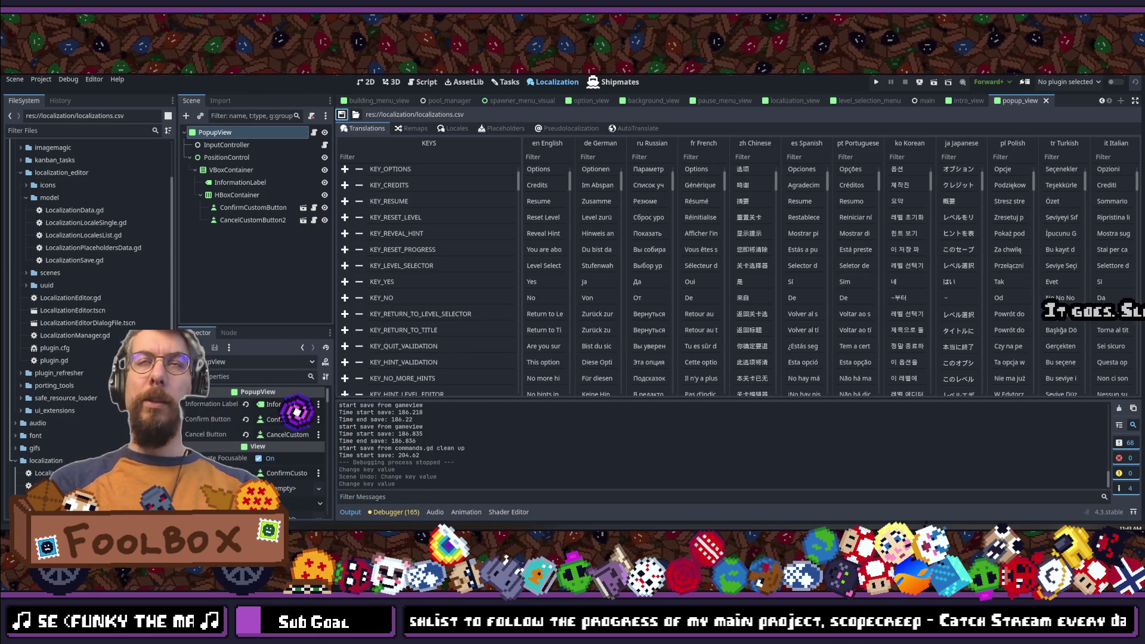
key(shift+alt+o)
text(pop)
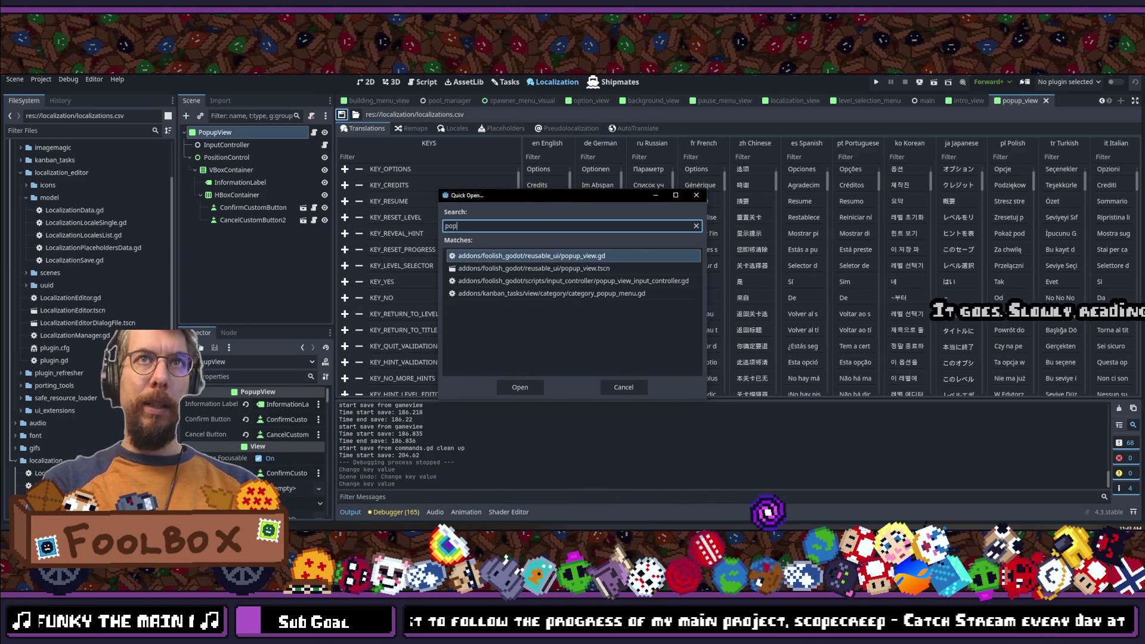
key(Down)
key(Return)
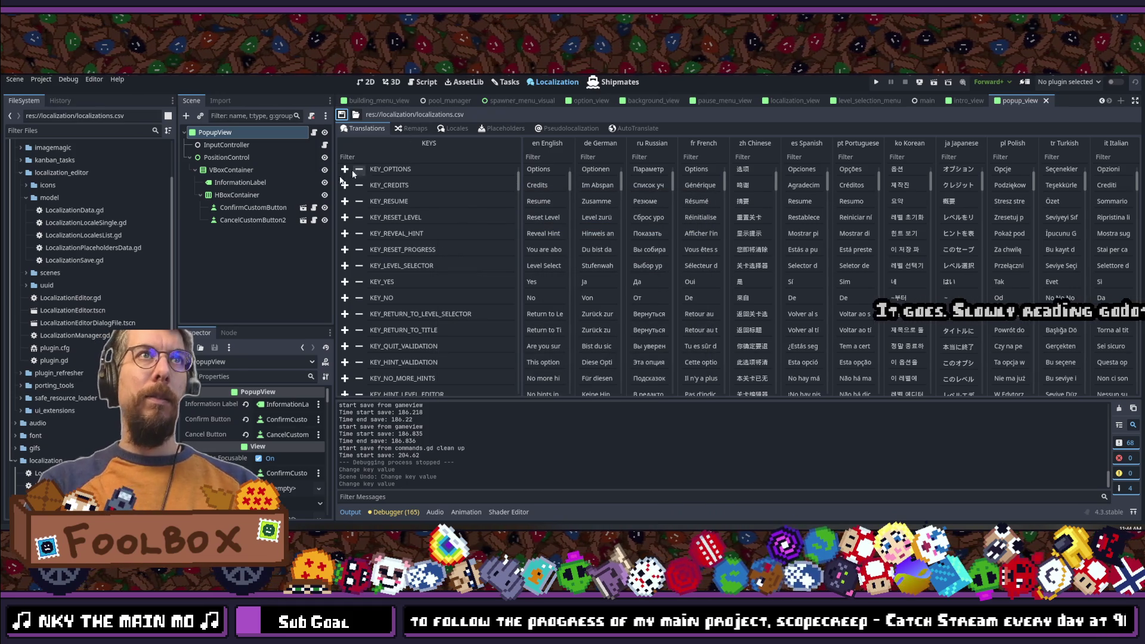
Step: Set ConfirmCustomButton's Button Text to KEY_YES and CancelCustomButton2's to KEY_NO, saving each
click(367, 82)
click(252, 207)
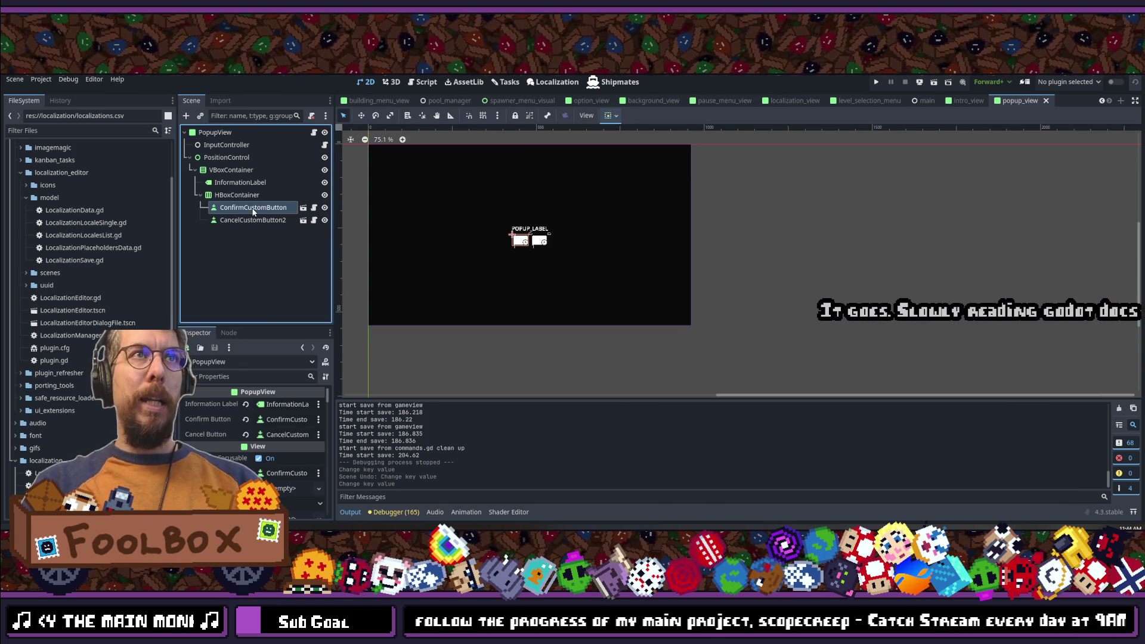
scroll(280, 429, down, 2)
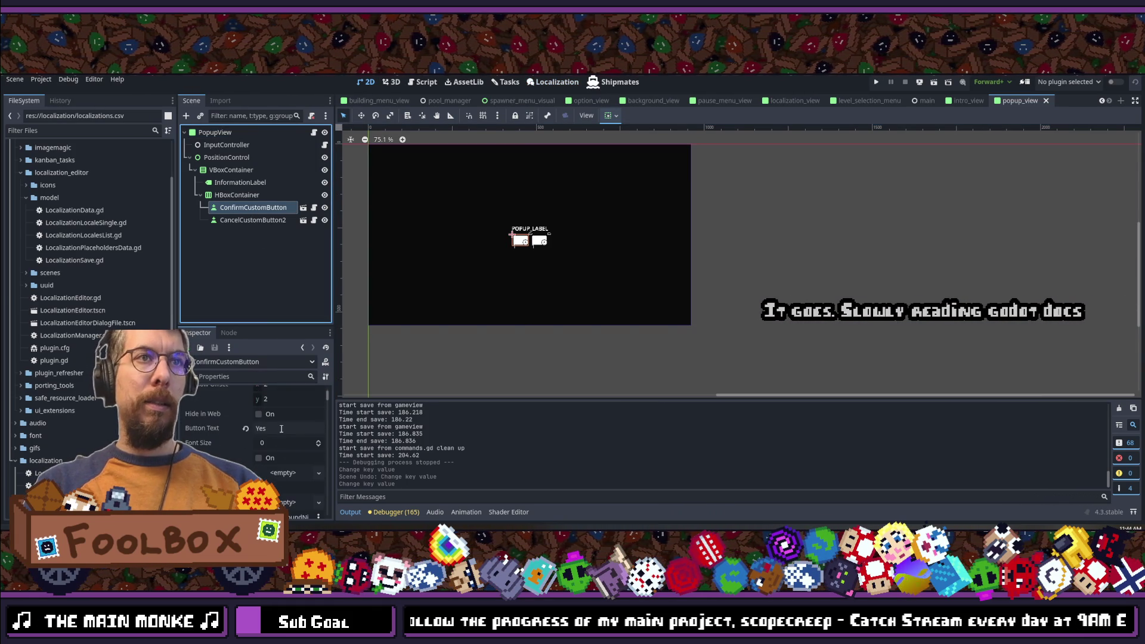
click(288, 428)
text(KEY_)
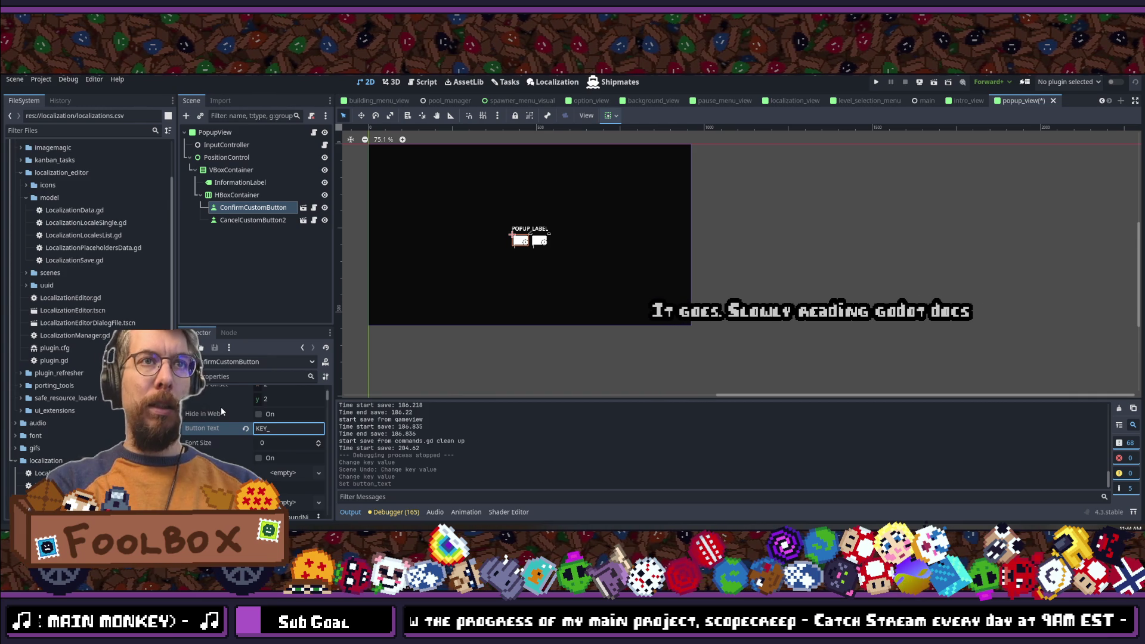
text(YES)
key(ctrl+s)
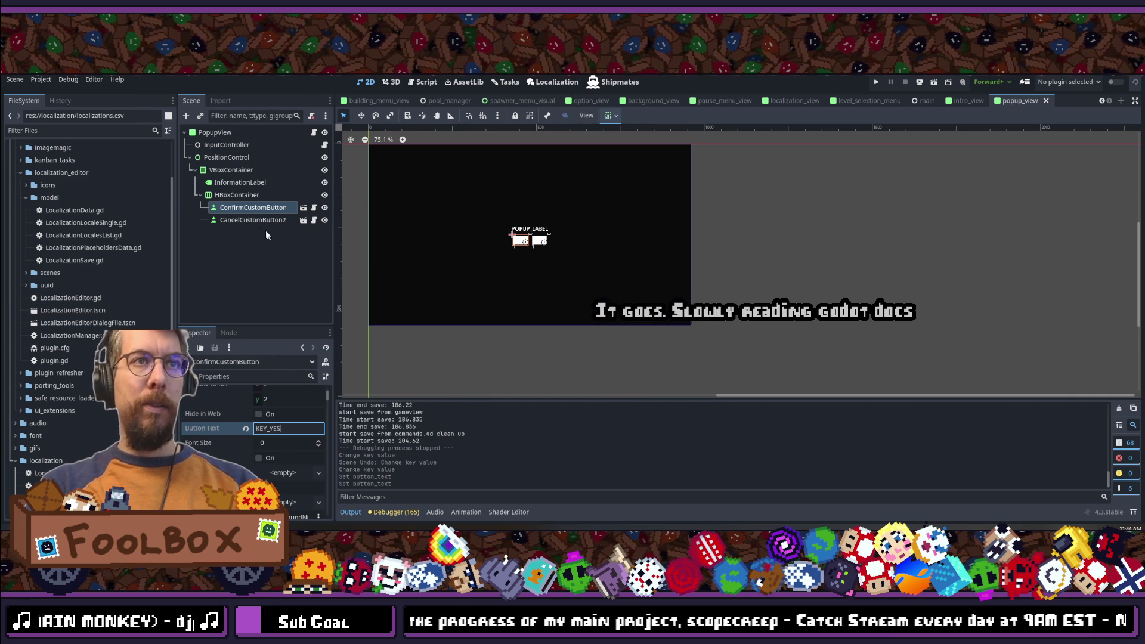
click(254, 220)
click(289, 477)
text(KEY_NO)
key(ctrl+s)
key(ctrl+s)
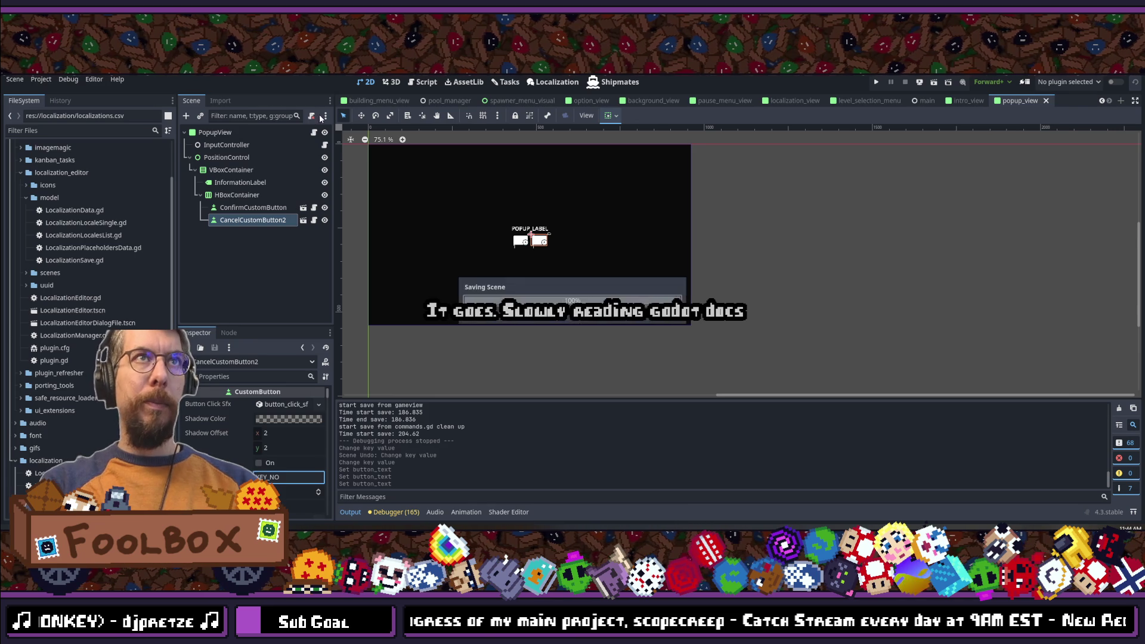
Step: Check popup_view.gd, save the popup_view scene, and run the game to test the buttons
click(315, 132)
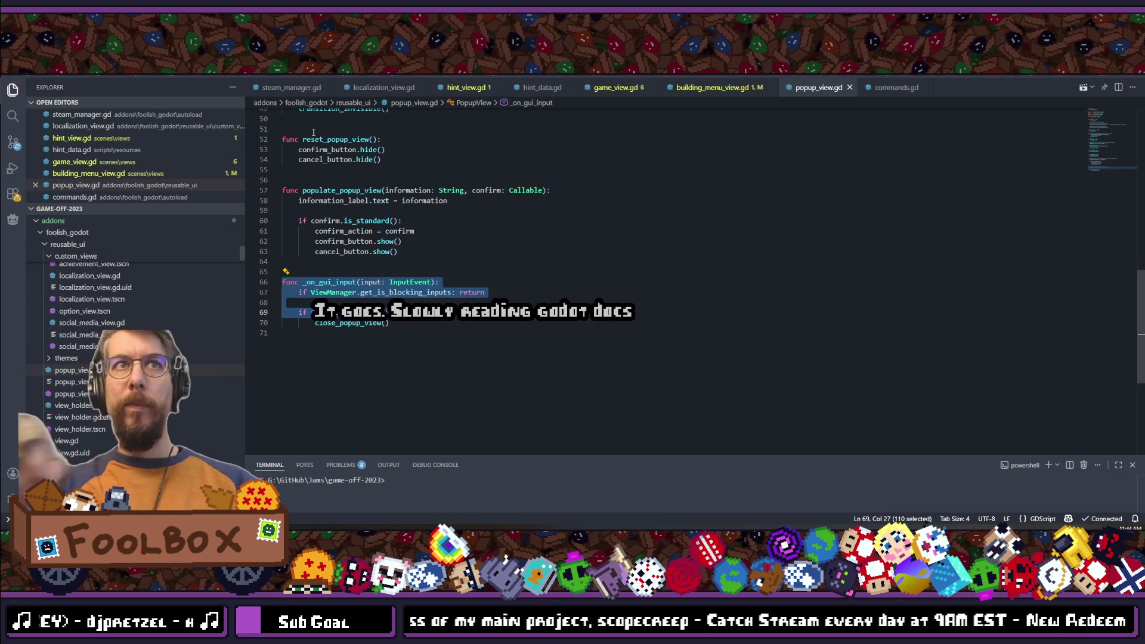
click(552, 282)
scroll(549, 280, up, 15)
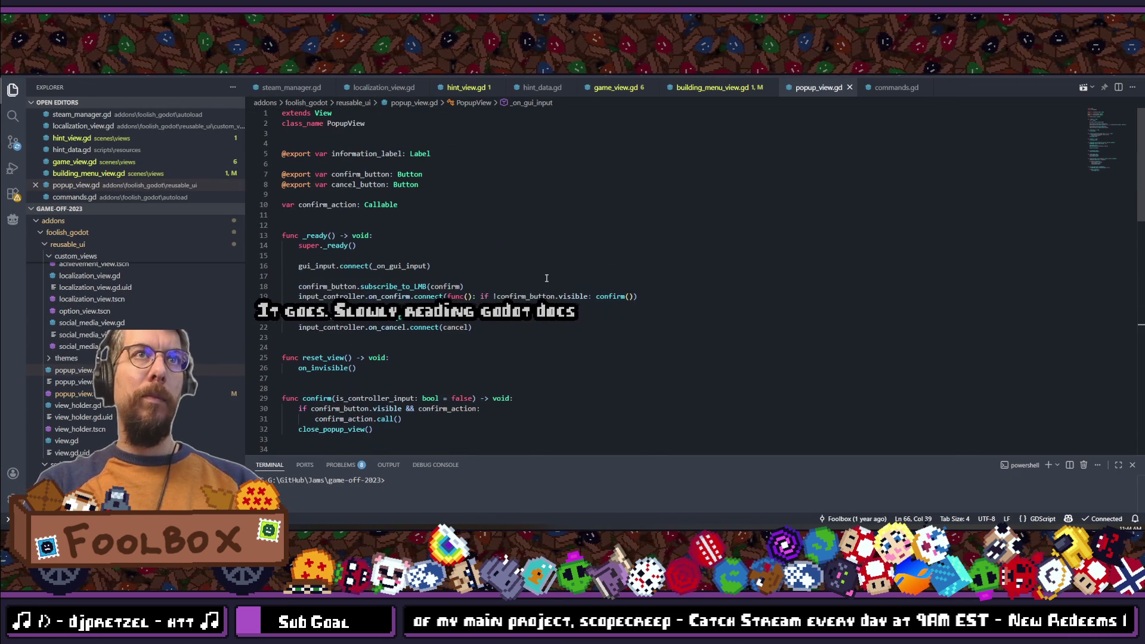
key(alt+Tab)
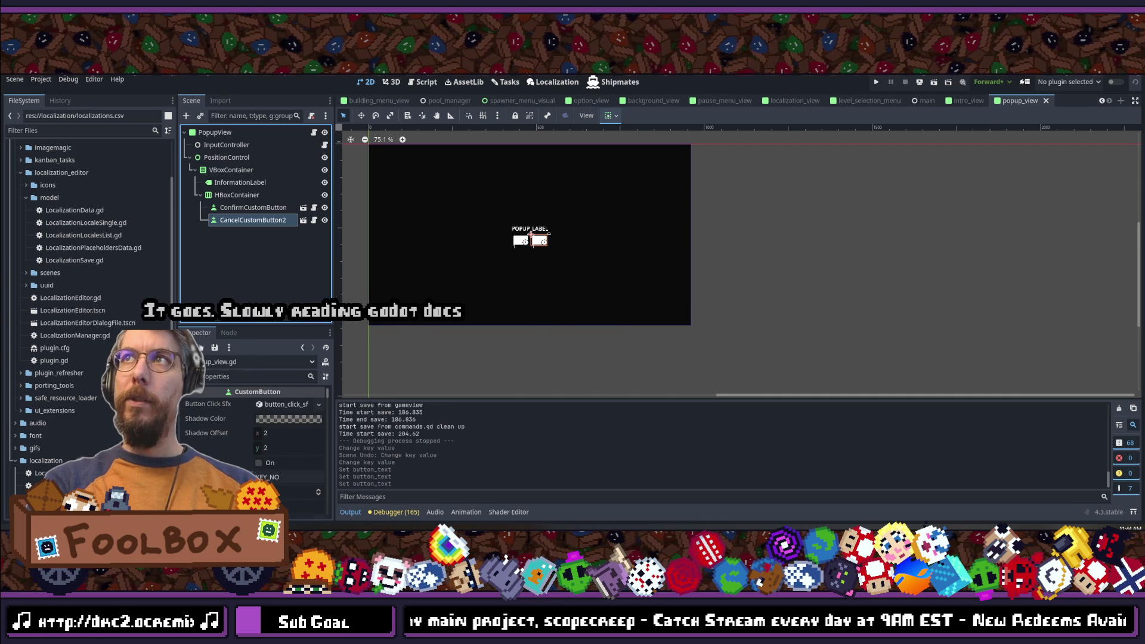
key(ctrl+s)
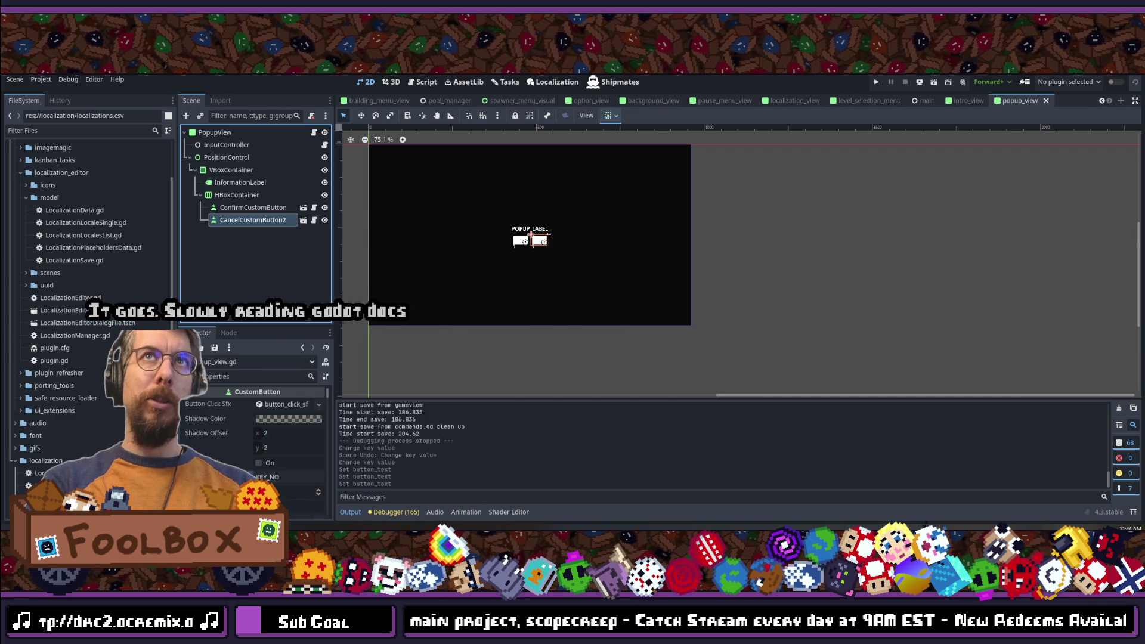
key(ctrl+s)
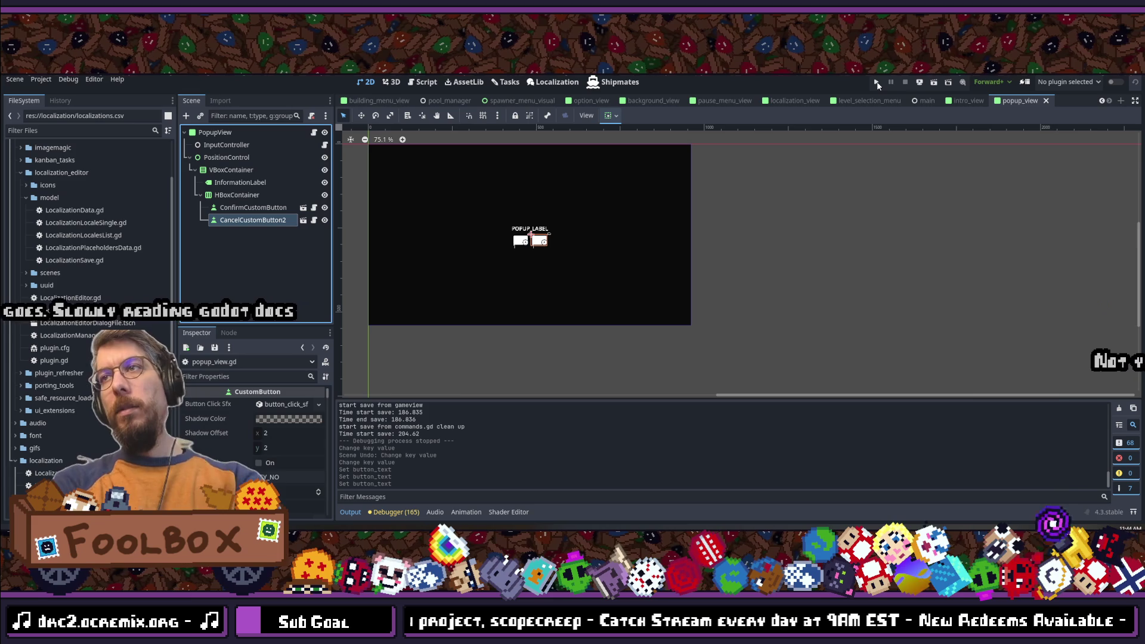
click(877, 84)
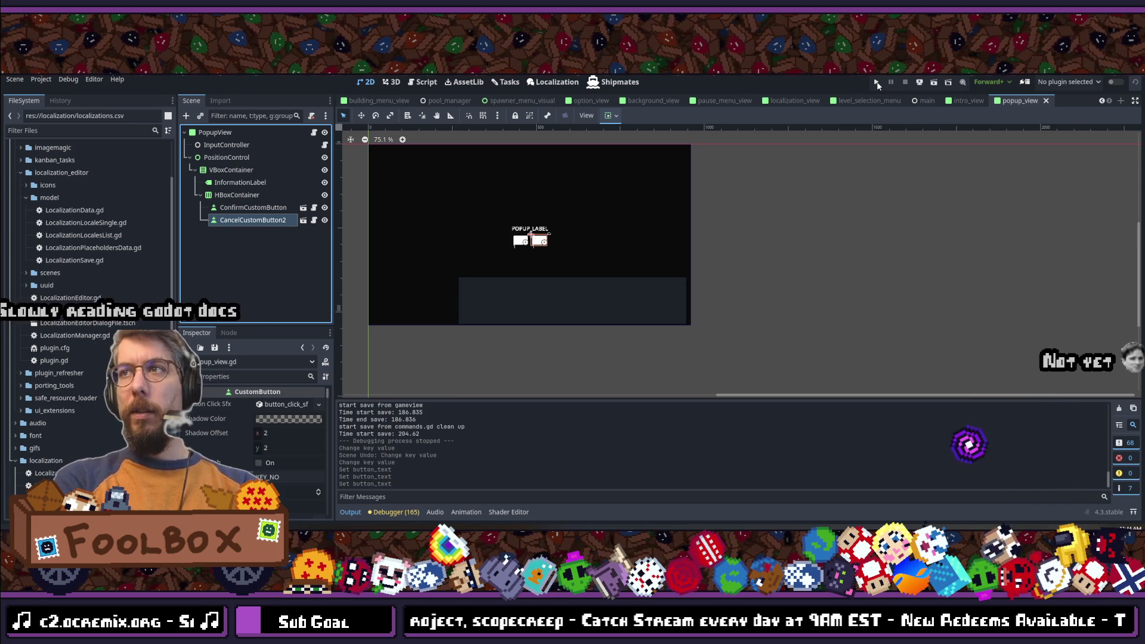
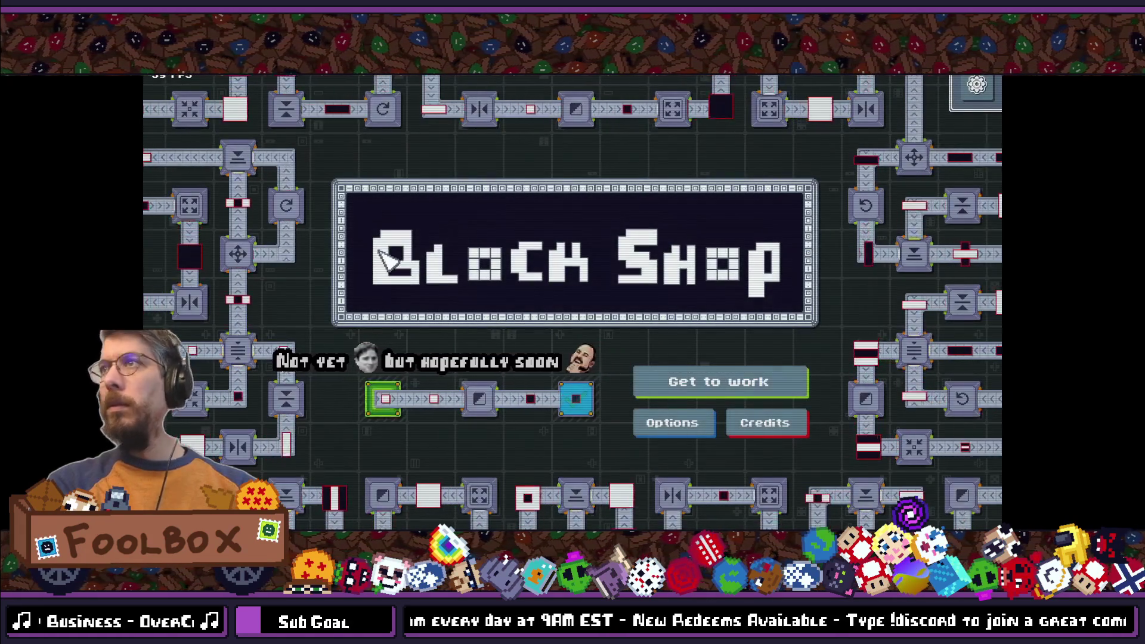
Step: Switch Block Shop's language to 中文 (Chinese) from the settings menu
click(669, 422)
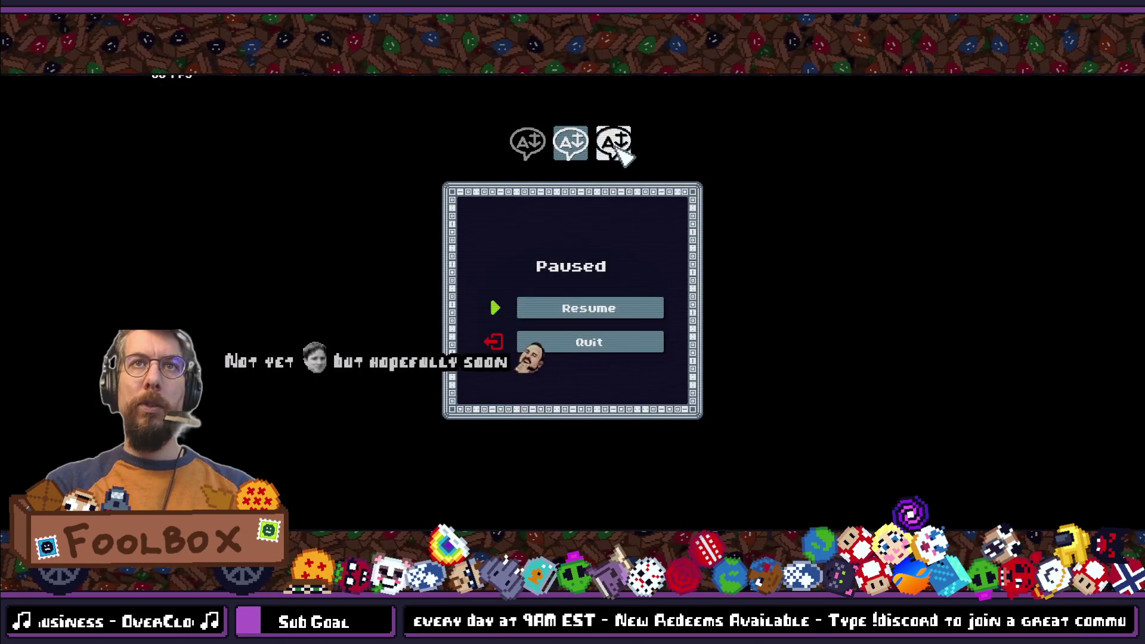
click(614, 145)
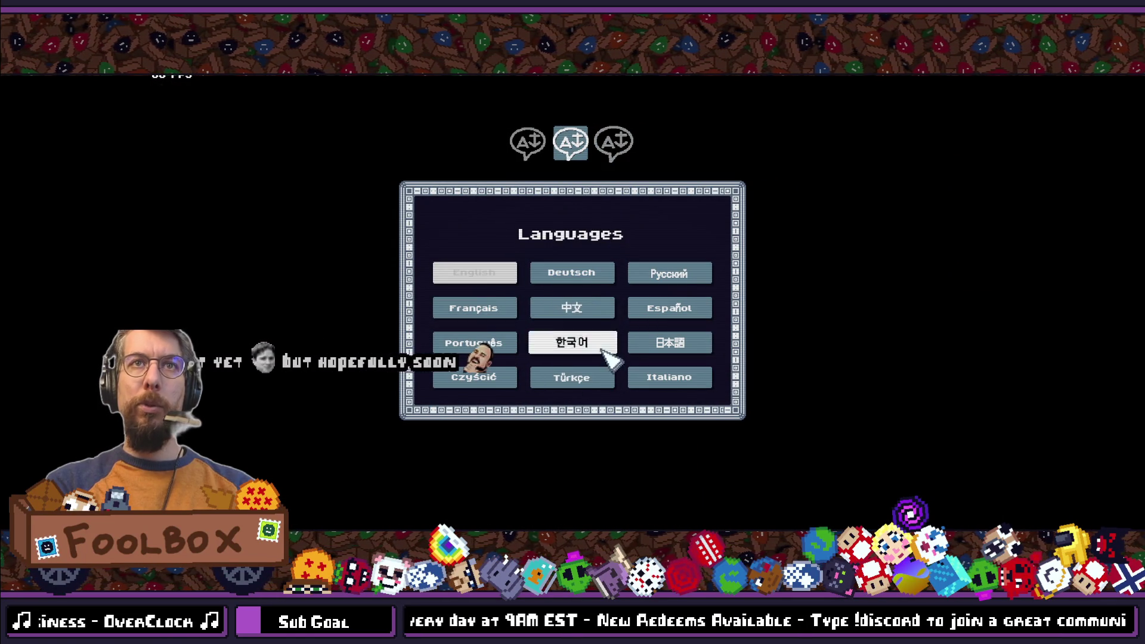
click(527, 141)
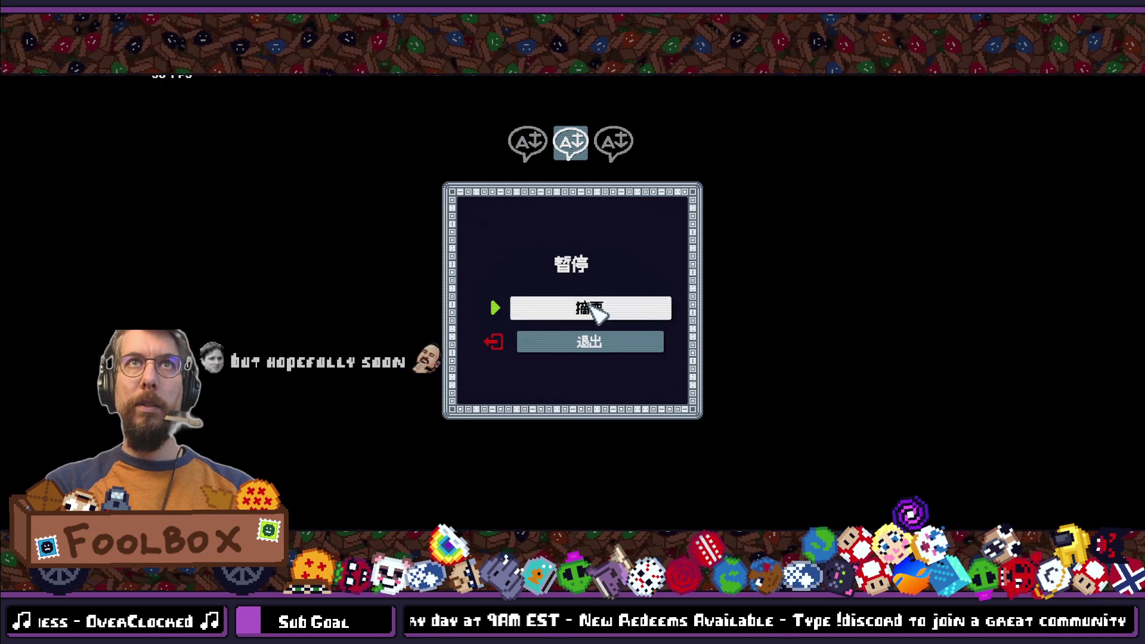
Step: Return to the title screen, cancel quitting, recheck the language list, and start the game
click(588, 307)
key(Escape)
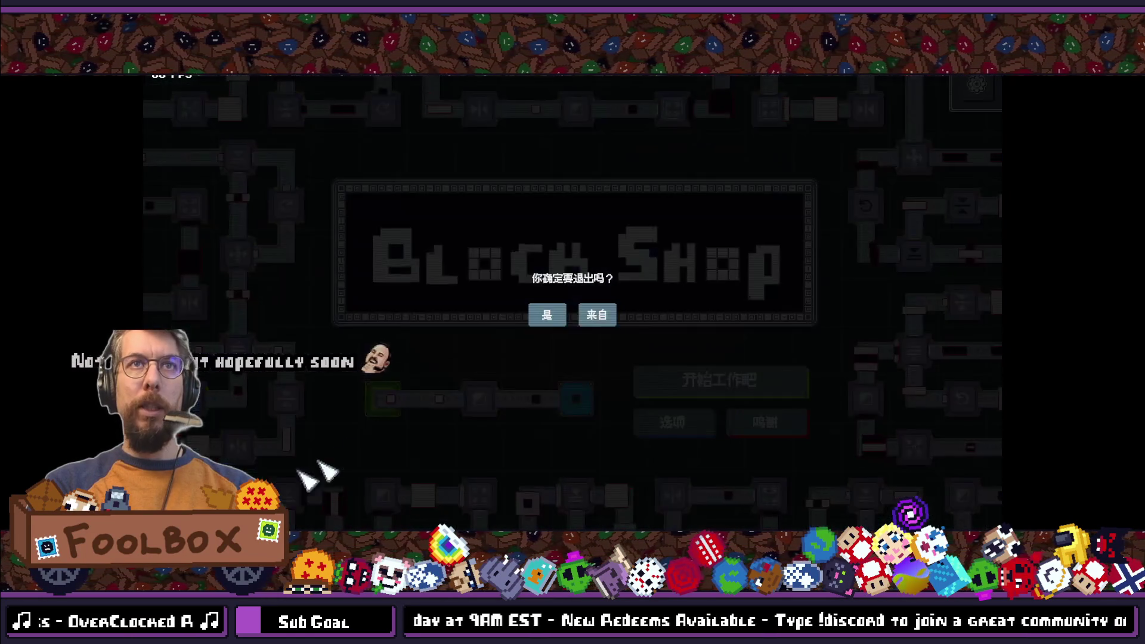
click(596, 315)
click(972, 84)
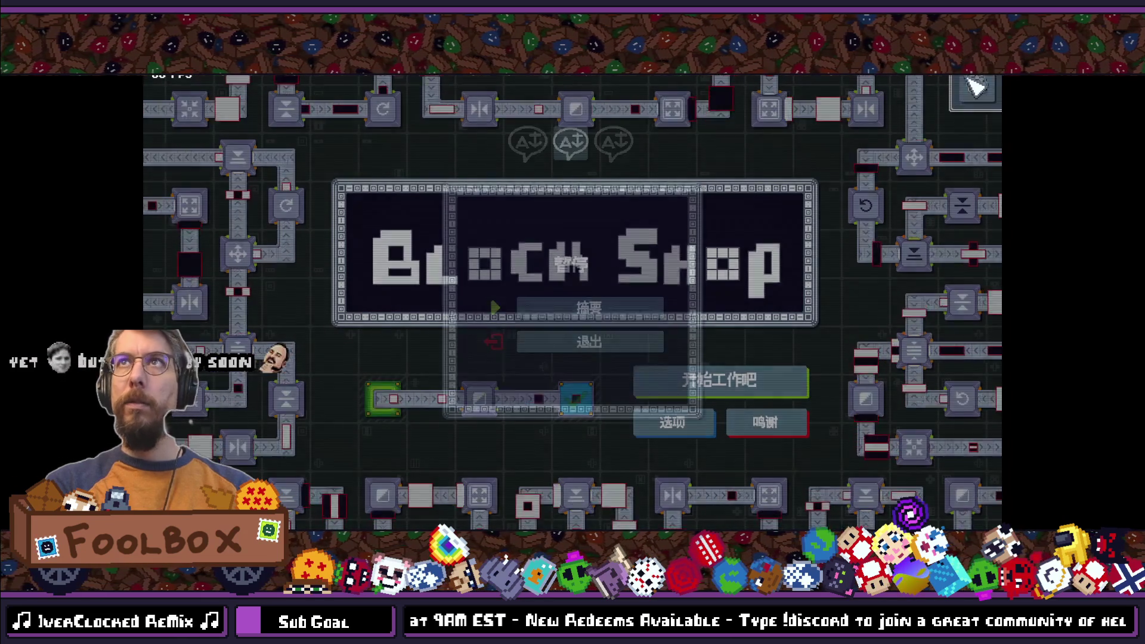
click(609, 155)
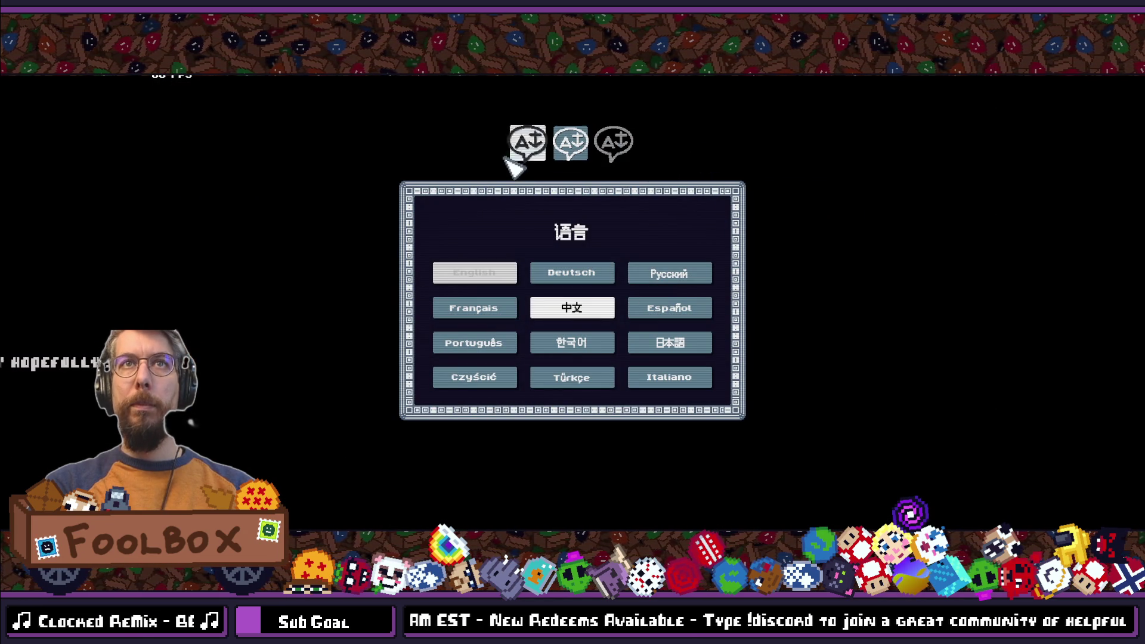
click(523, 155)
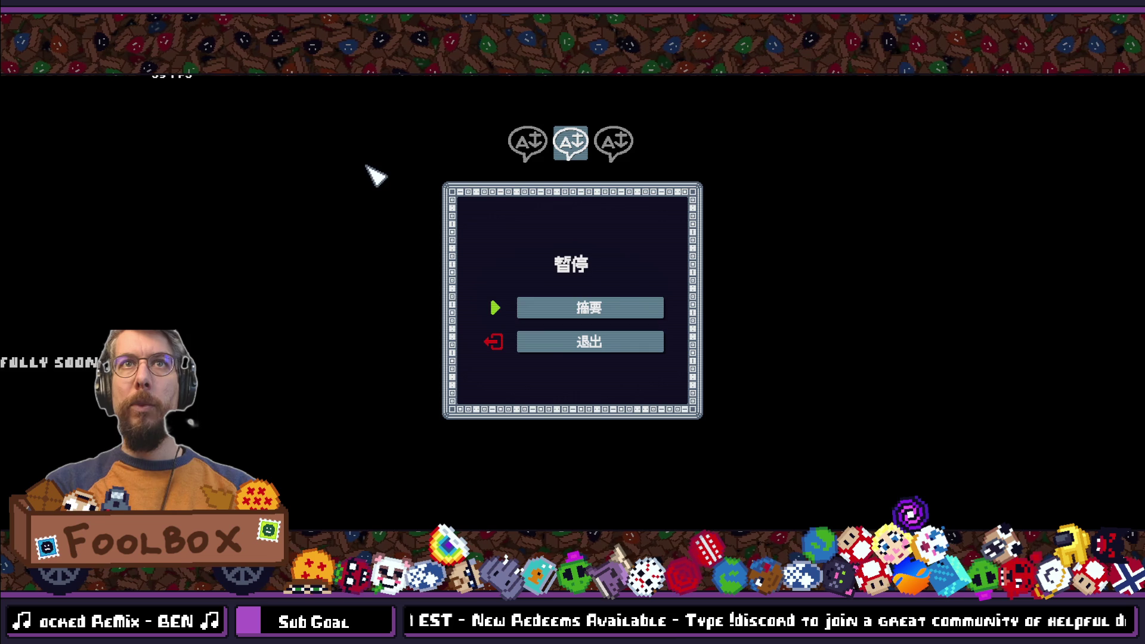
click(567, 307)
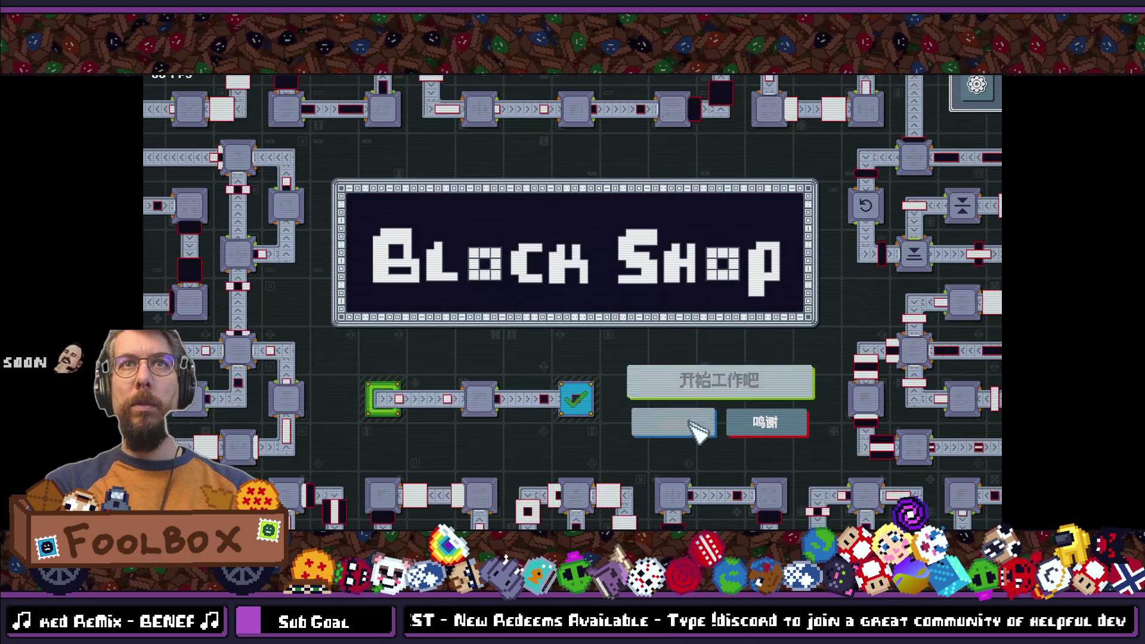
click(698, 388)
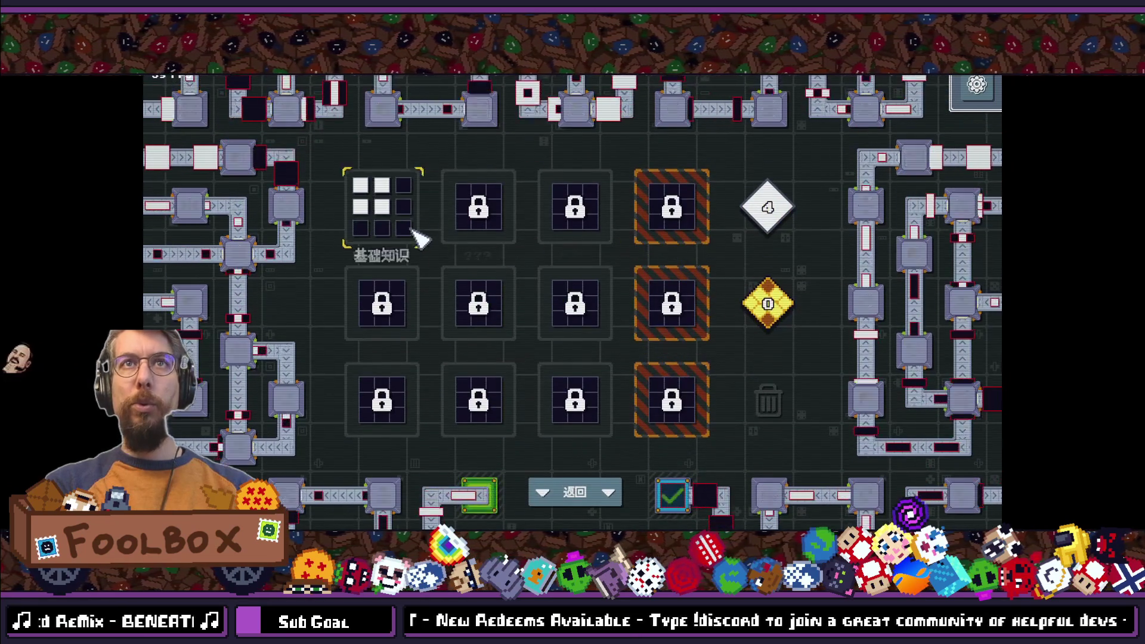
Step: Wipe all saved progress and open level 1:1 输送带 with its 基础知识 tutorial
click(774, 399)
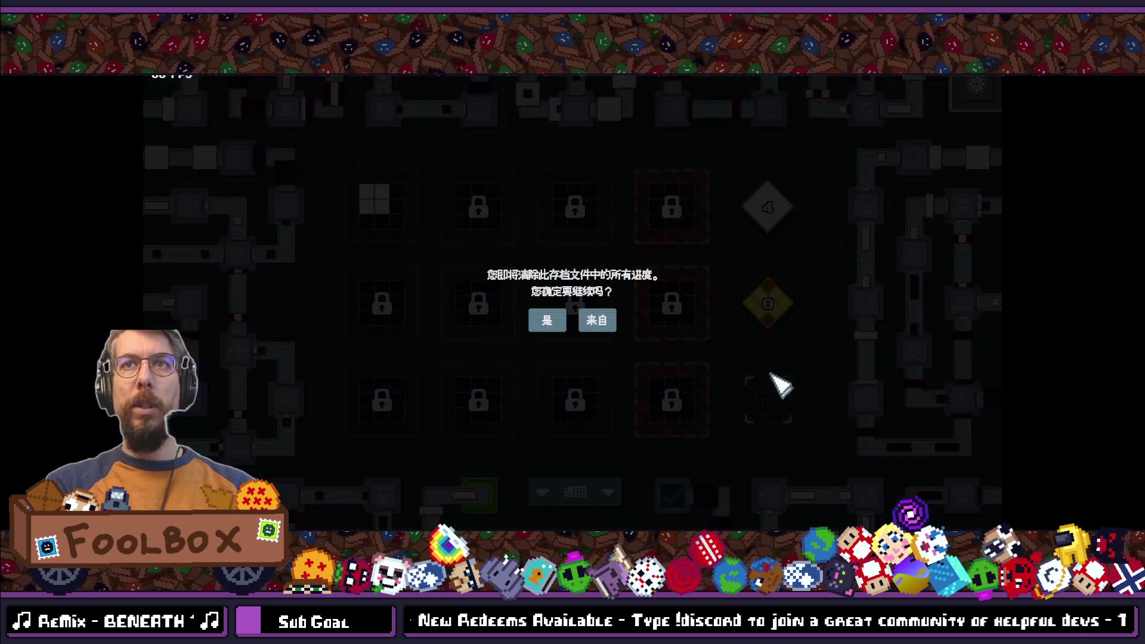
click(556, 322)
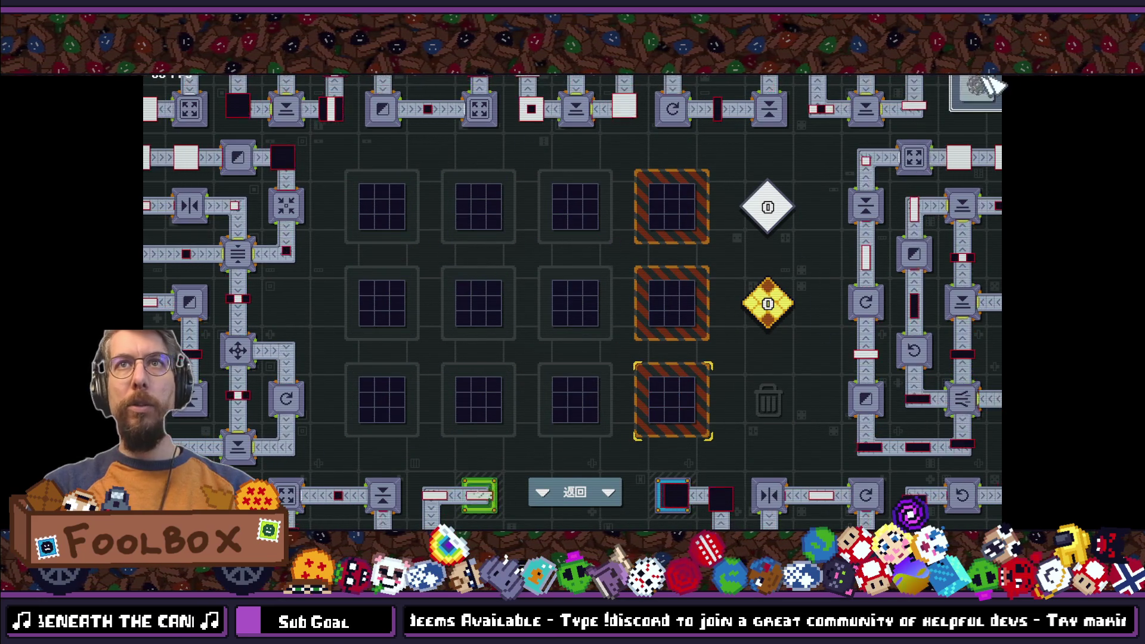
click(465, 335)
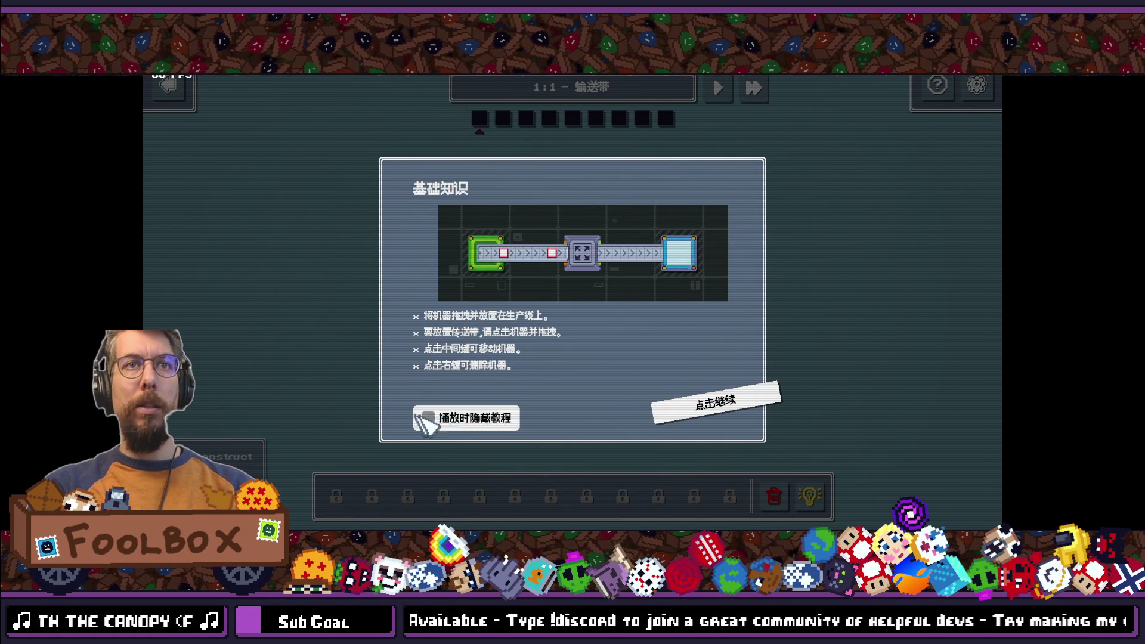
Step: Dismiss the 基础知识 tutorial, stay in the level, and advance to level 1:4 past its 碎片 tutorial
click(694, 415)
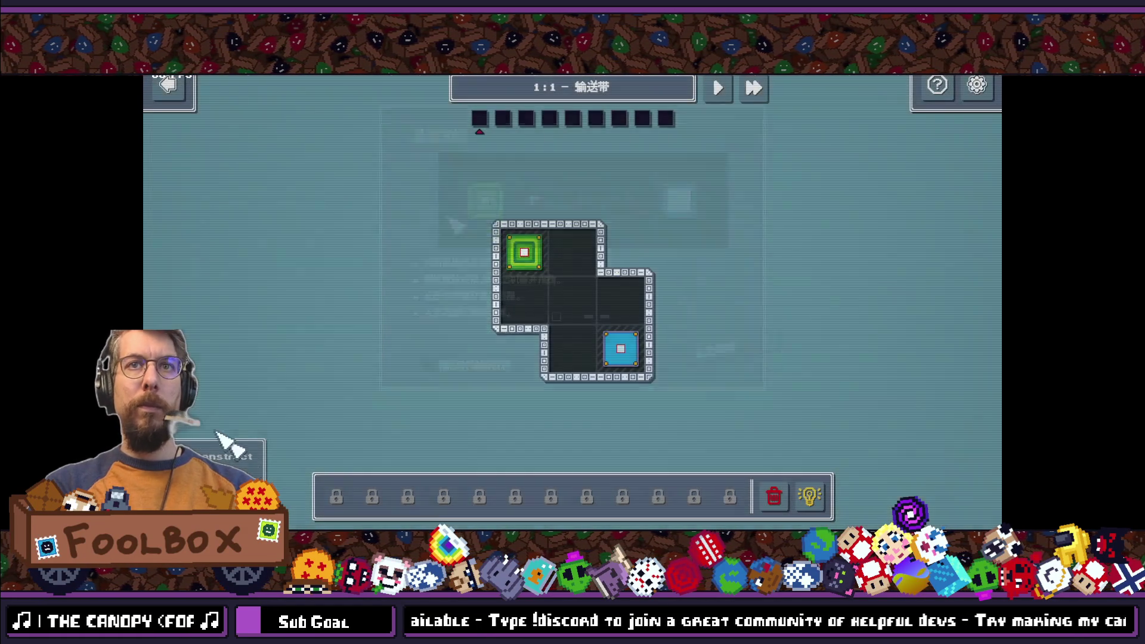
click(179, 83)
click(599, 316)
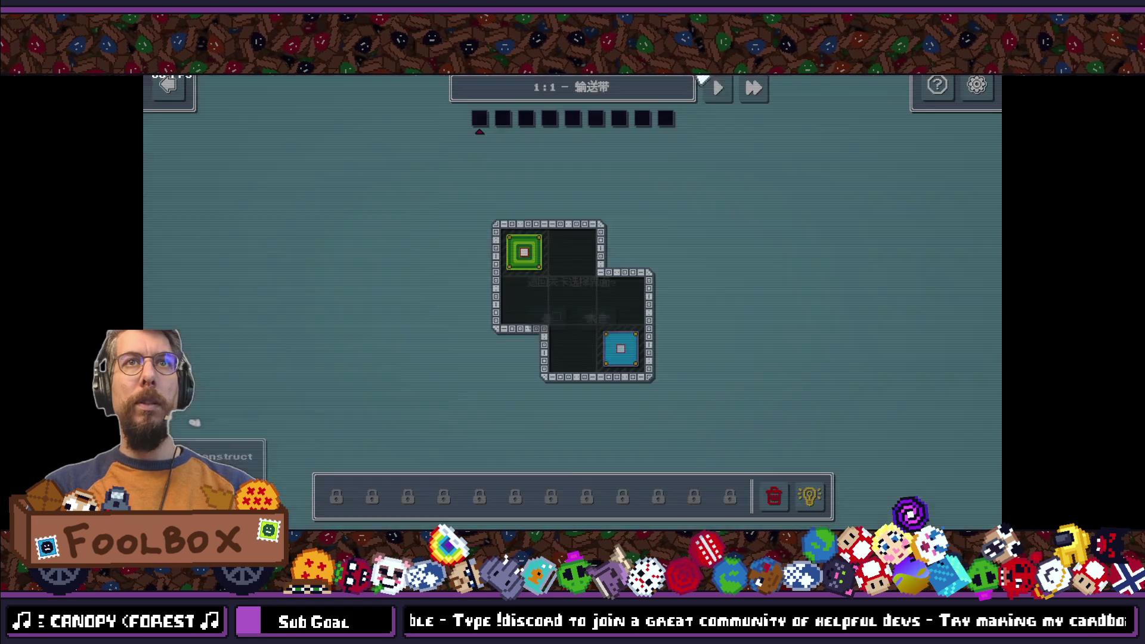
click(715, 86)
click(717, 88)
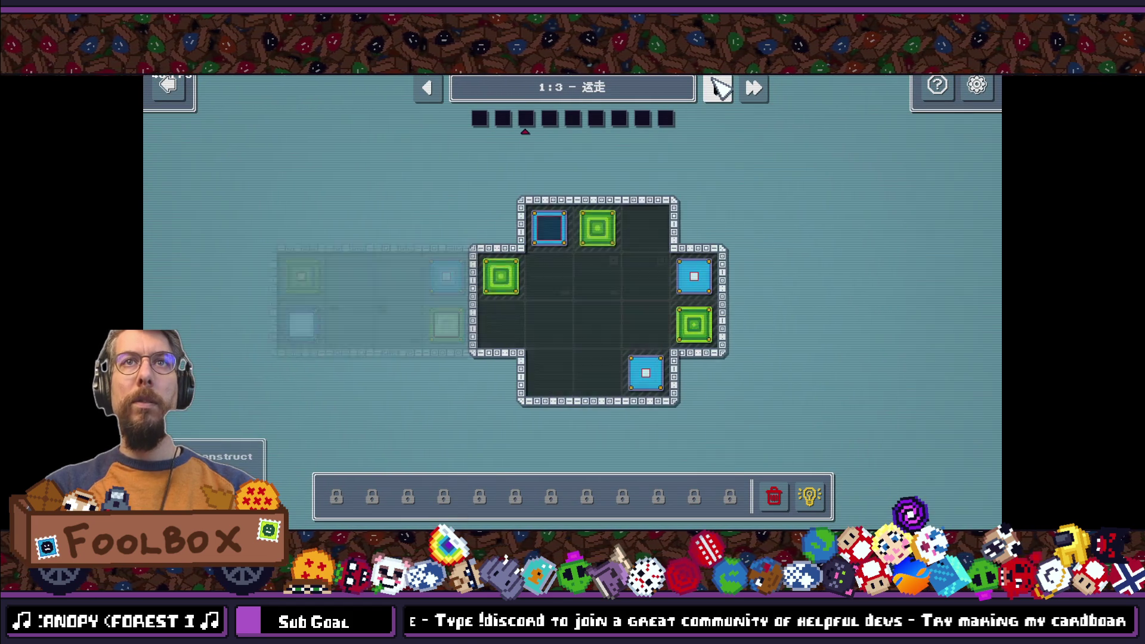
click(718, 88)
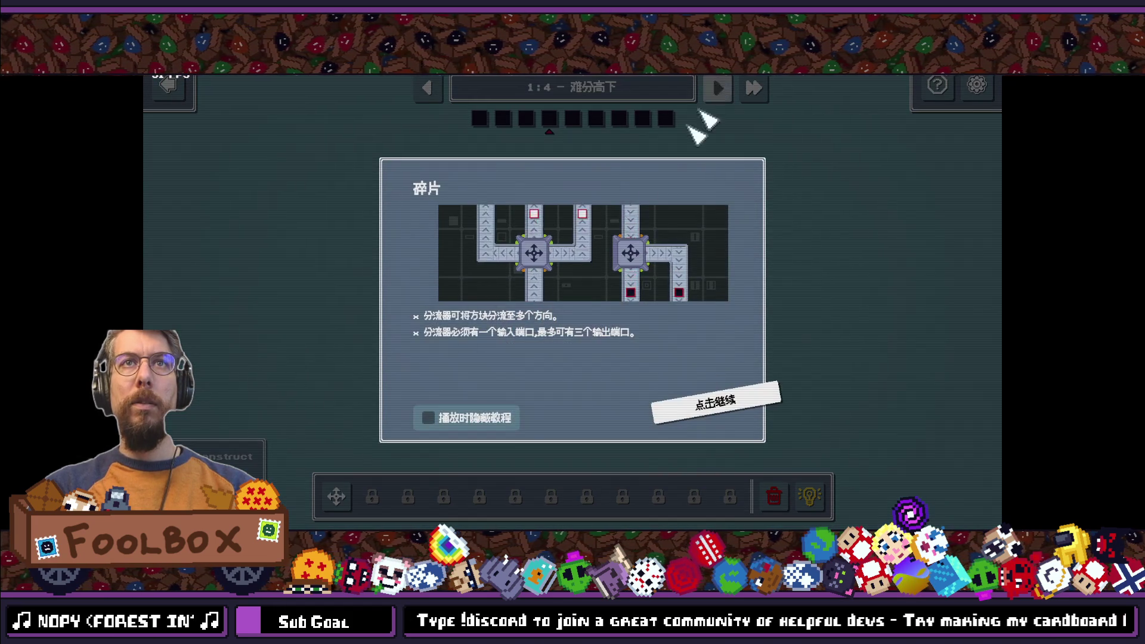
click(725, 406)
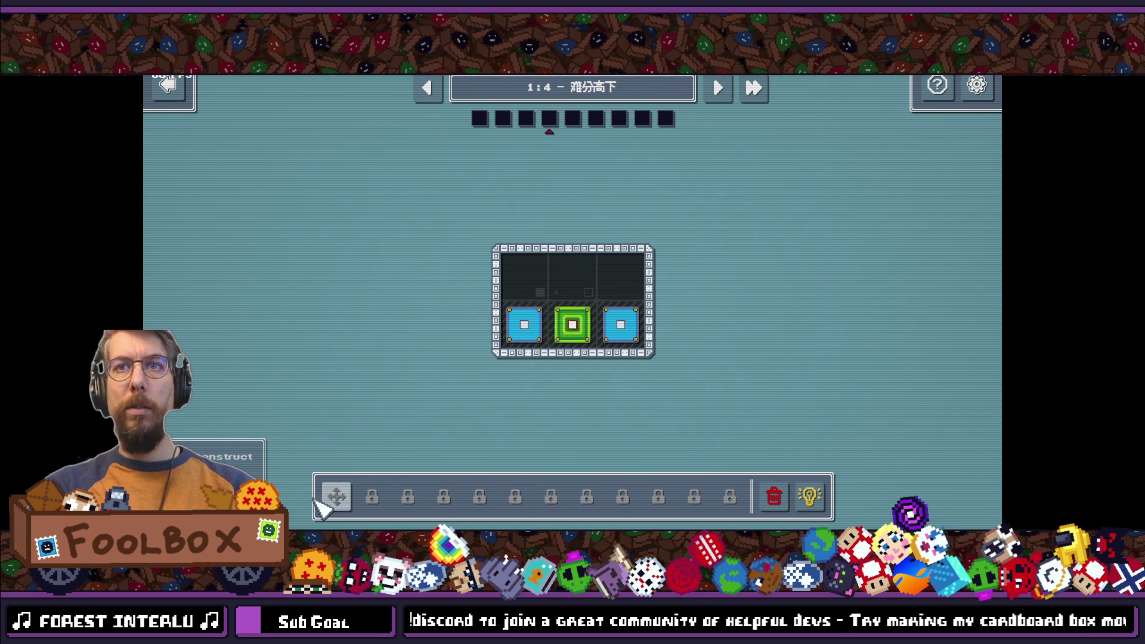
Step: Check the Chinese reset and hint prompts, accepting one hint and reaching the no-more-hints message
click(773, 495)
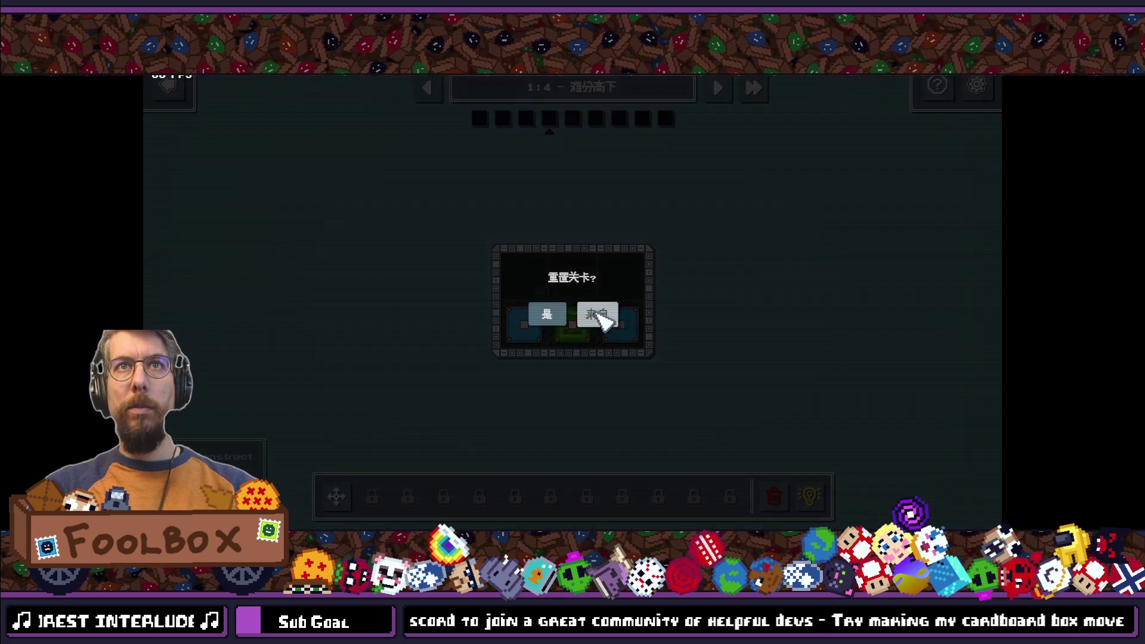
click(599, 315)
click(808, 494)
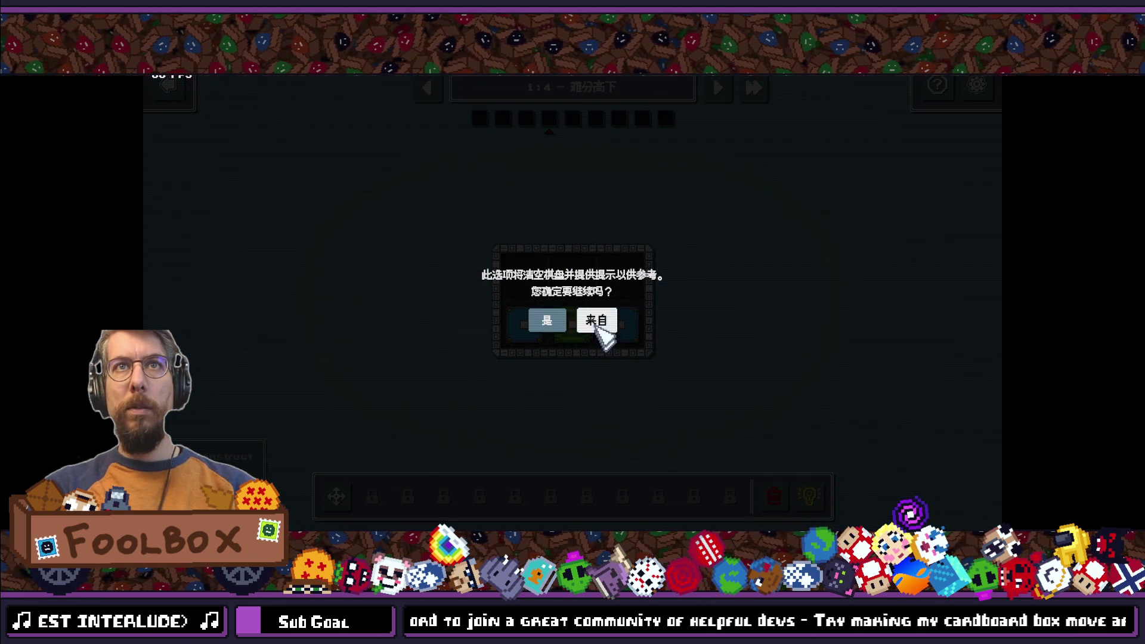
click(597, 324)
click(812, 491)
click(540, 323)
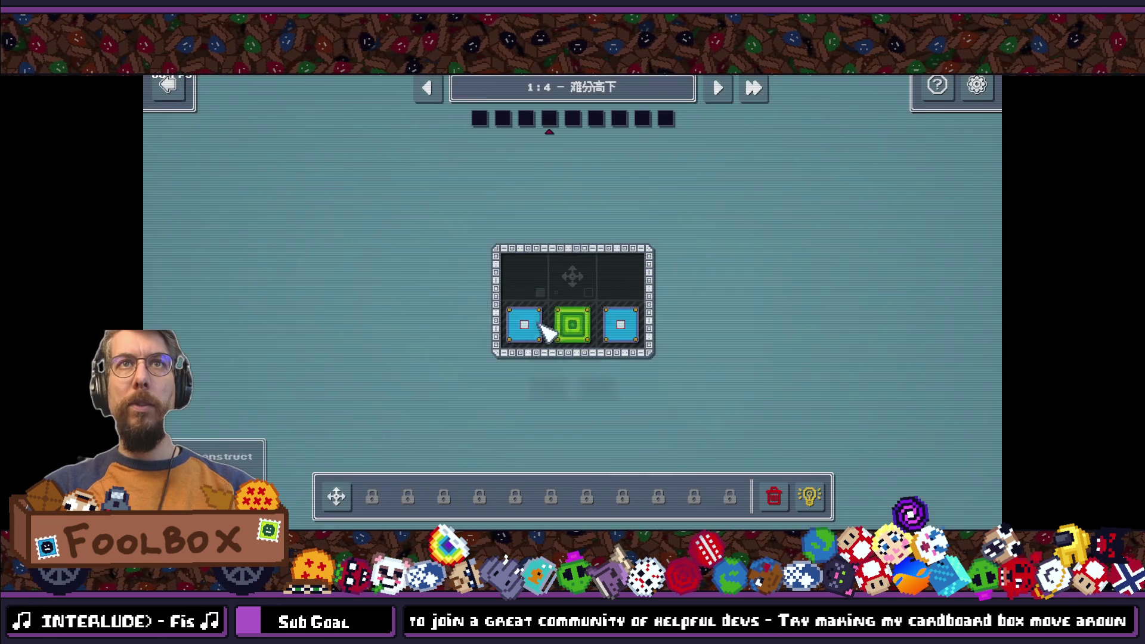
click(811, 498)
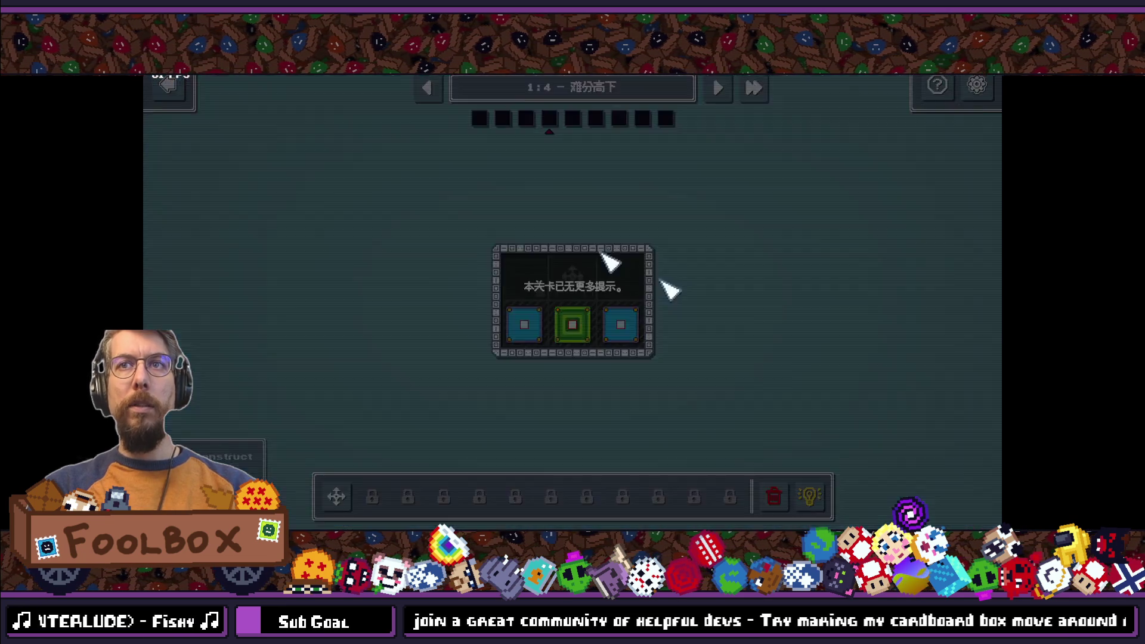
click(596, 325)
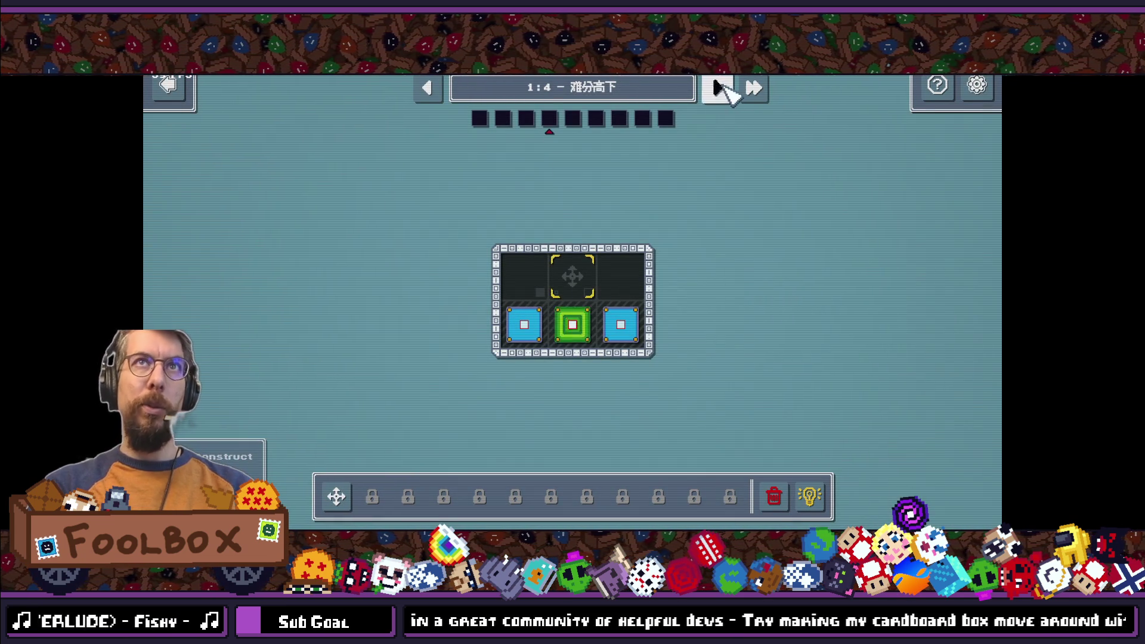
Step: Advance through levels 1:5–1:8 to 2:1 Loopity Loop, dismissing the crusher and Stacker tutorials
click(721, 86)
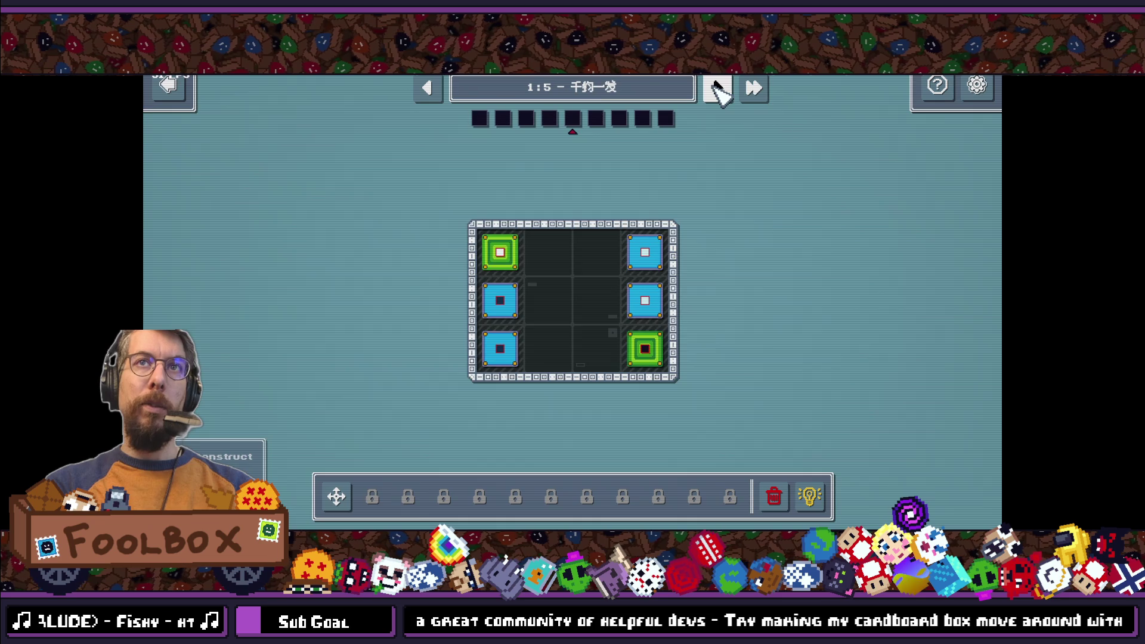
click(715, 86)
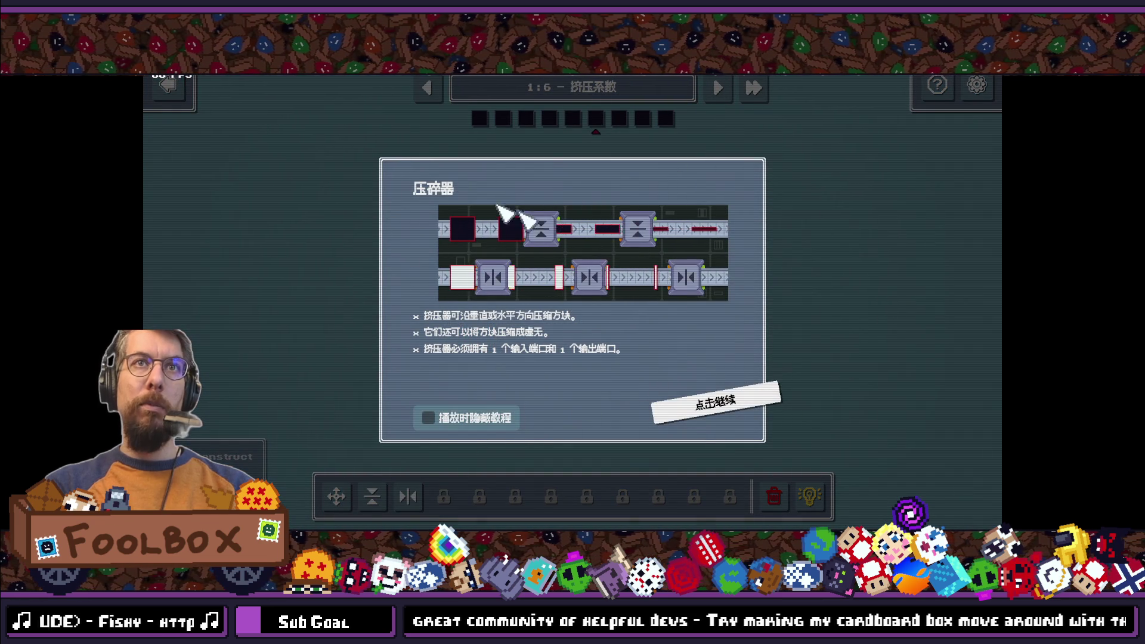
click(704, 411)
click(718, 87)
click(717, 87)
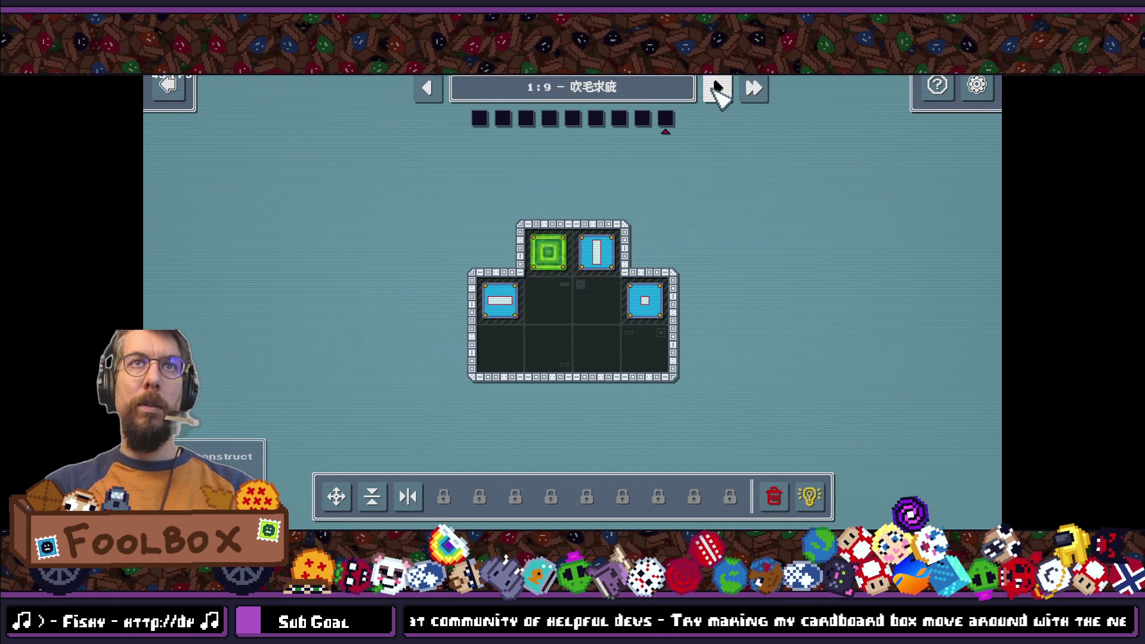
click(717, 87)
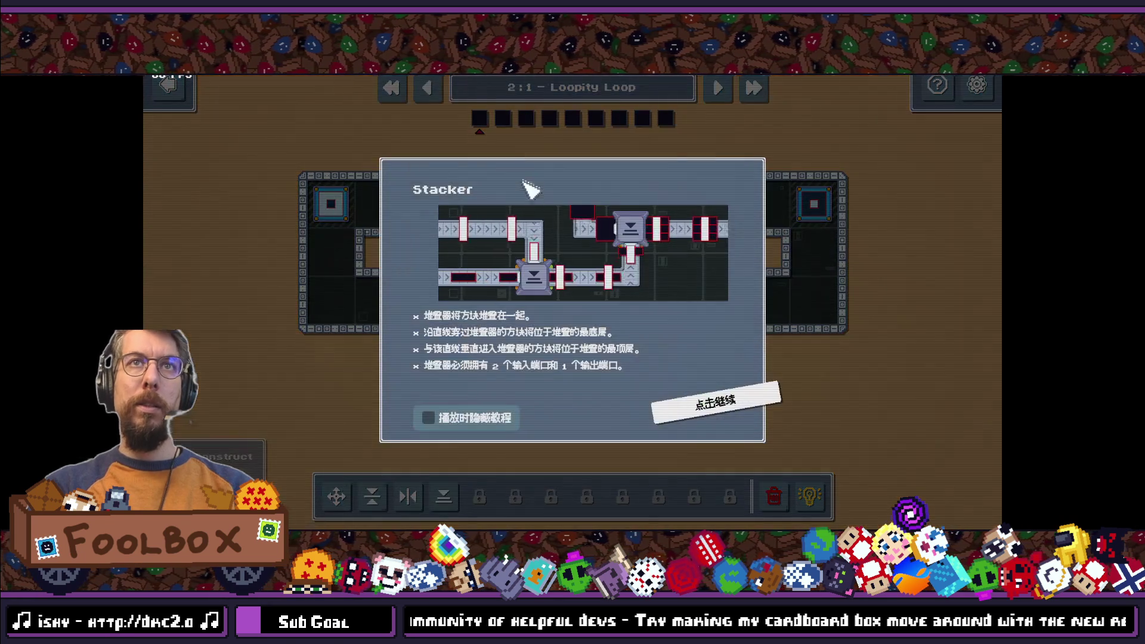
click(730, 398)
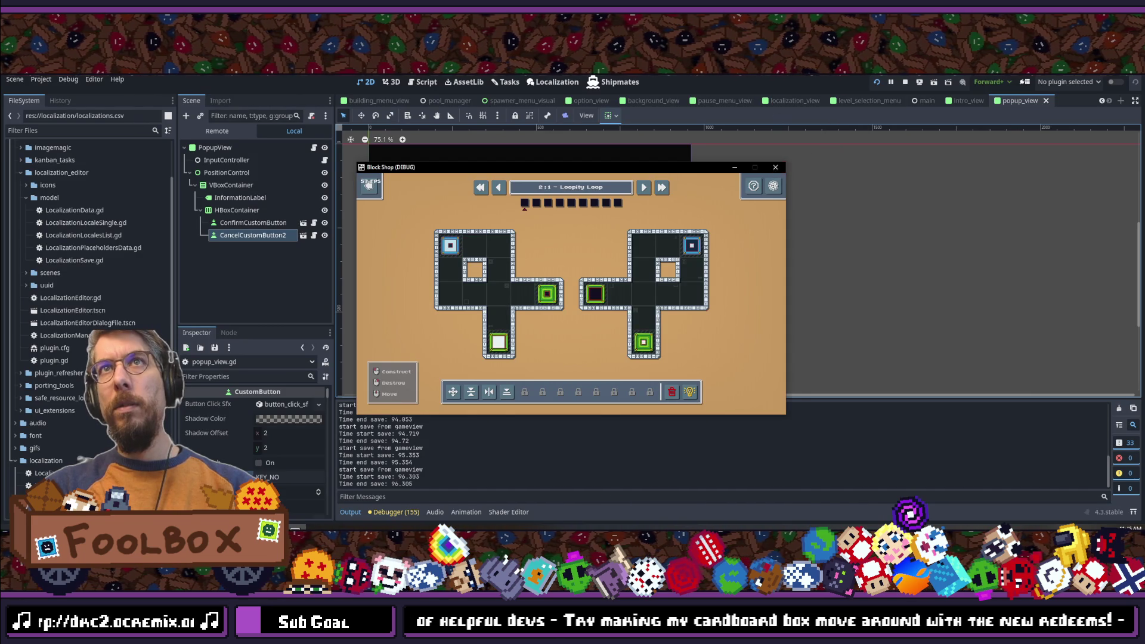
Step: Stop the running game and stage all 21 changed files in GitKraken
click(775, 167)
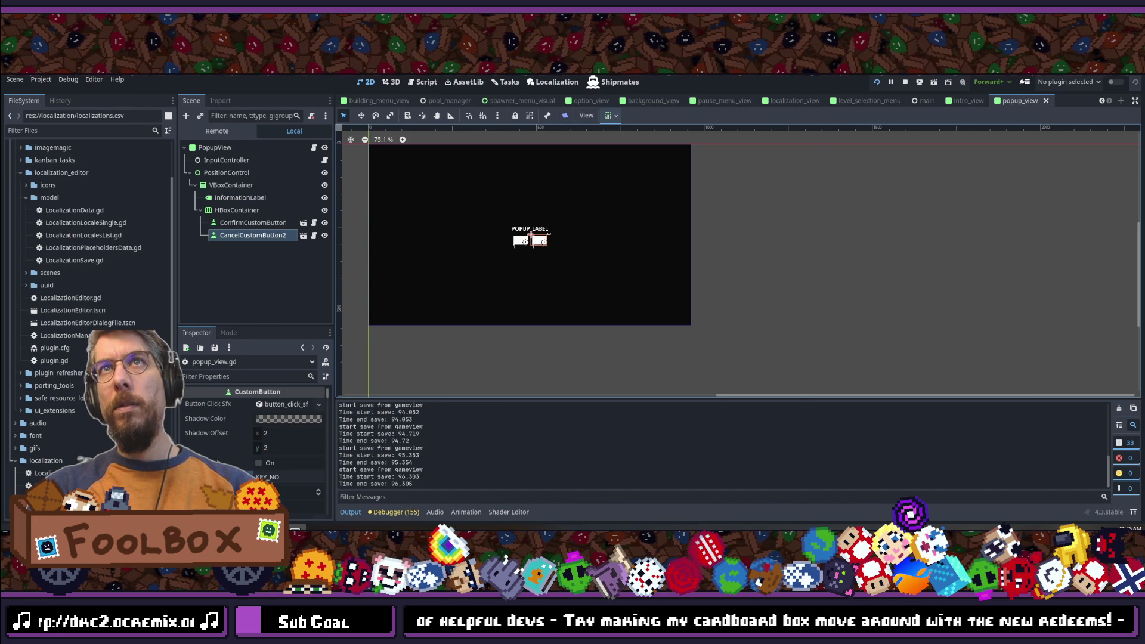
key(alt+Tab)
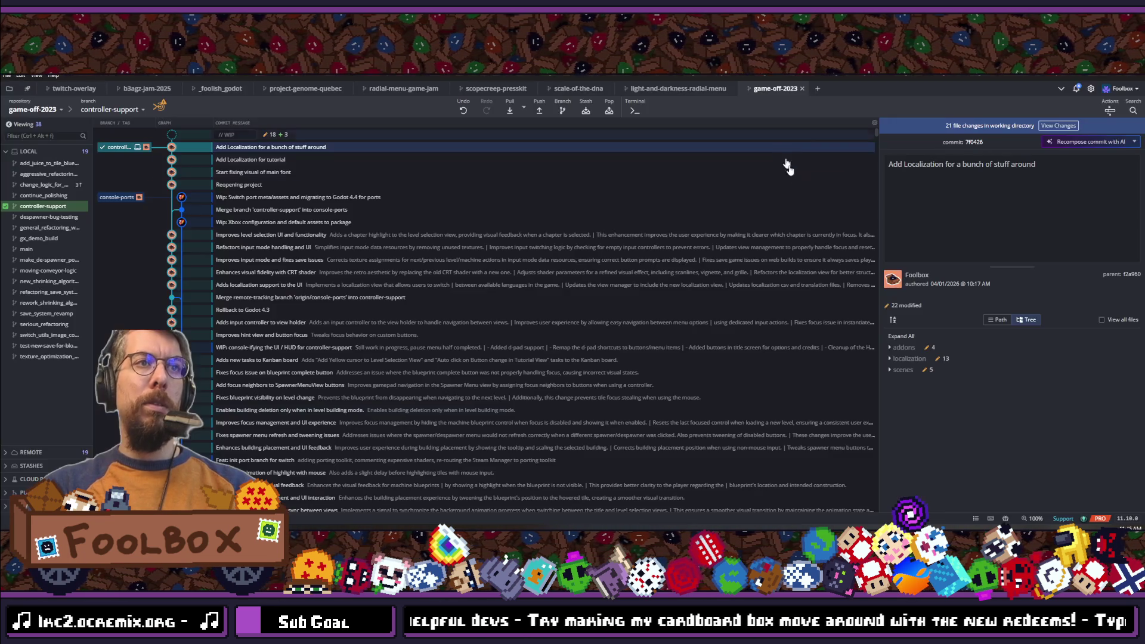
click(1062, 126)
click(1104, 160)
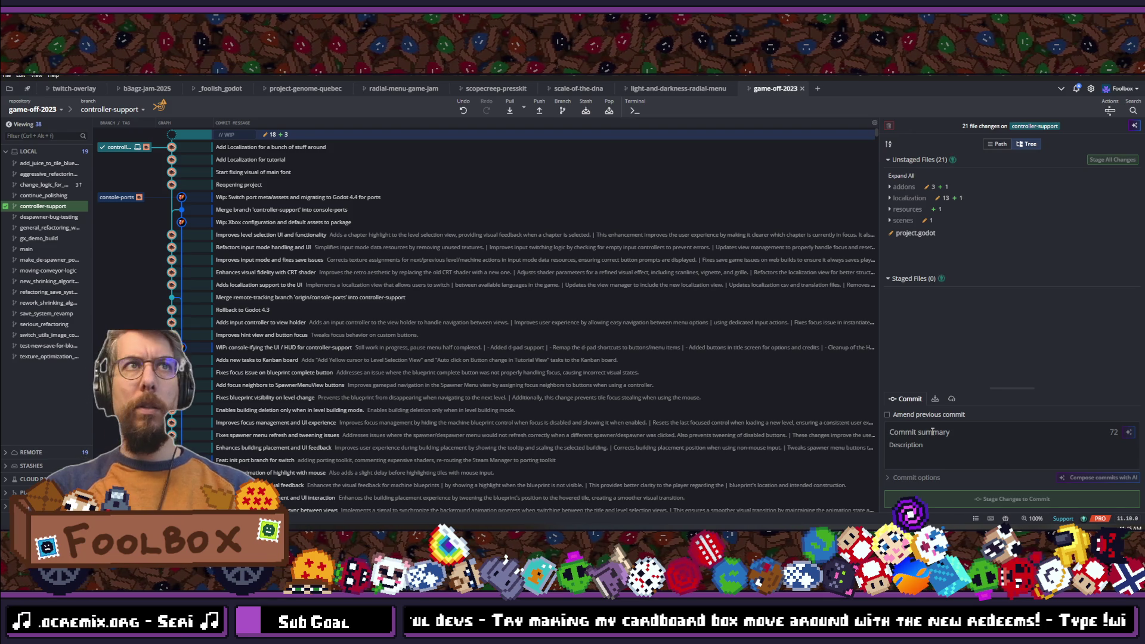
Step: Commit as "Machine translate all the languages", push to controller-support, and close GitKraken
text(Machine tra)
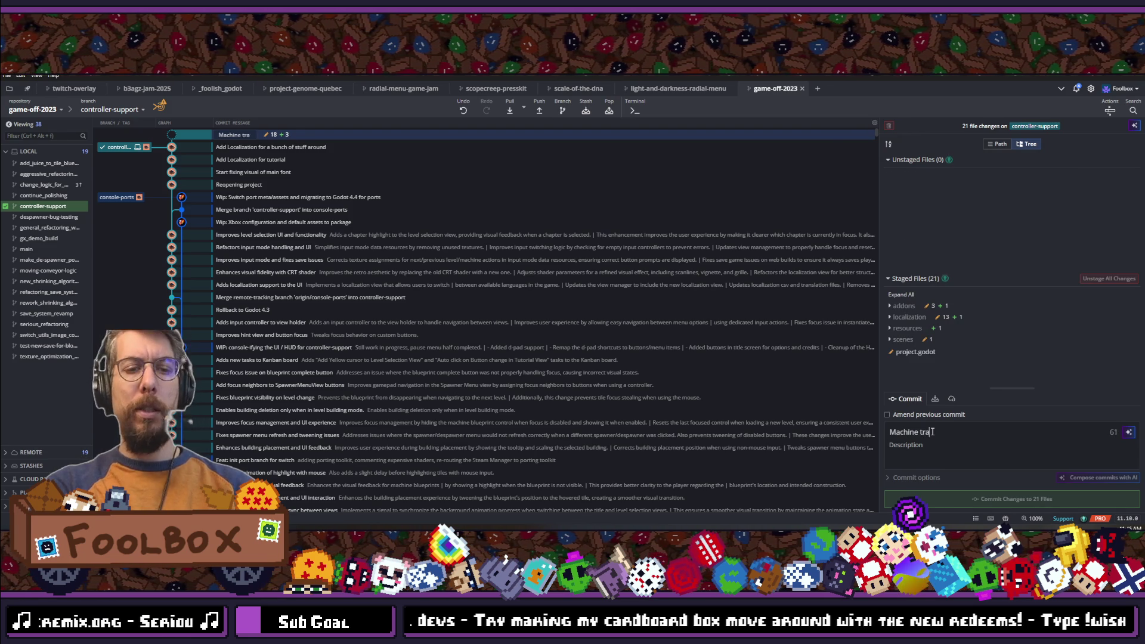
text(nslate all the languages)
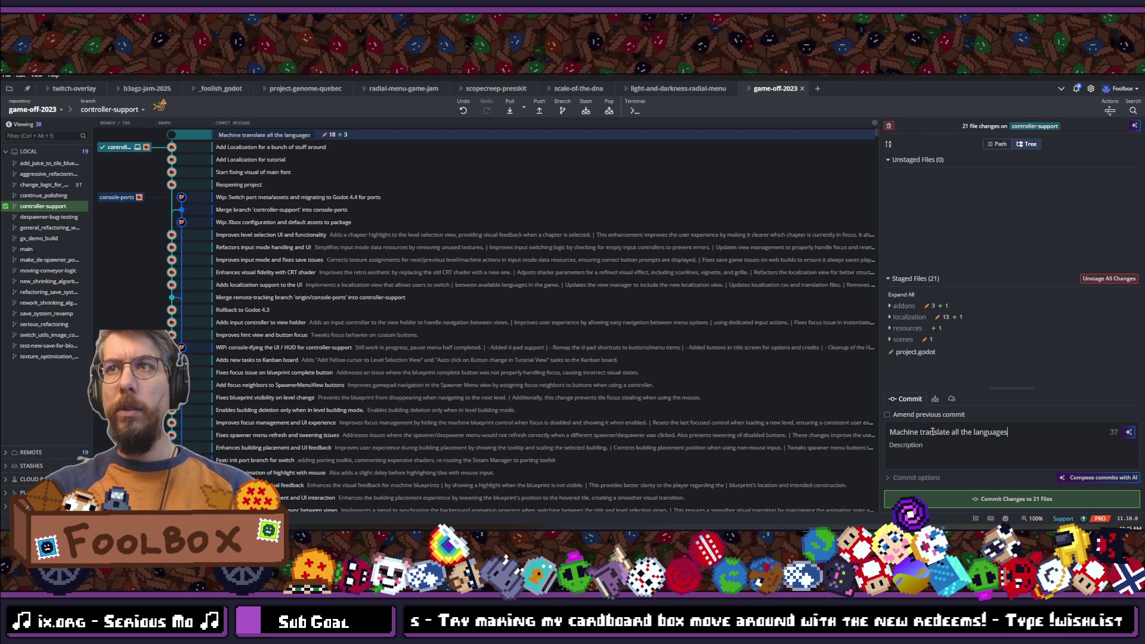
click(1016, 502)
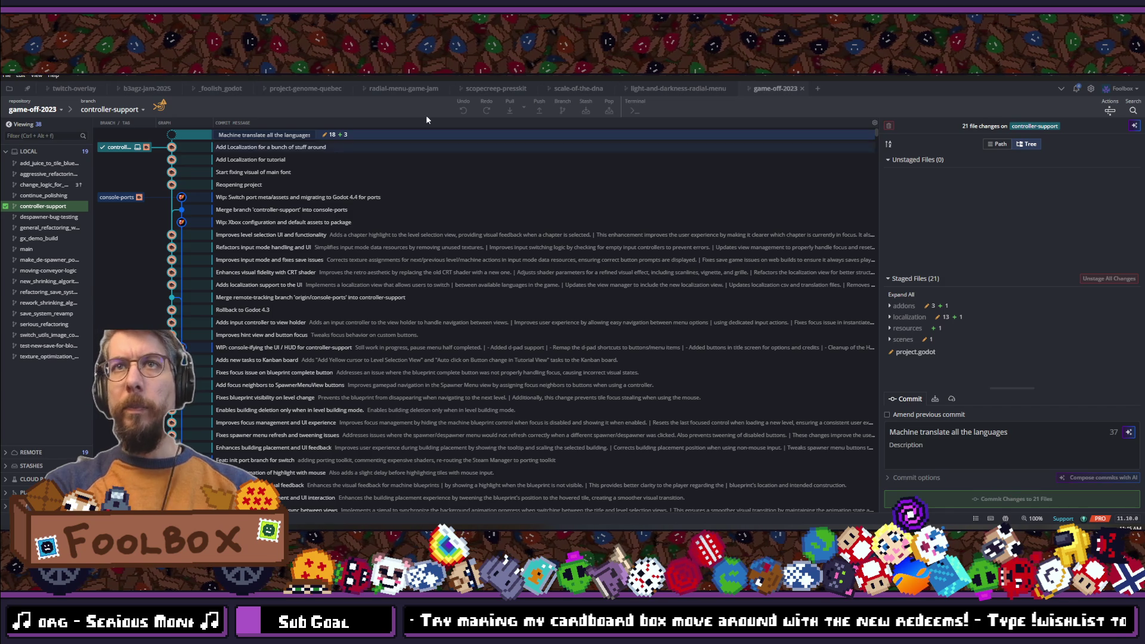
click(537, 111)
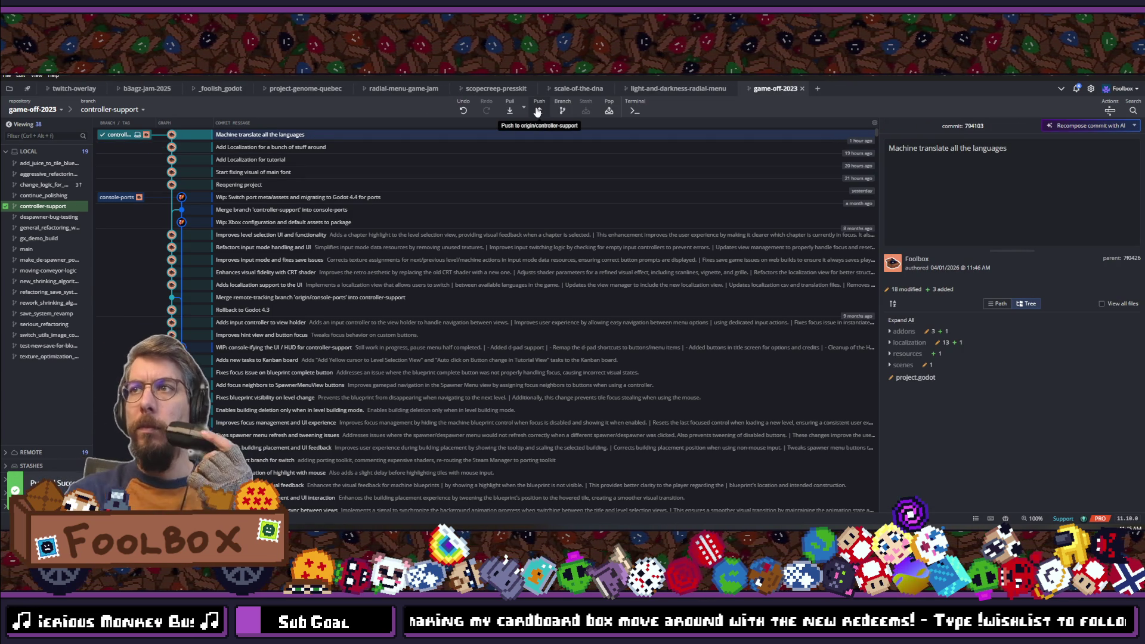
click(1093, 76)
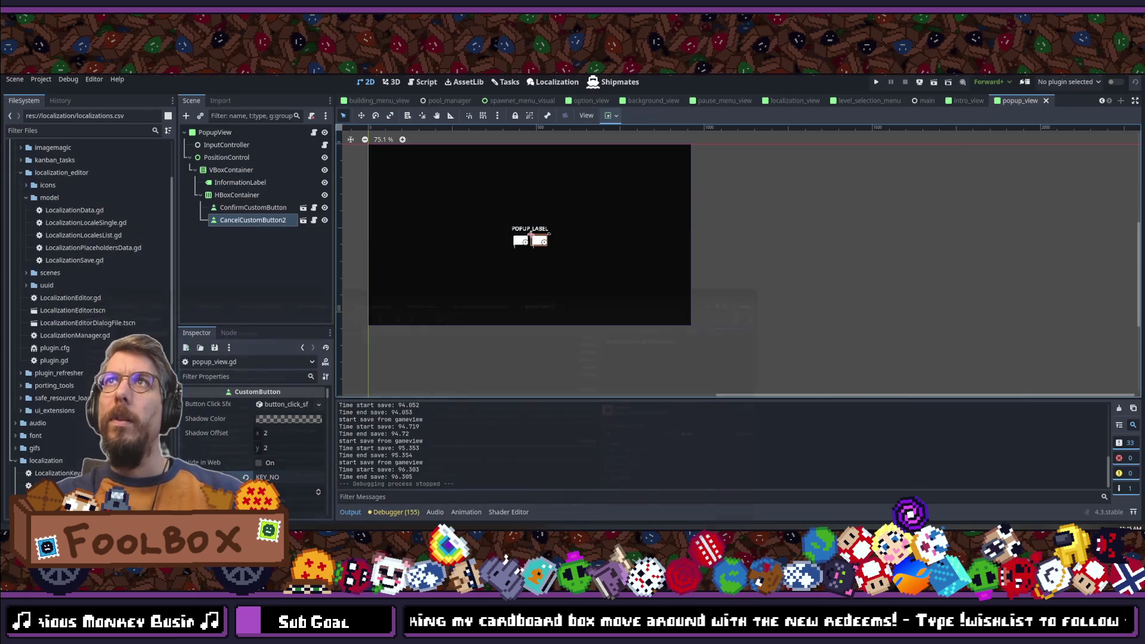
Step: Open the Localization table and inspect the KEY_MACHINE_STACKER row's Chinese translation
click(553, 83)
scroll(551, 255, down, 10)
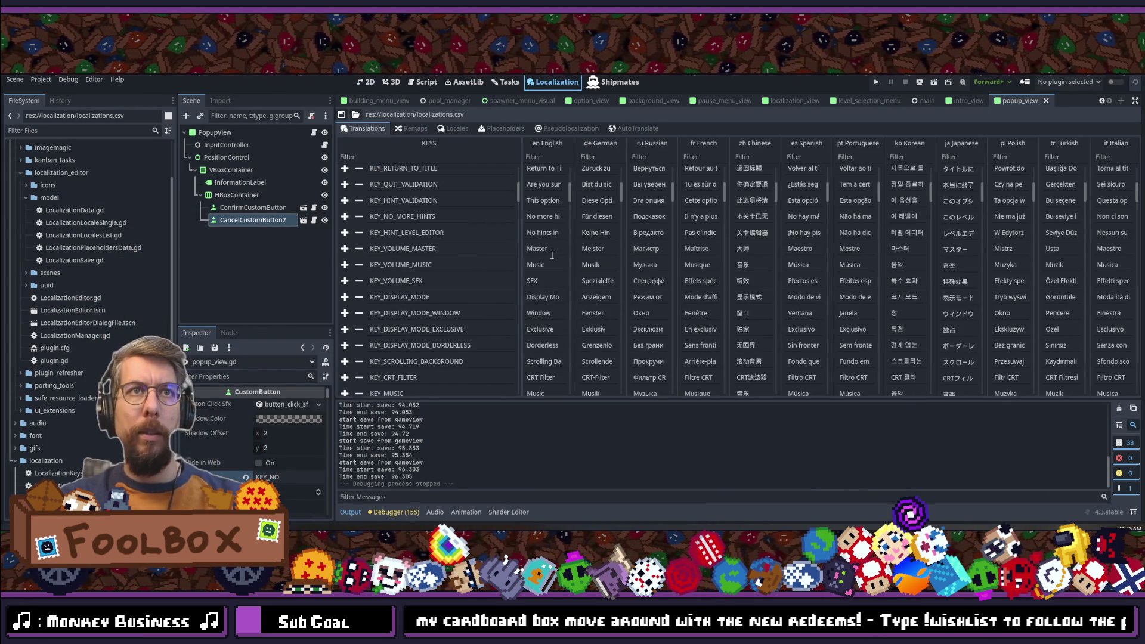
scroll(419, 255, down, 2)
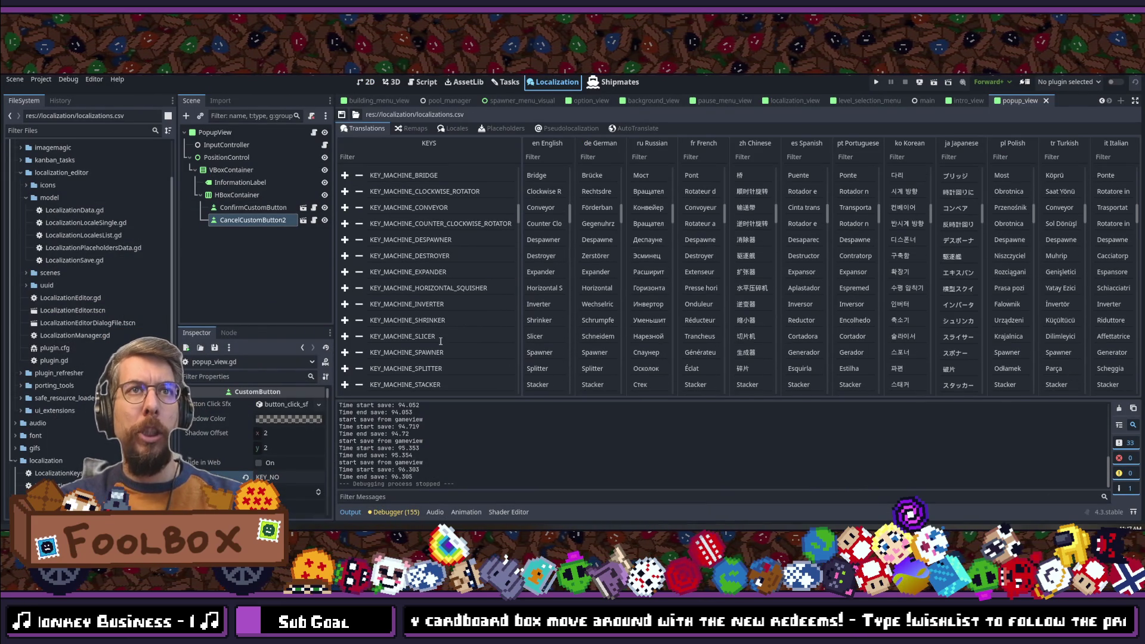
scroll(430, 319, down, 3)
click(430, 326)
click(760, 326)
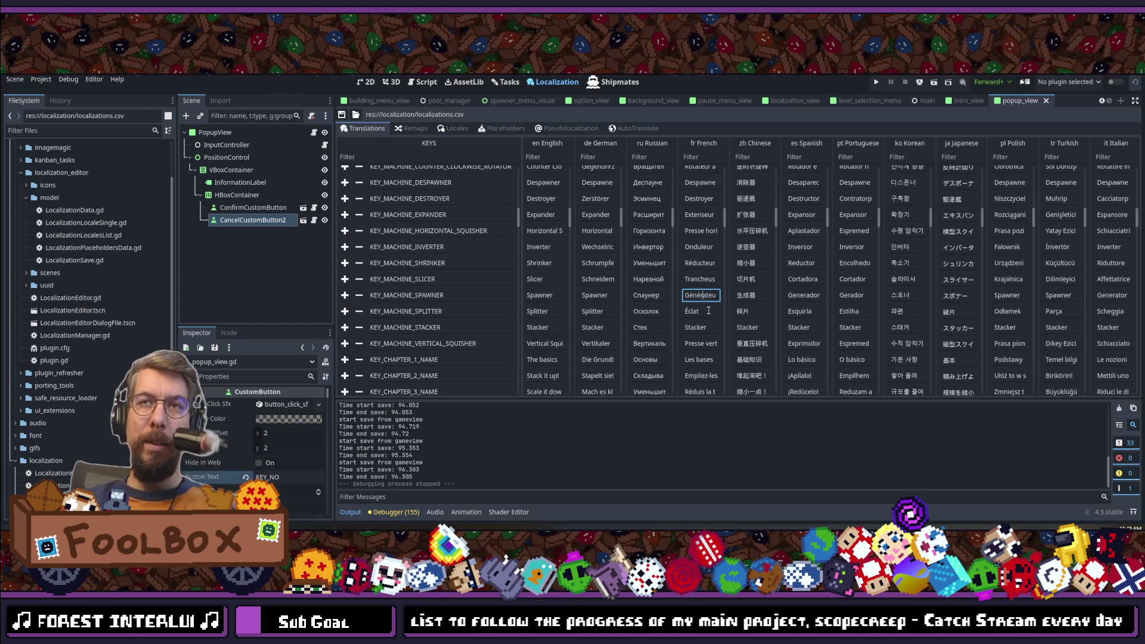
scroll(709, 311, down, 2)
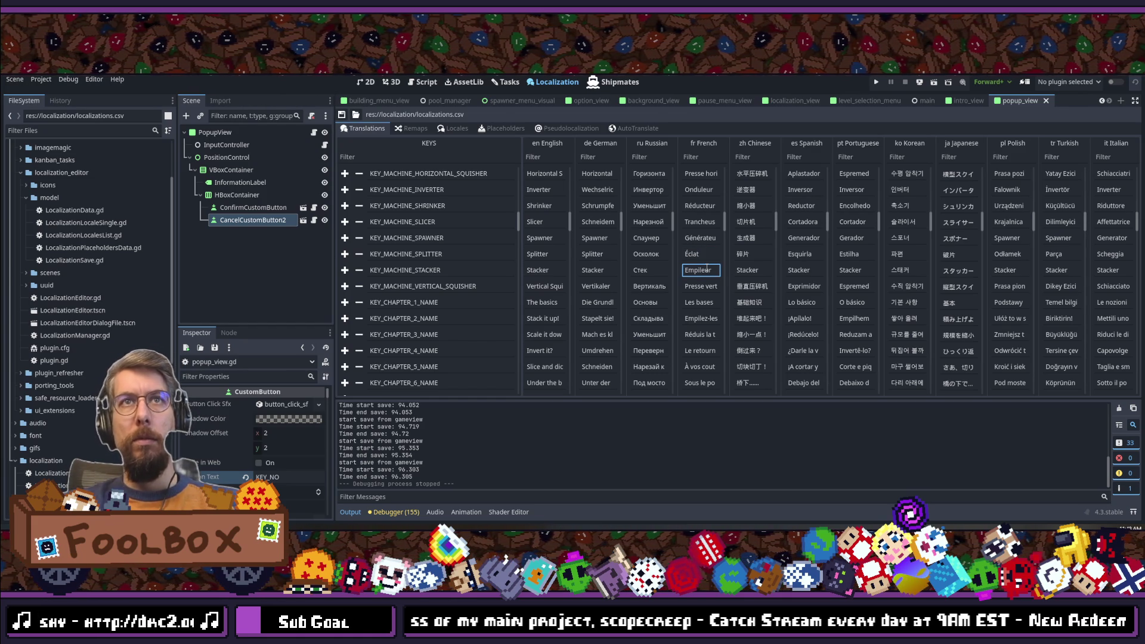
Step: Review the French Spawner and Slicer entries and change the French Stacker from Empileur to Empileuse
click(718, 238)
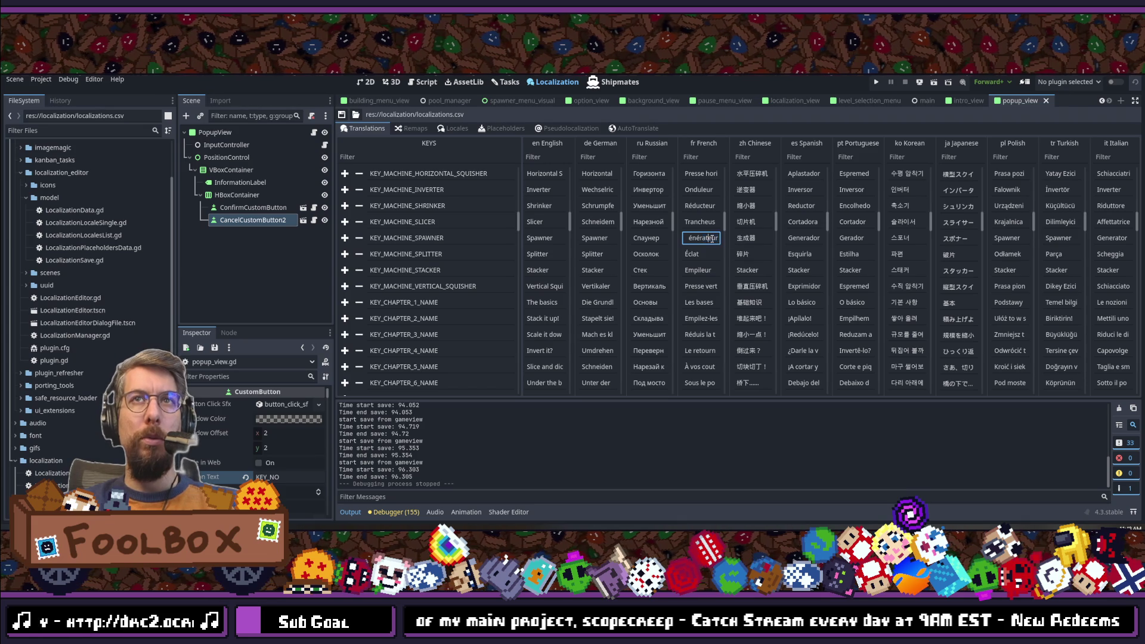
click(705, 223)
click(708, 238)
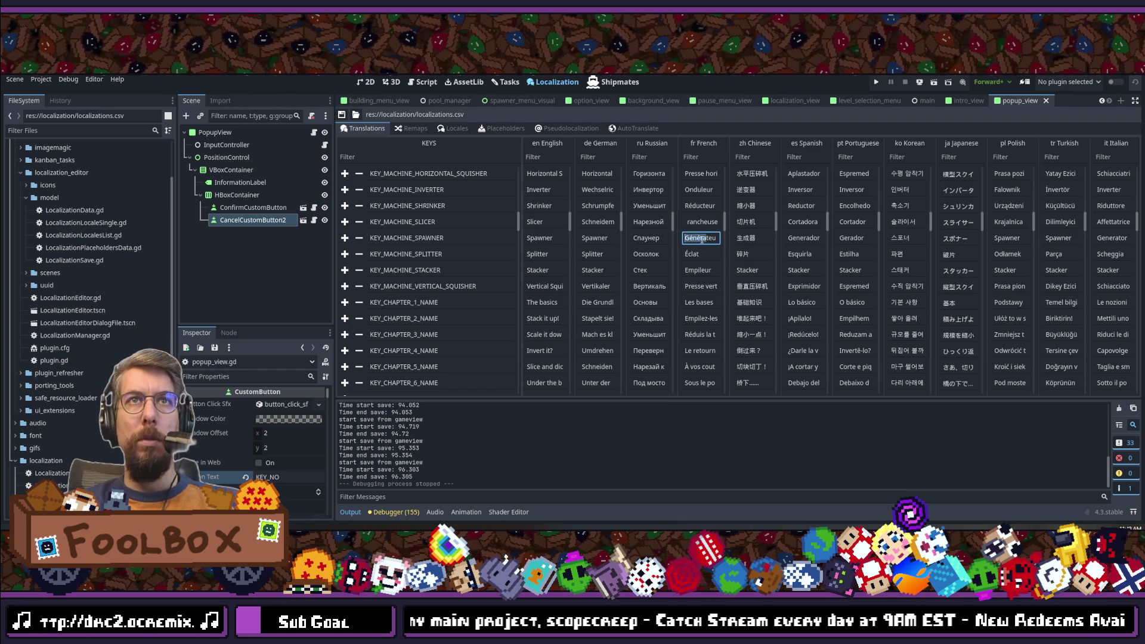
click(718, 269)
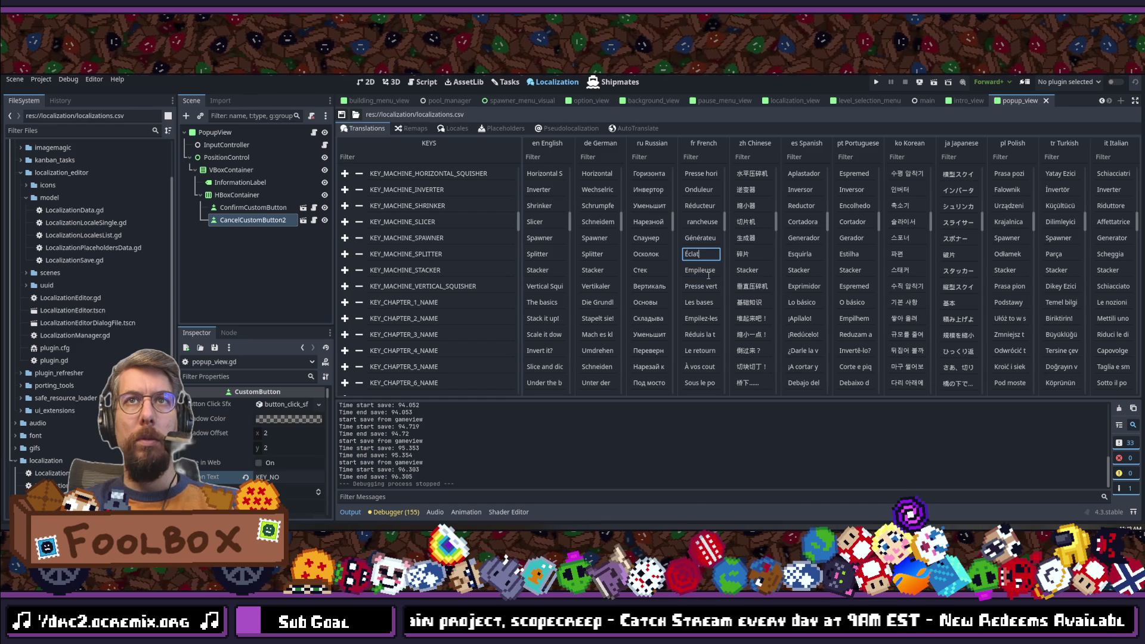
click(705, 270)
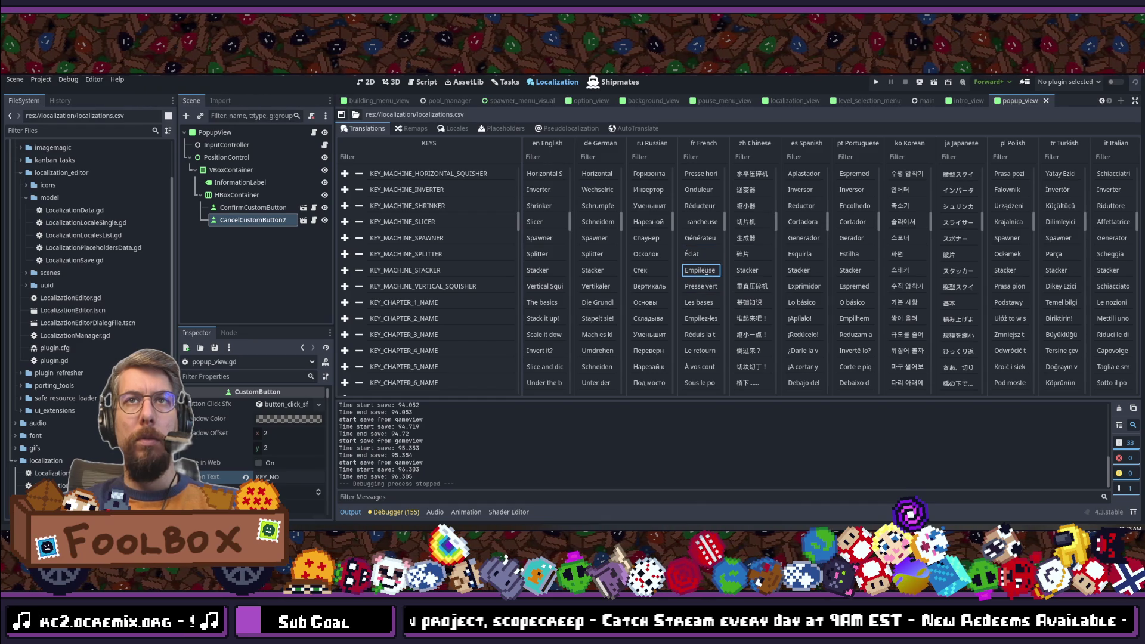
click(343, 114)
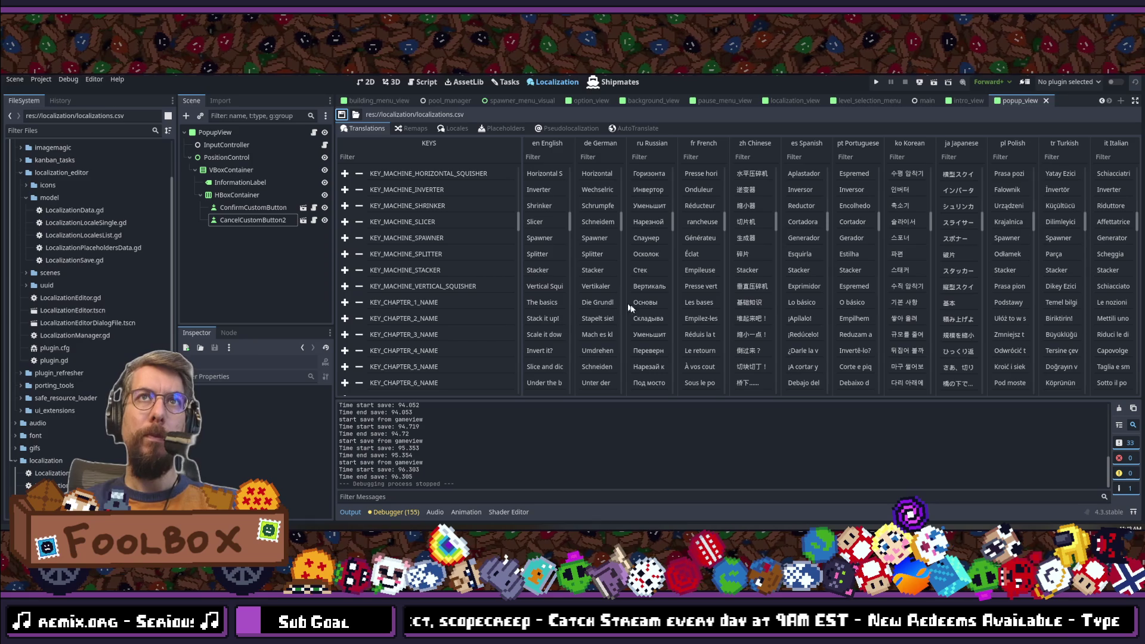
Step: Save localizations.csv with Ctrl+S and bring up the quick file search
scroll(643, 297, down, 3)
scroll(643, 297, down, 10)
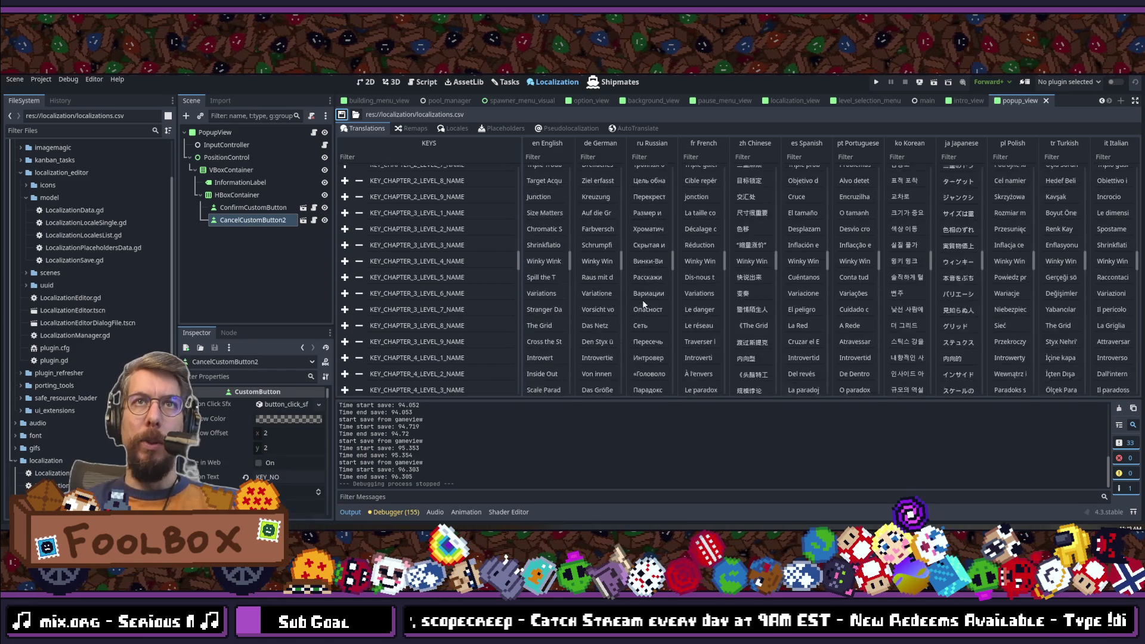
scroll(651, 311, up, 10)
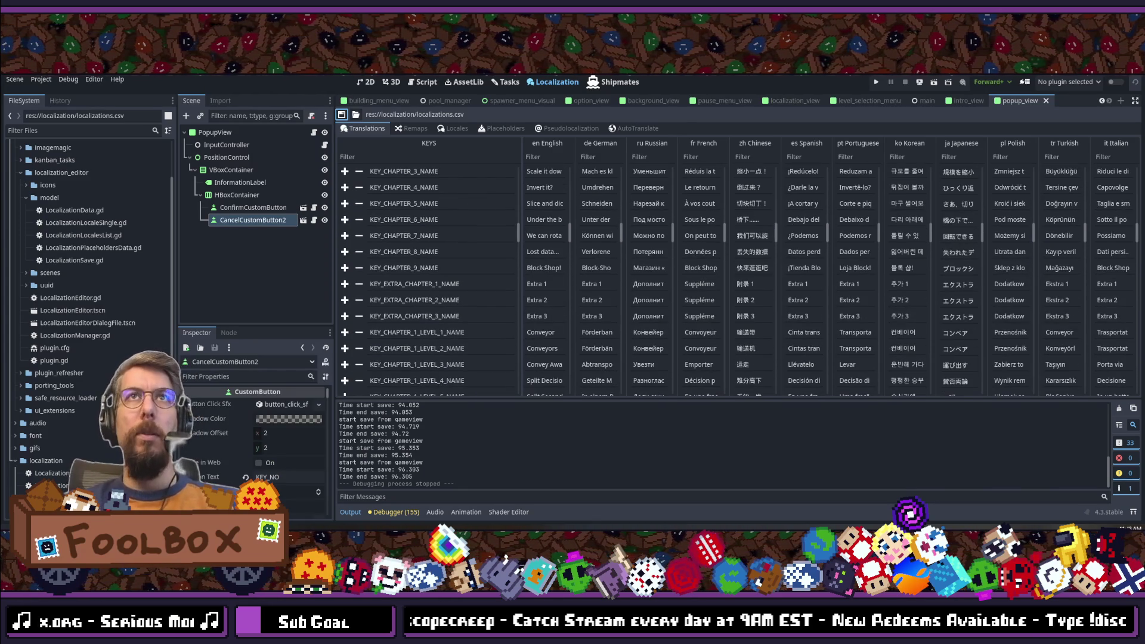
key(ctrl+s)
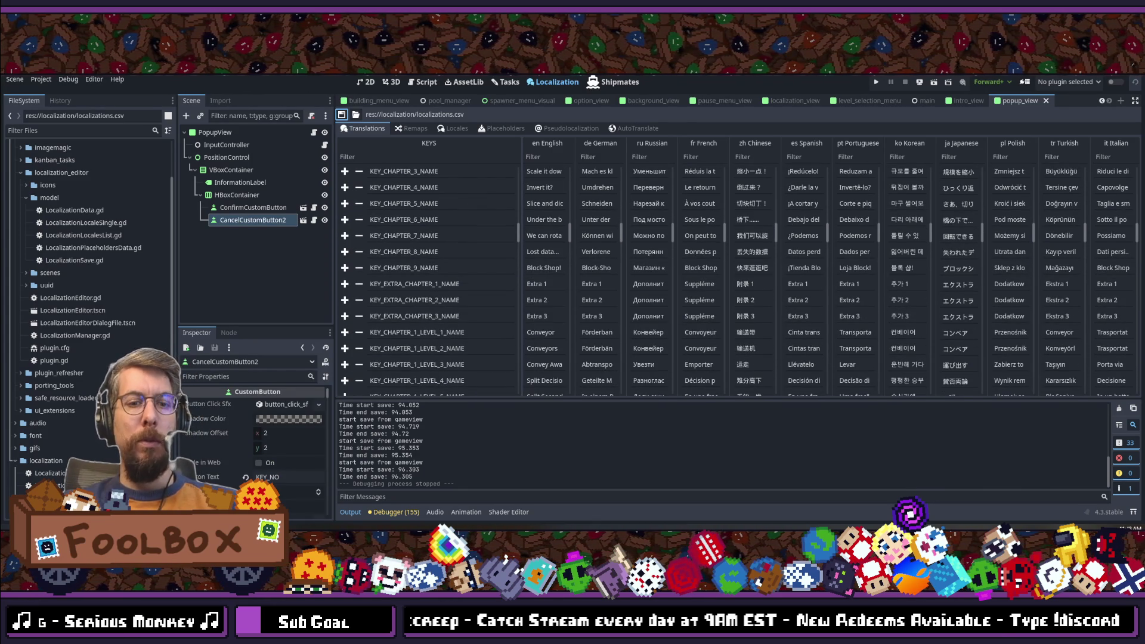
key(shift+alt+o)
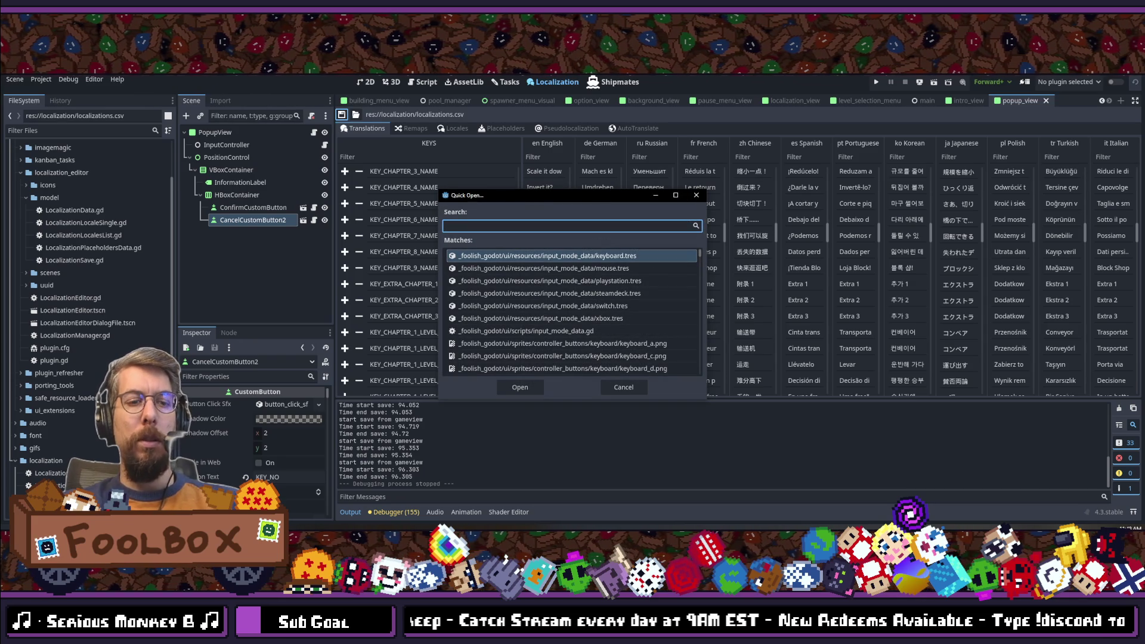
Step: Open the game_view scene via Quick Open and show it in the 2D view
text(game_view)
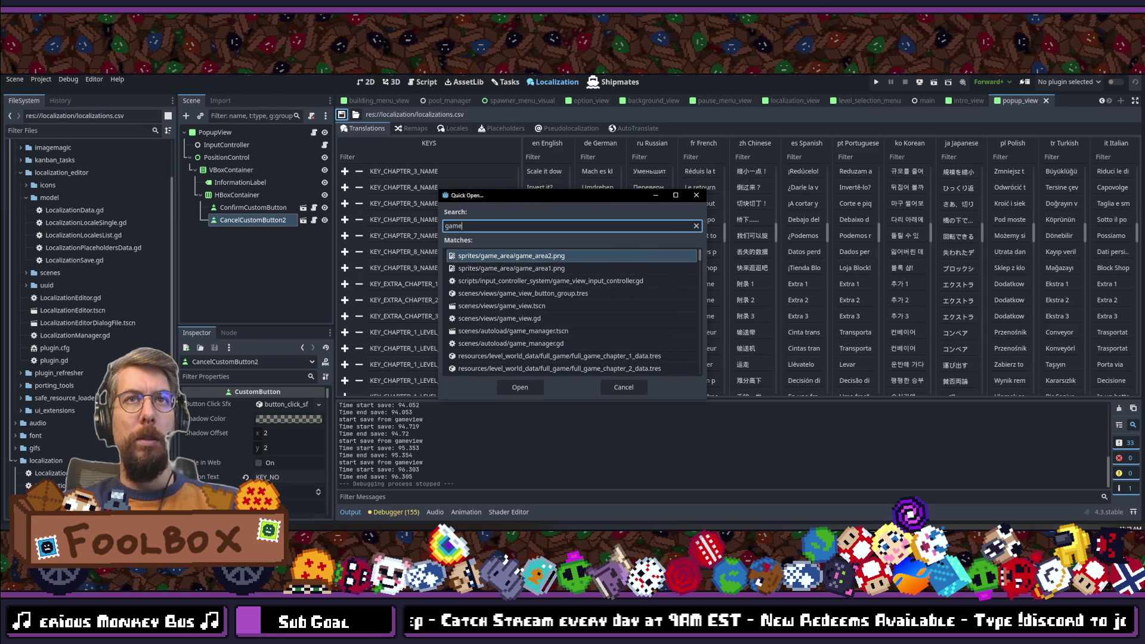
key(Down)
key(Return)
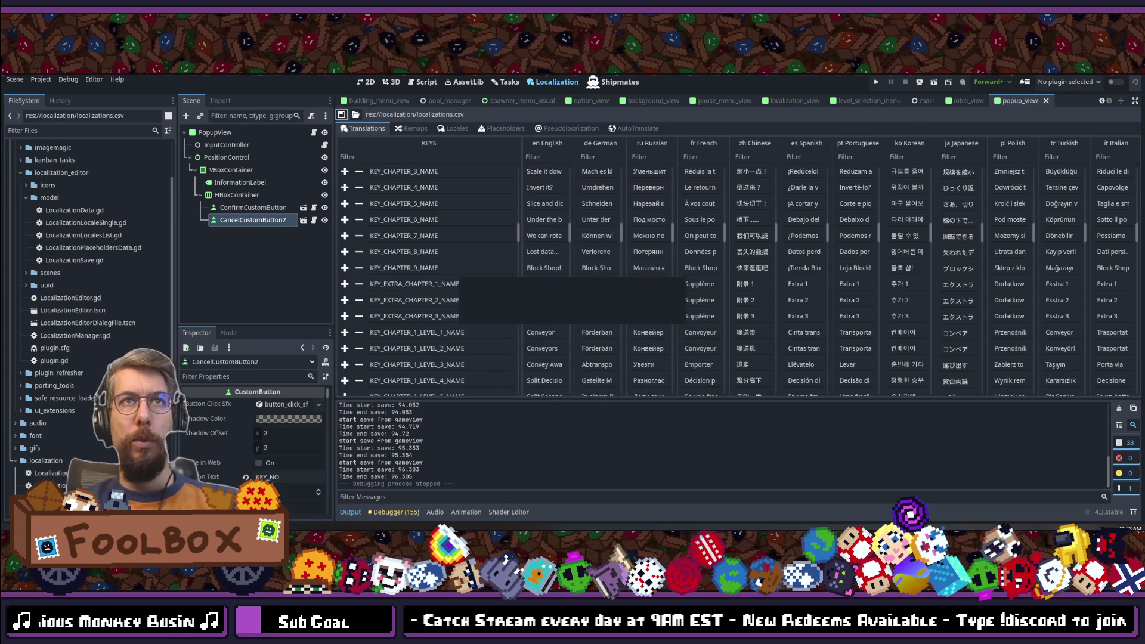
scroll(280, 191, down, 3)
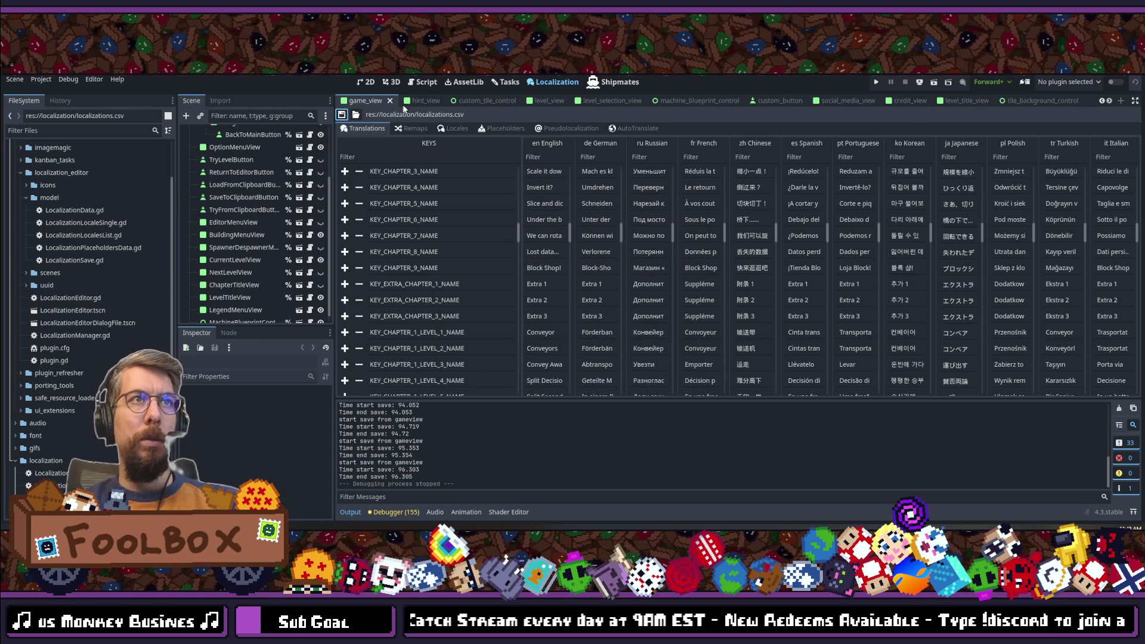
click(366, 82)
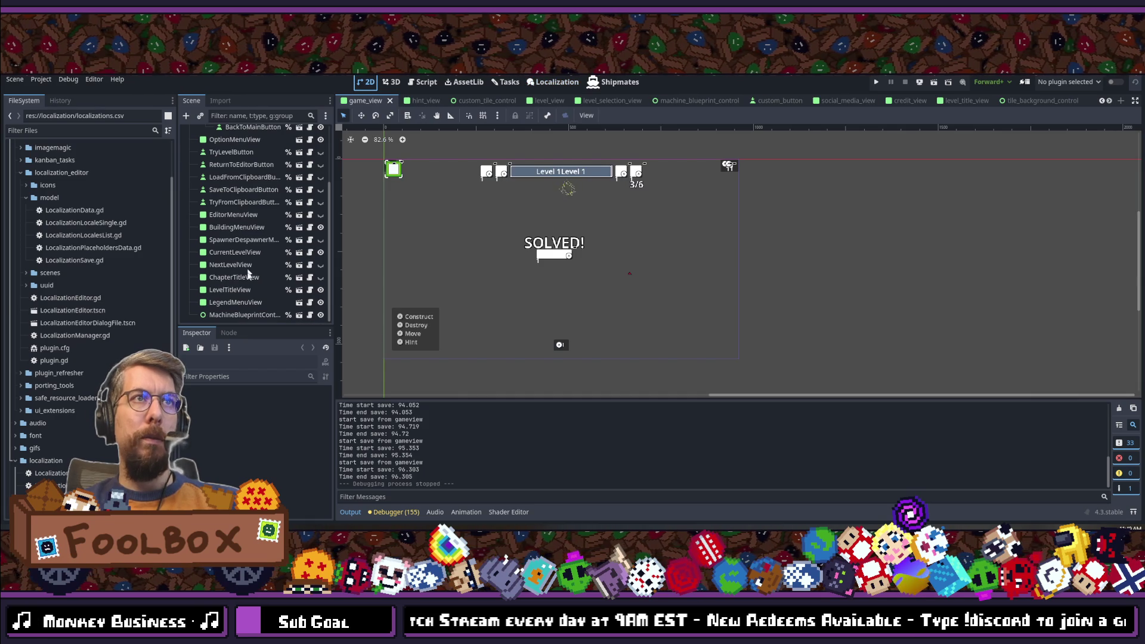
Step: Open the LegendMenuView scene and select its Construct label under HBoxContainer
click(237, 302)
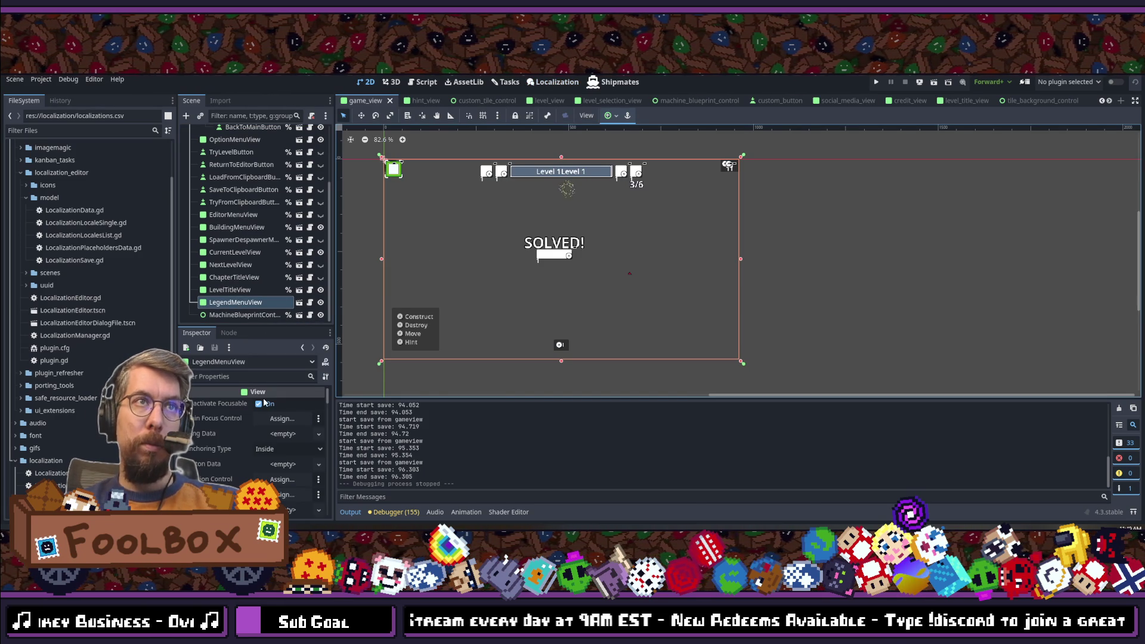
scroll(278, 417, down, 2)
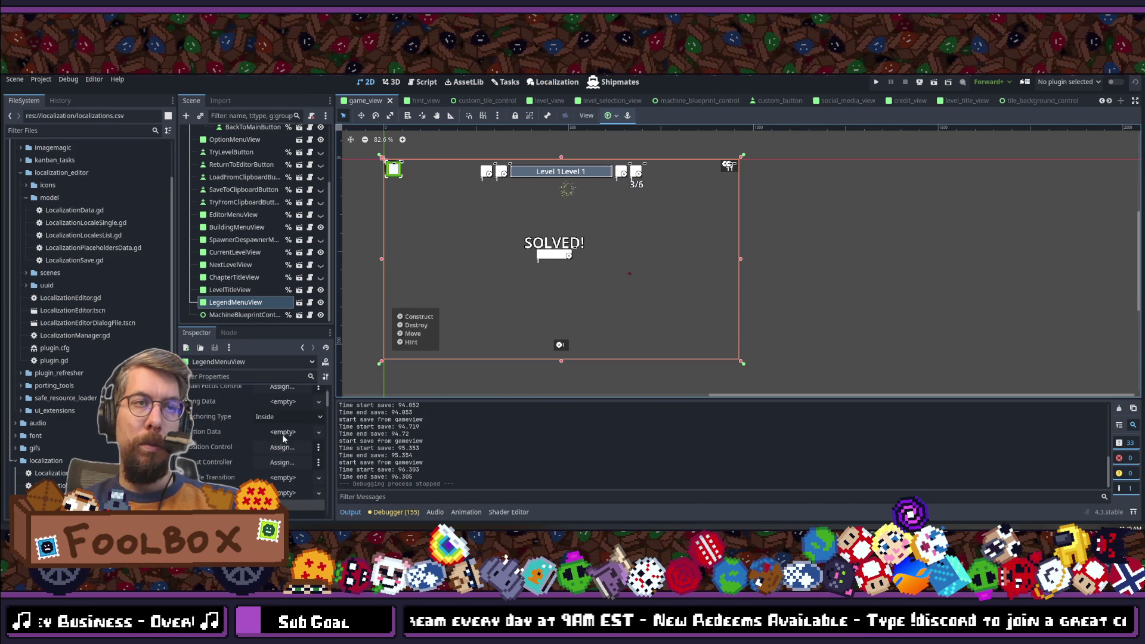
click(300, 302)
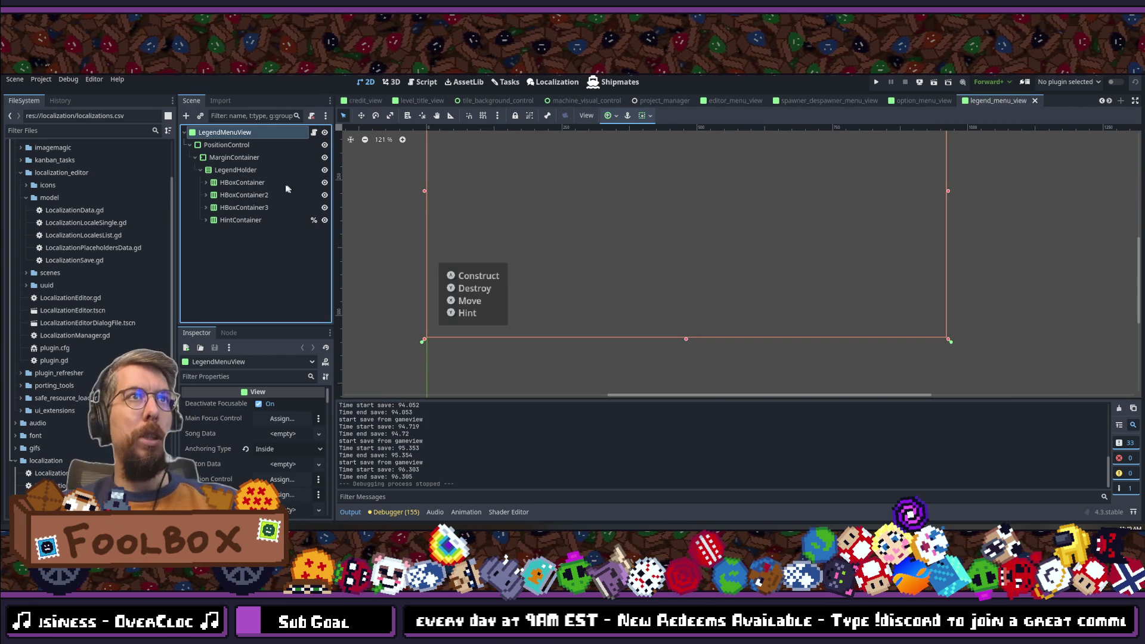
click(206, 182)
click(208, 223)
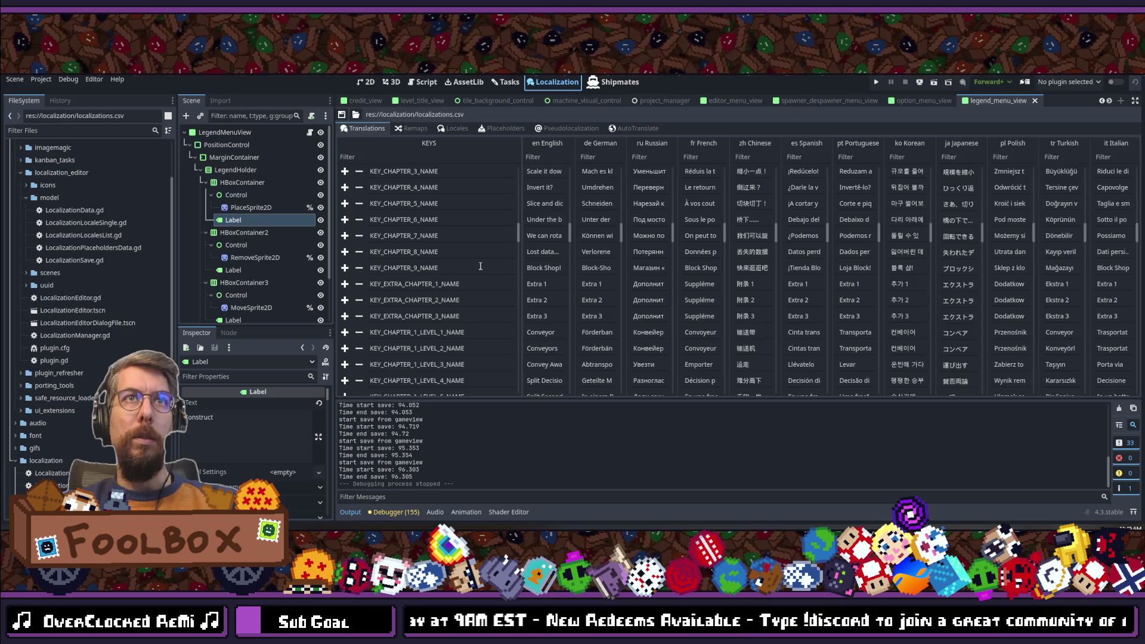
Step: Inspect the legend's Hint and Construct labels in the legend_menu_view scene
scroll(480, 266, up, 5)
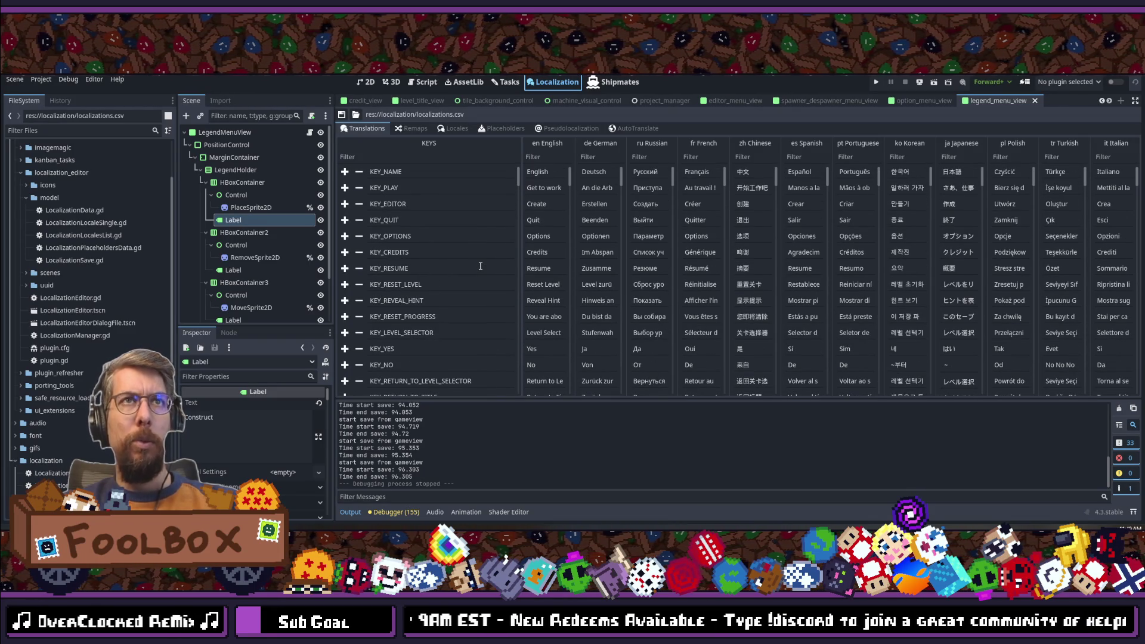
scroll(479, 266, down, 3)
scroll(480, 266, down, 5)
scroll(480, 266, up, 5)
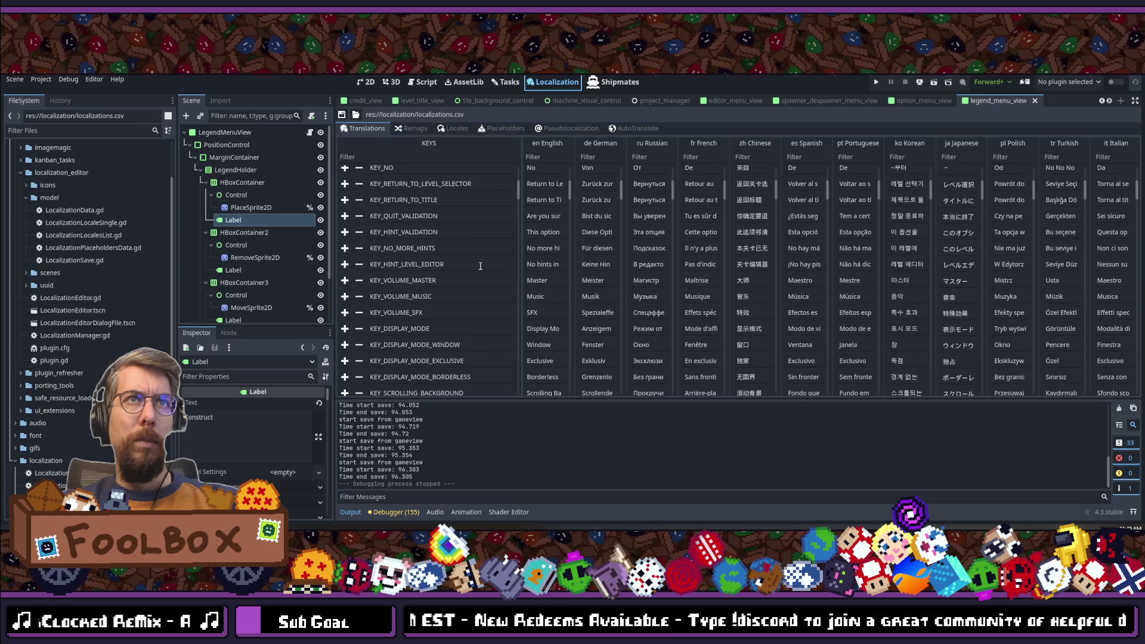
scroll(479, 266, down, 15)
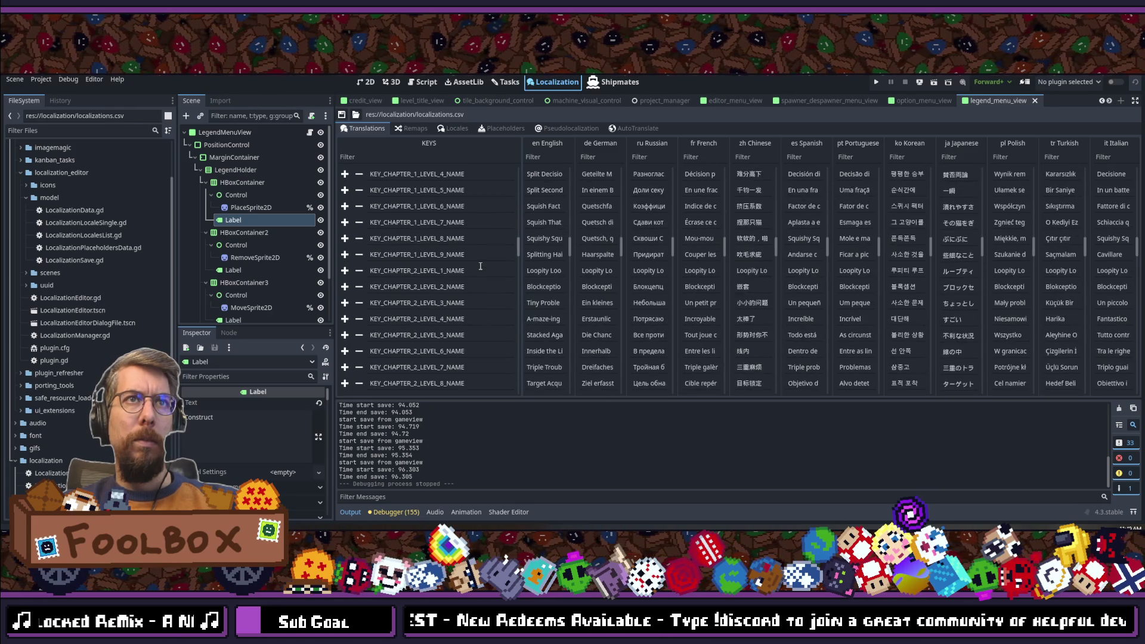
scroll(480, 266, down, 15)
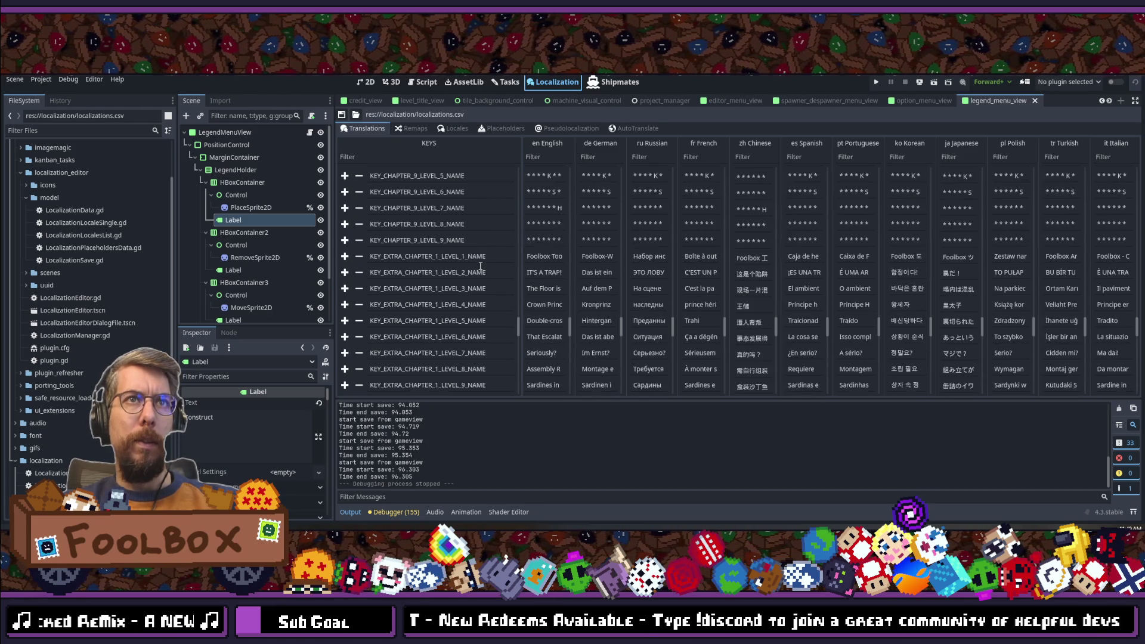
scroll(480, 266, down, 6)
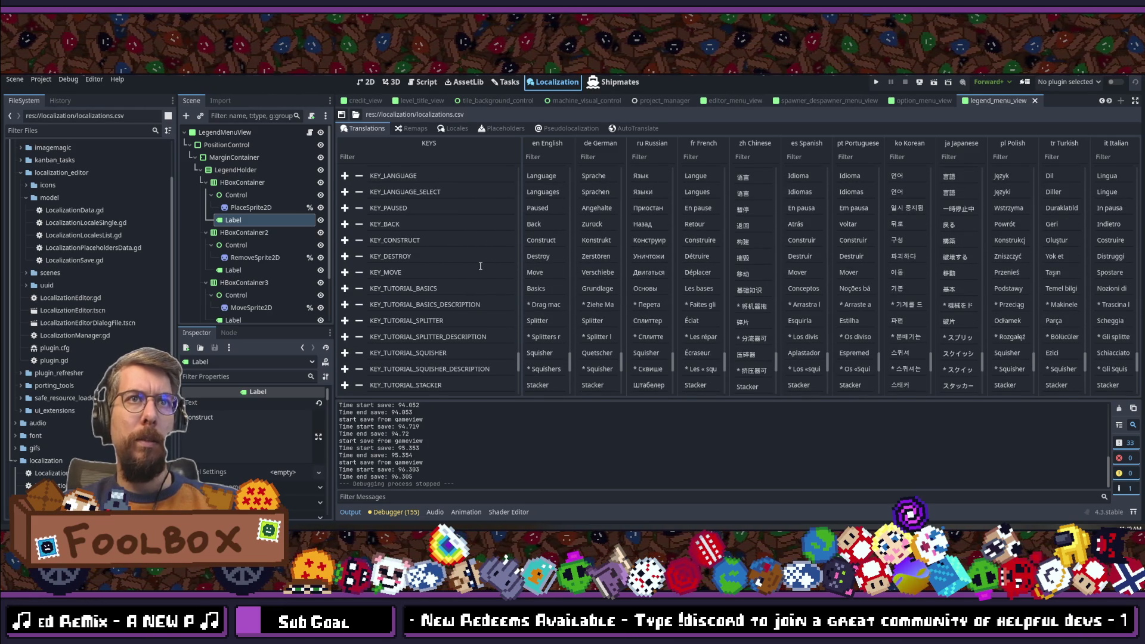
scroll(431, 310, up, 1)
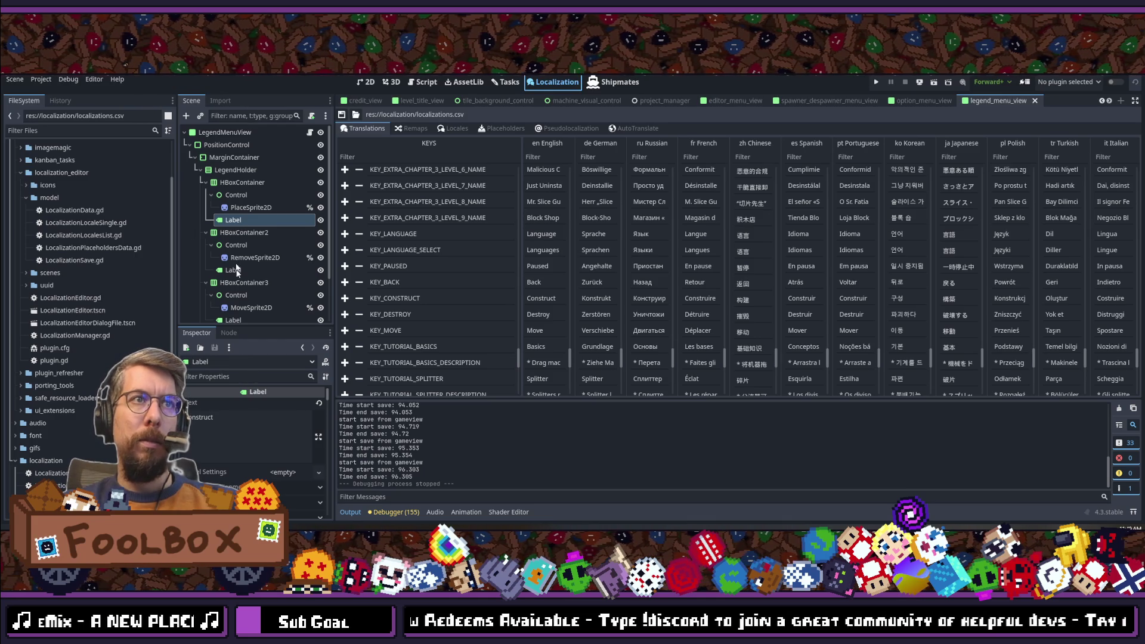
scroll(244, 262, down, 2)
click(233, 314)
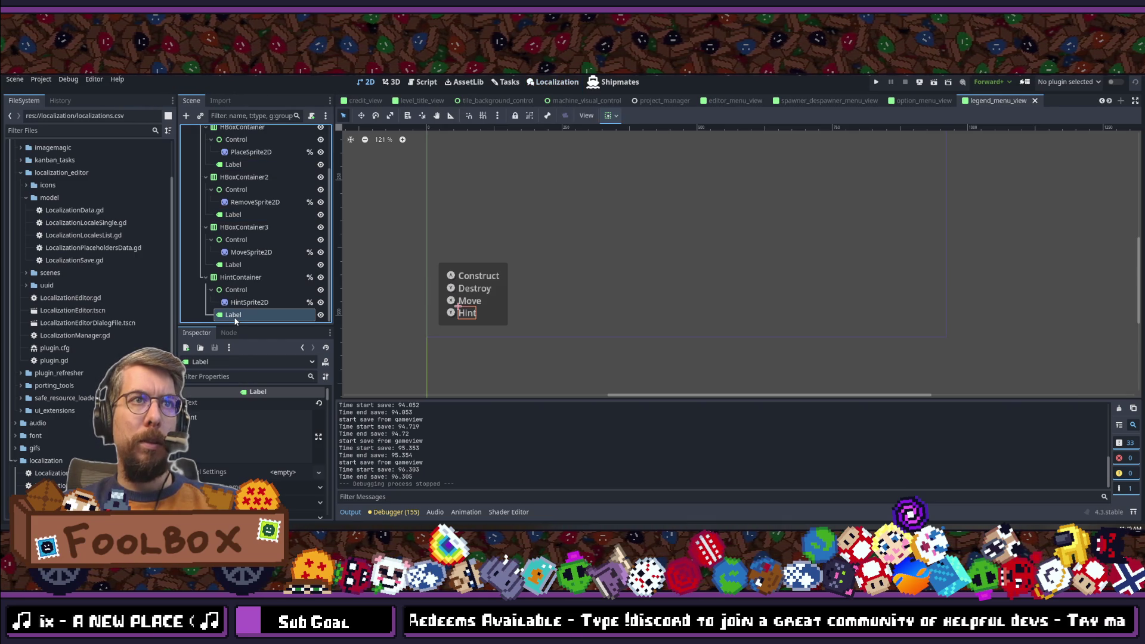
scroll(248, 235, up, 2)
click(236, 220)
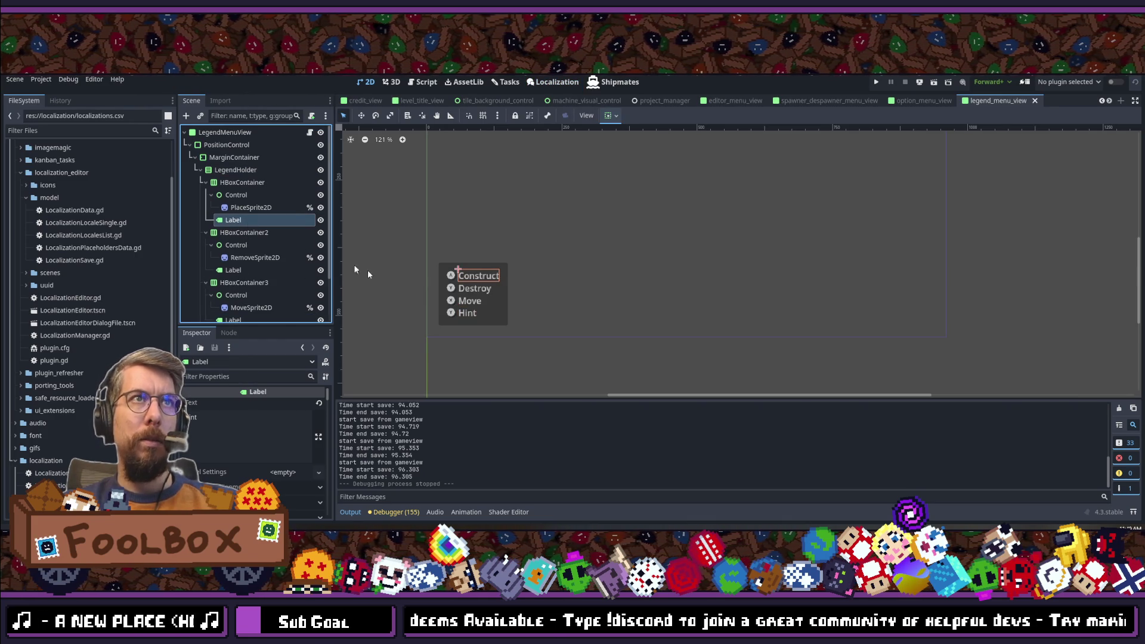
Step: Insert a new empty key row after KEY_MOVE in the translations table
click(539, 87)
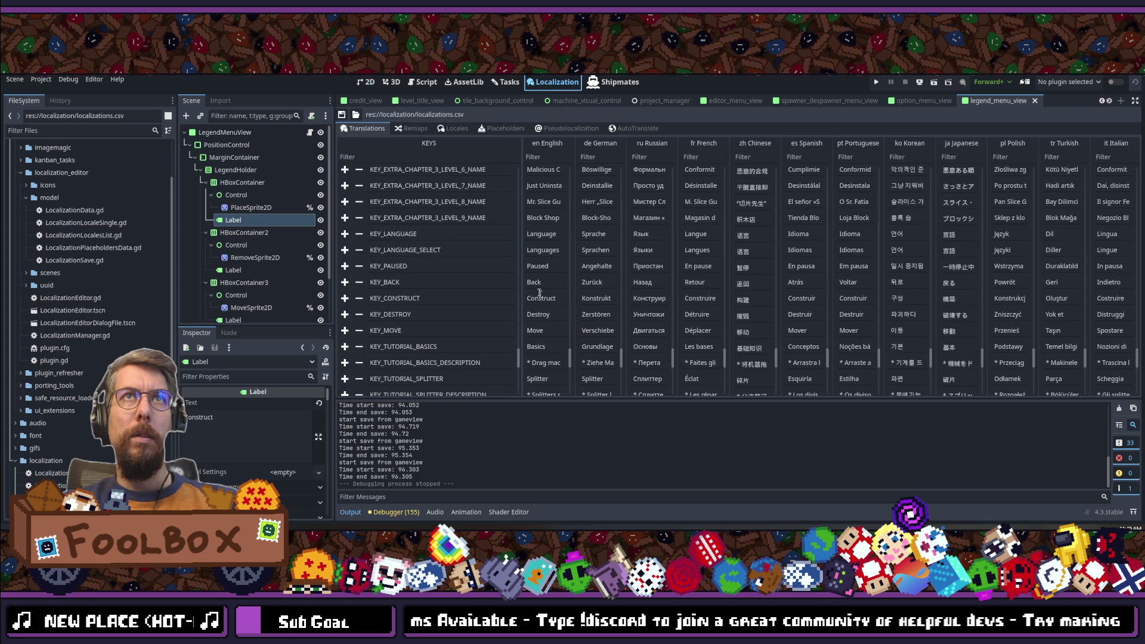
click(345, 331)
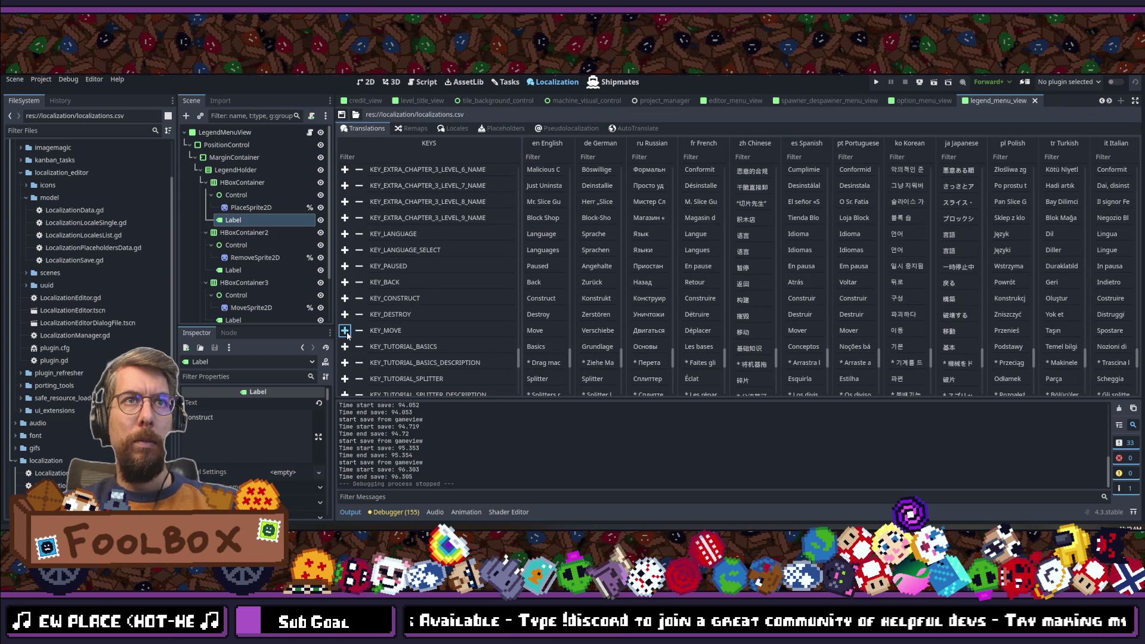
key(Return)
click(406, 344)
Step: Name the new translation key KEY_HINT and save the table
text(KEY)
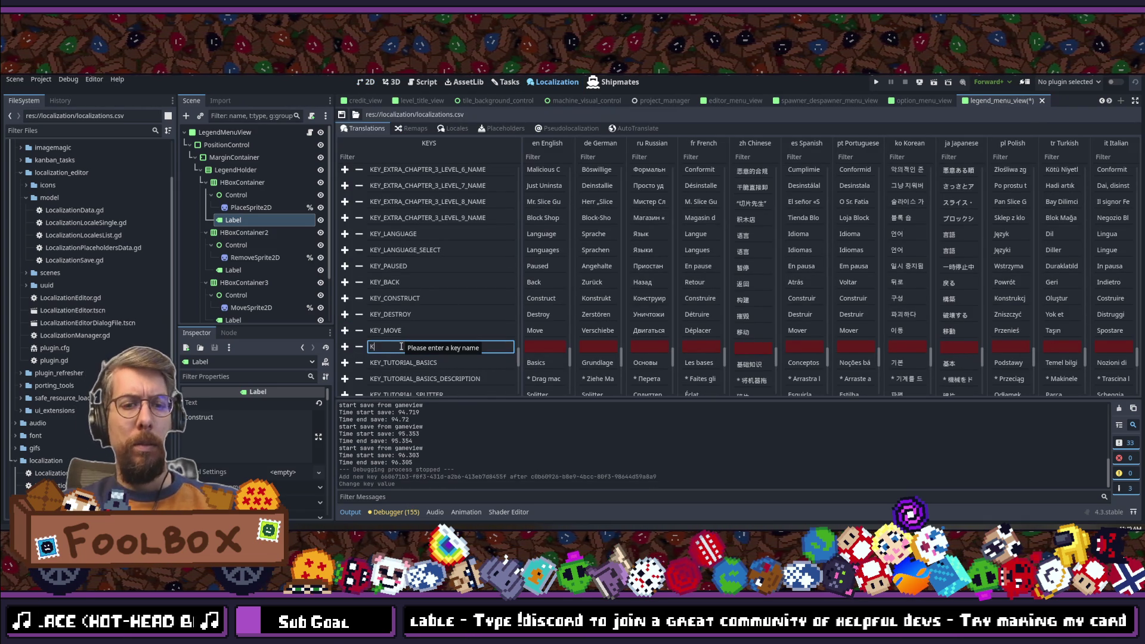
text(_HINT)
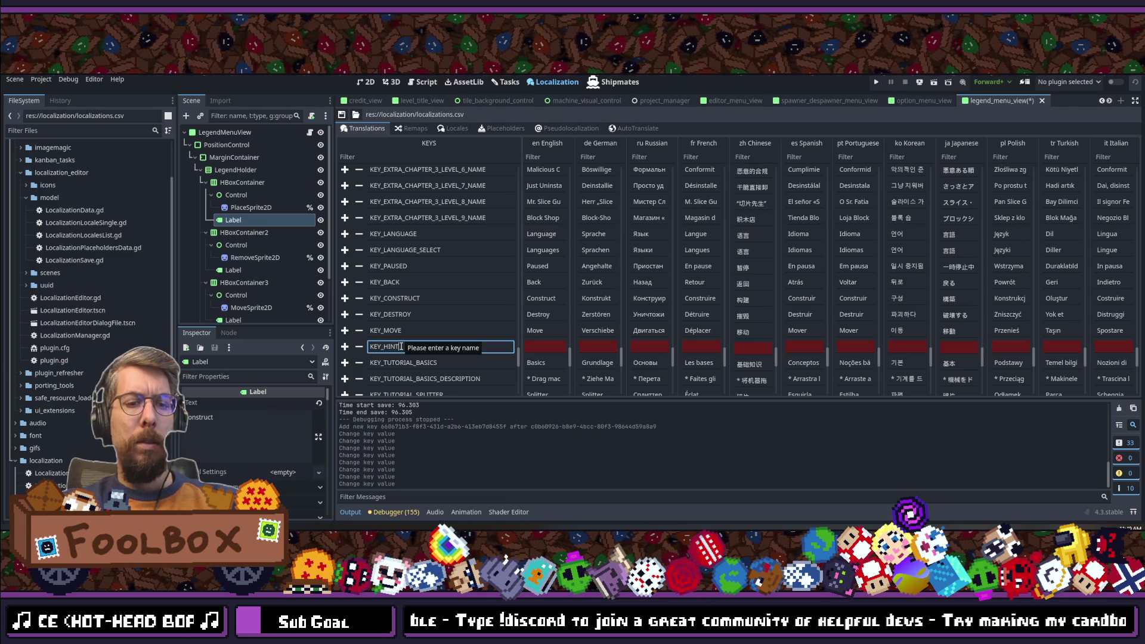
click(403, 297)
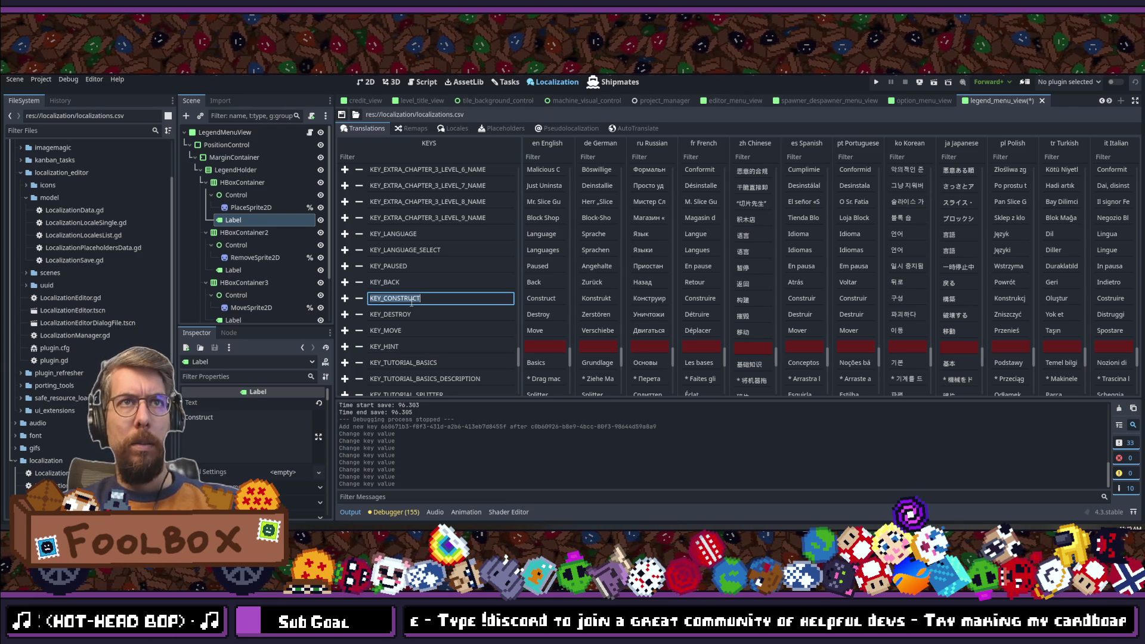
click(341, 114)
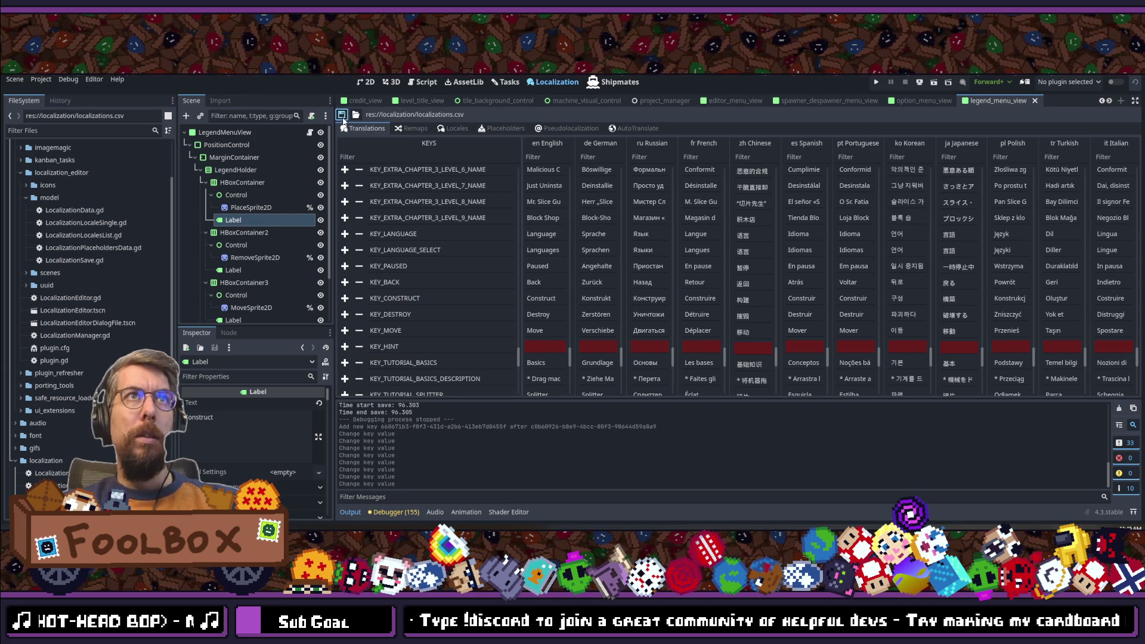
Step: Enter "Hint" as KEY_HINT's English text and save the table
click(555, 347)
text(Hint)
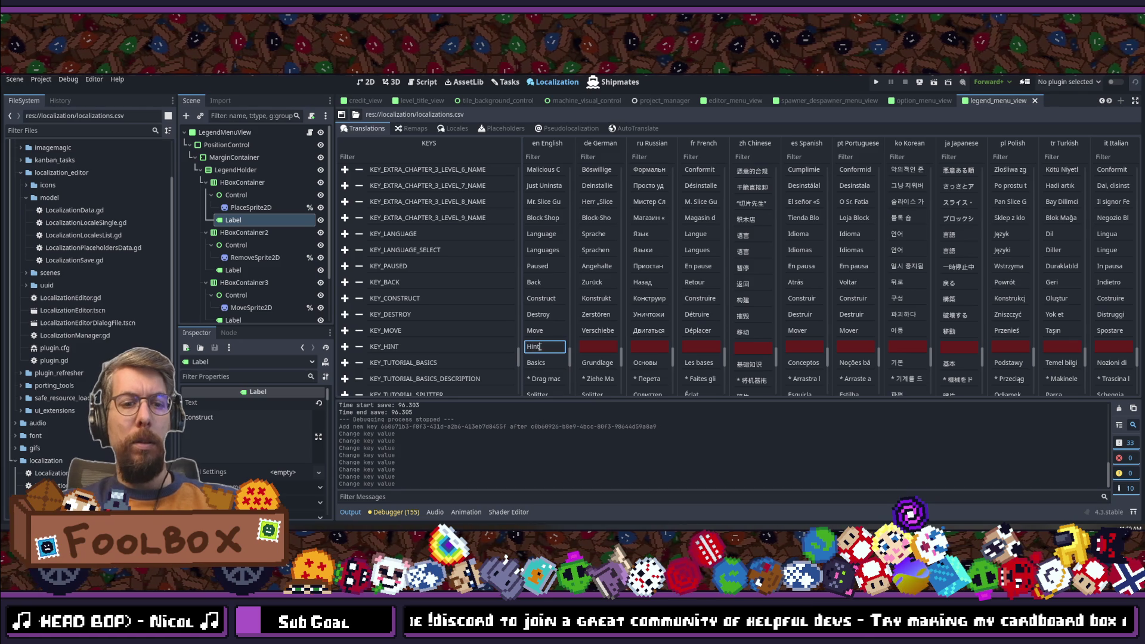
click(341, 113)
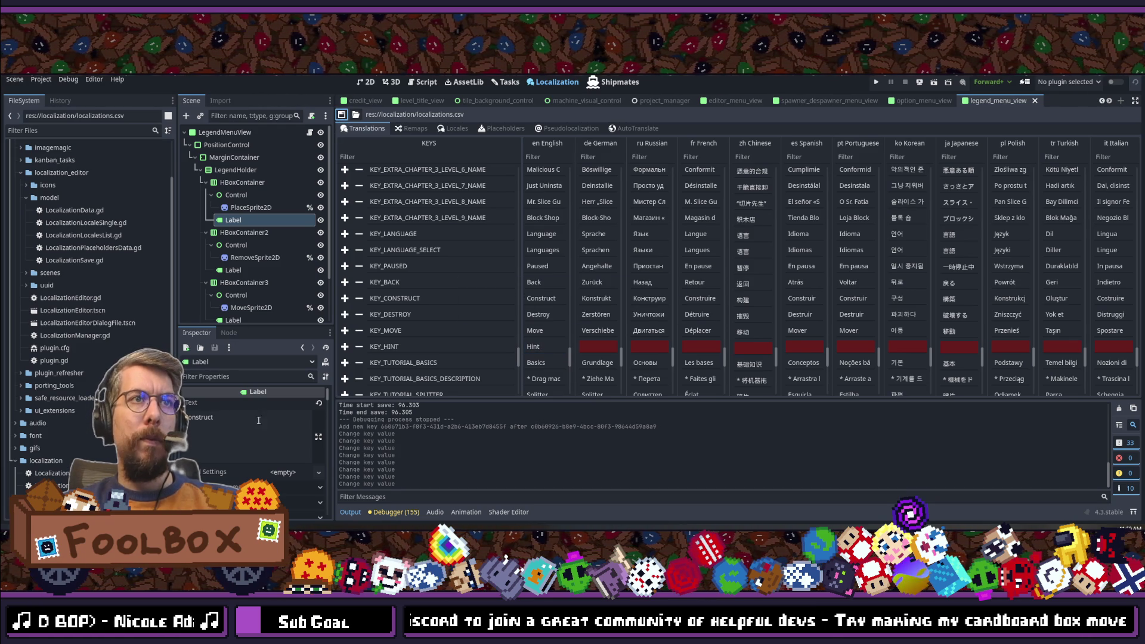
Step: Set the Construct label's text to KEY_CONSTRUCT and the Destroy label's to KEY_DESTROY
double_click(203, 417)
text(KEY_CONSTRUCT)
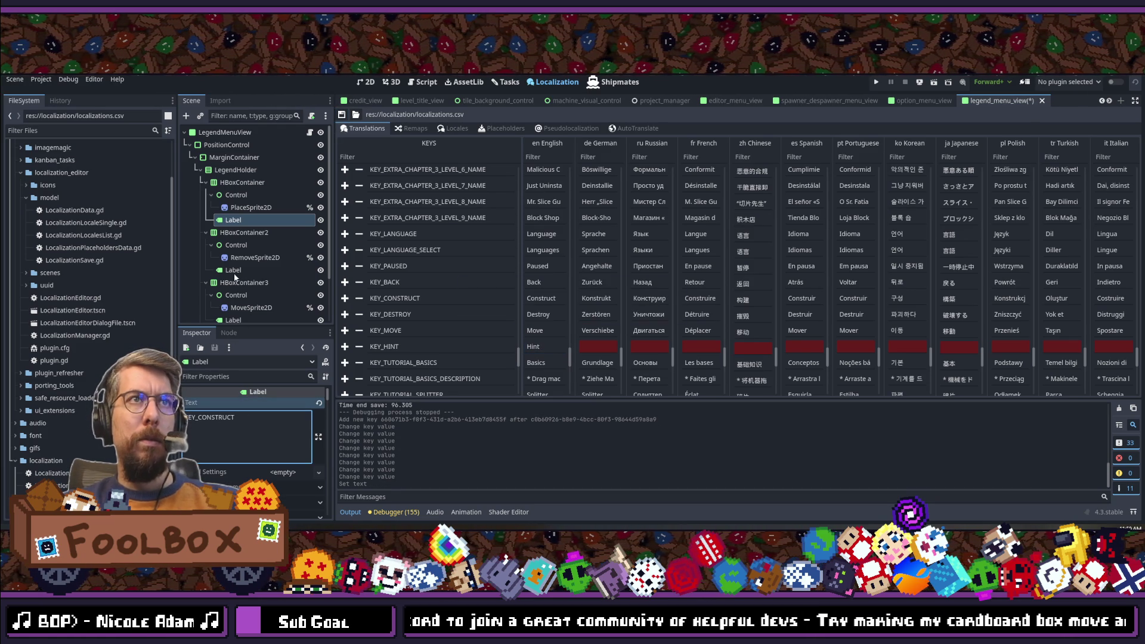
click(232, 270)
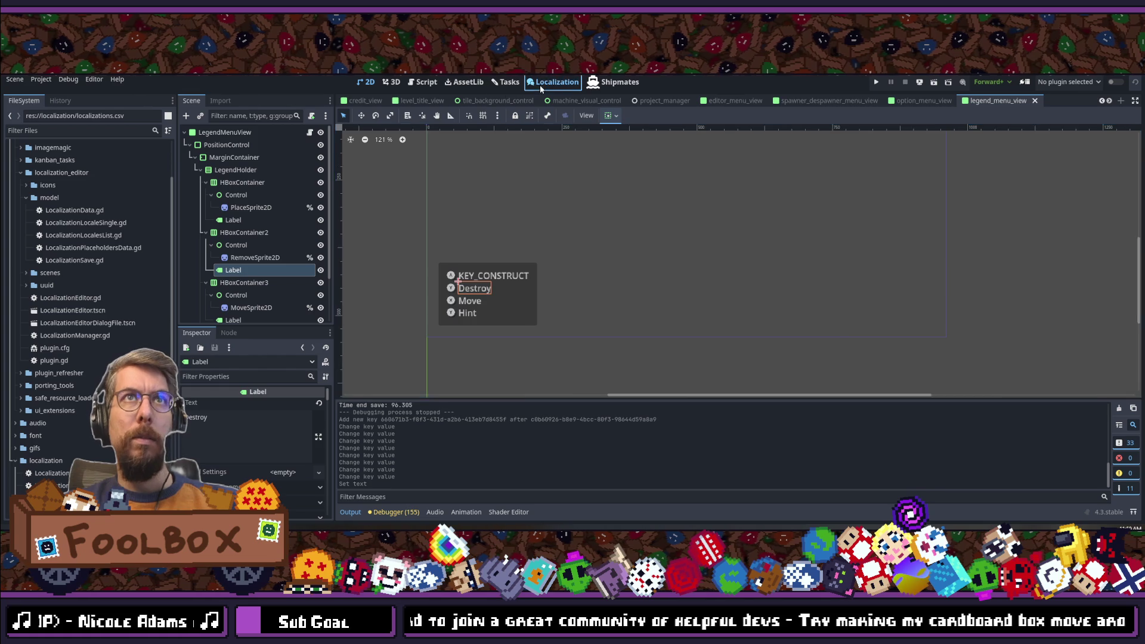
click(543, 82)
double_click(417, 314)
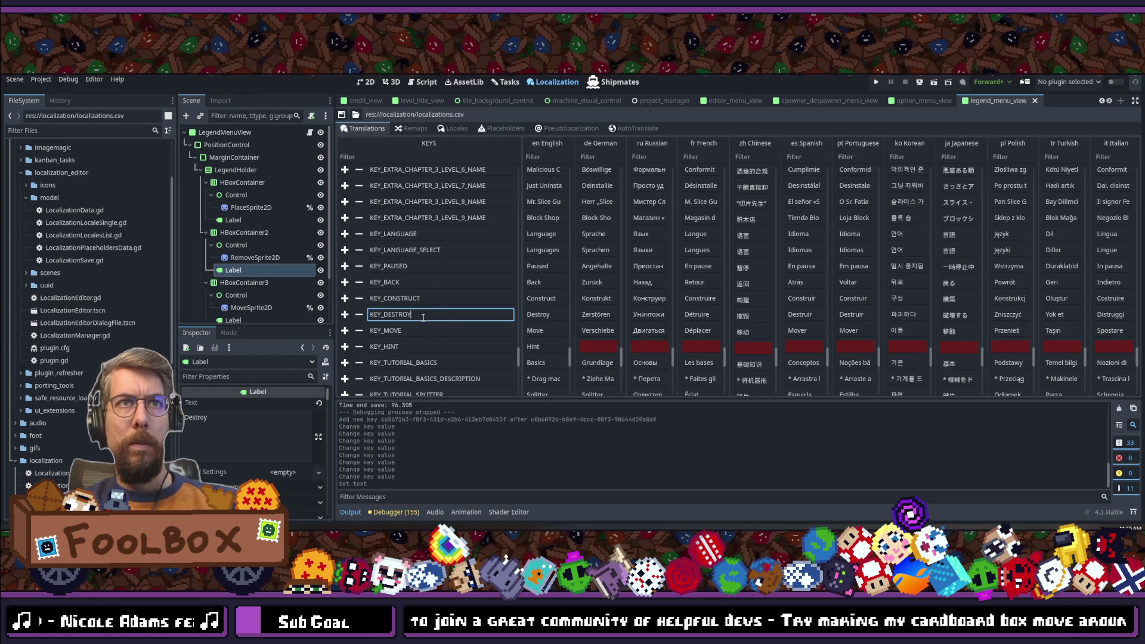
key(ctrl+c)
click(247, 429)
key(ctrl+a)
key(ctrl+v)
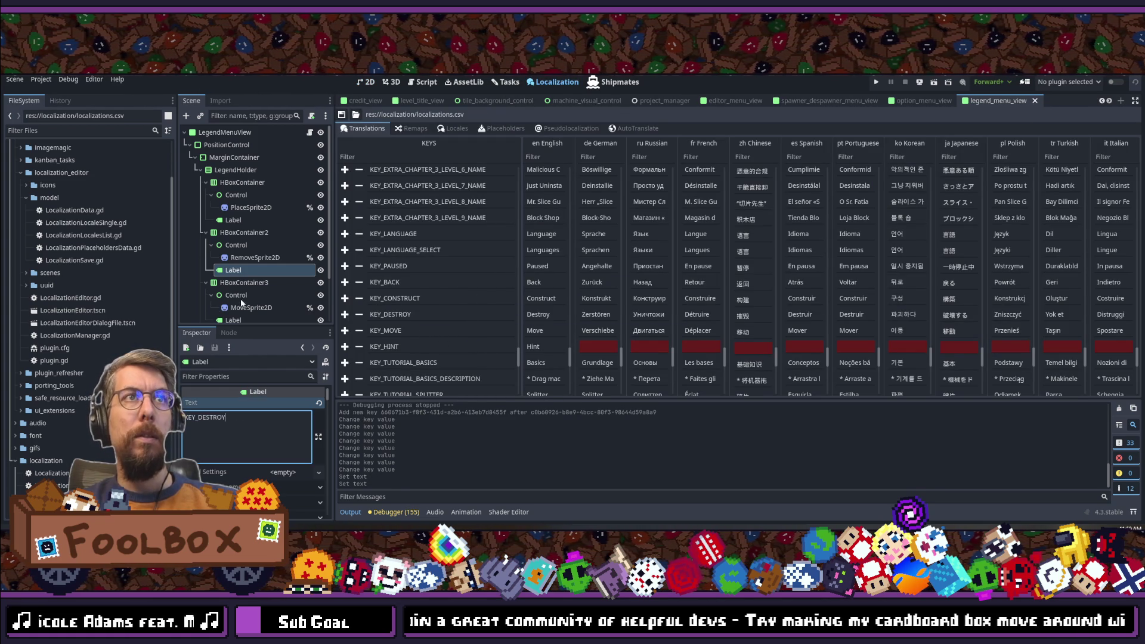
Step: Give the Move label the key KEY_MOVE and save the legend scene
scroll(239, 293, down, 3)
click(233, 271)
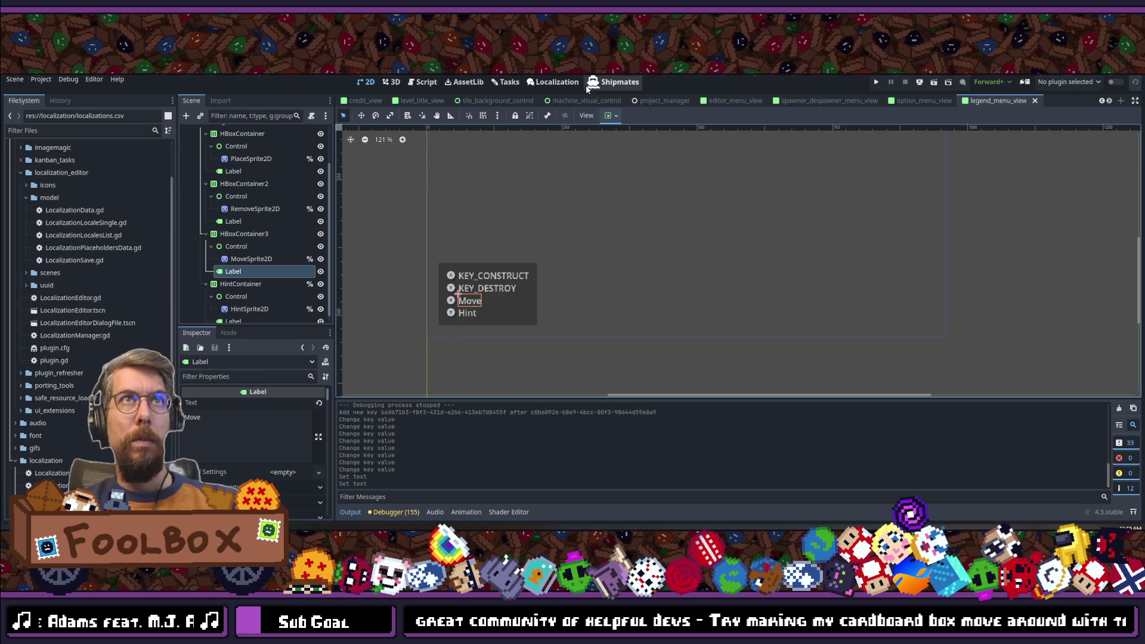
click(553, 82)
drag(419, 330, 250, 417)
key(ctrl+s)
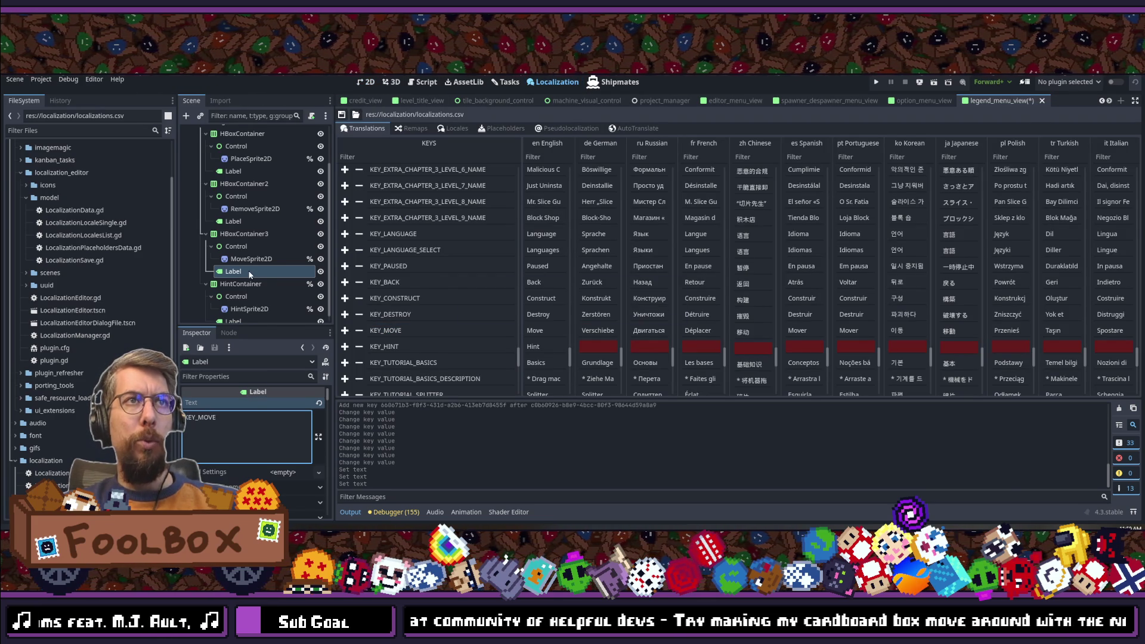
Step: Drag KEY_HINT from the translations table into the Hint label's text
scroll(255, 290, down, 1)
click(231, 313)
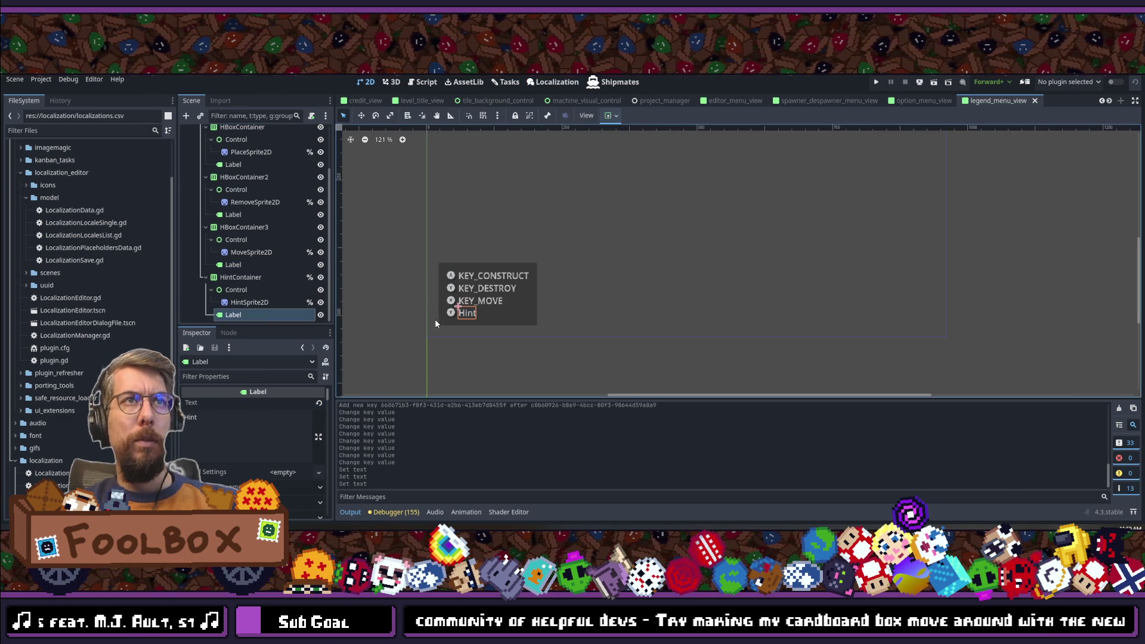
click(552, 82)
click(394, 346)
mouse_move(394, 346)
mouse_down()
mouse_move(248, 429)
mouse_move(238, 420)
mouse_up()
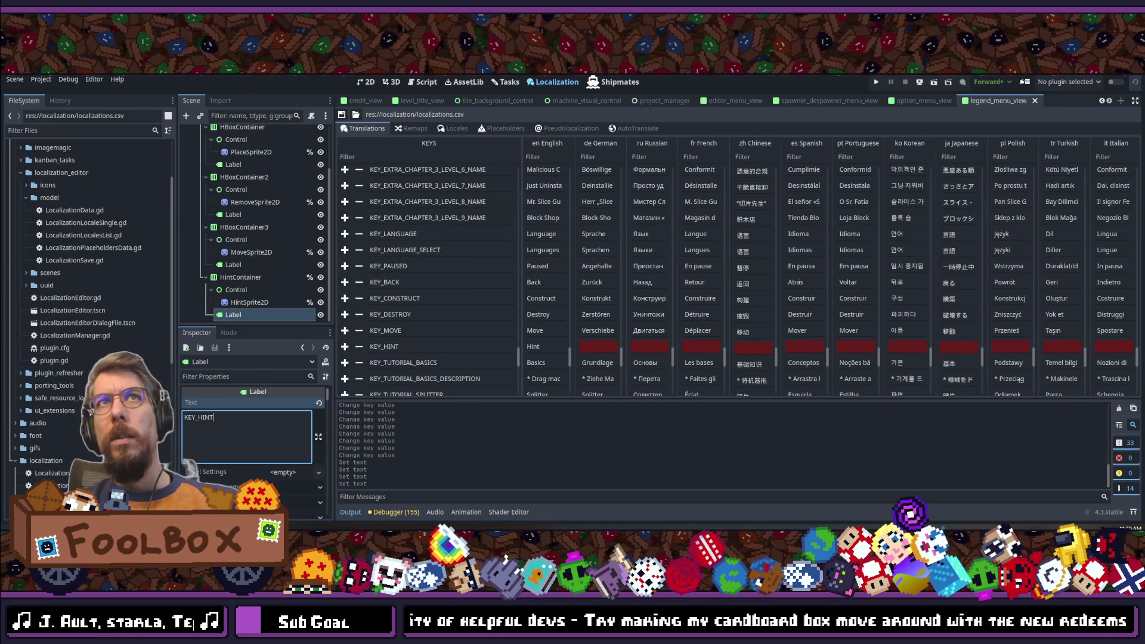
key(shift+alt+o)
Step: Open the game_view scene through Quick Open
text(game_view)
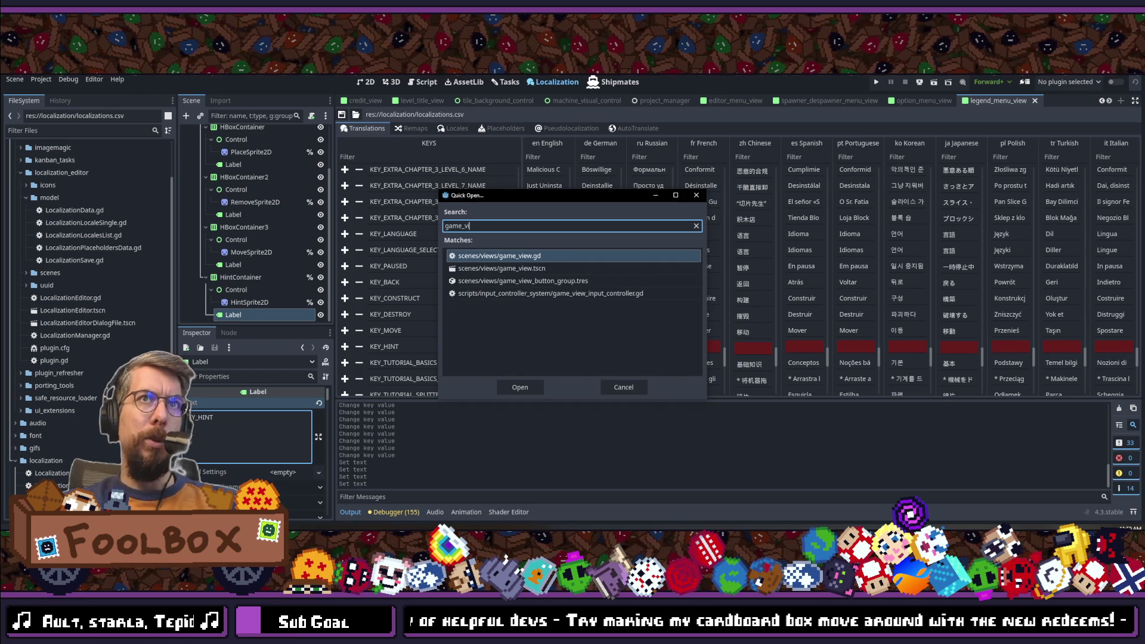
key(Down)
key(Return)
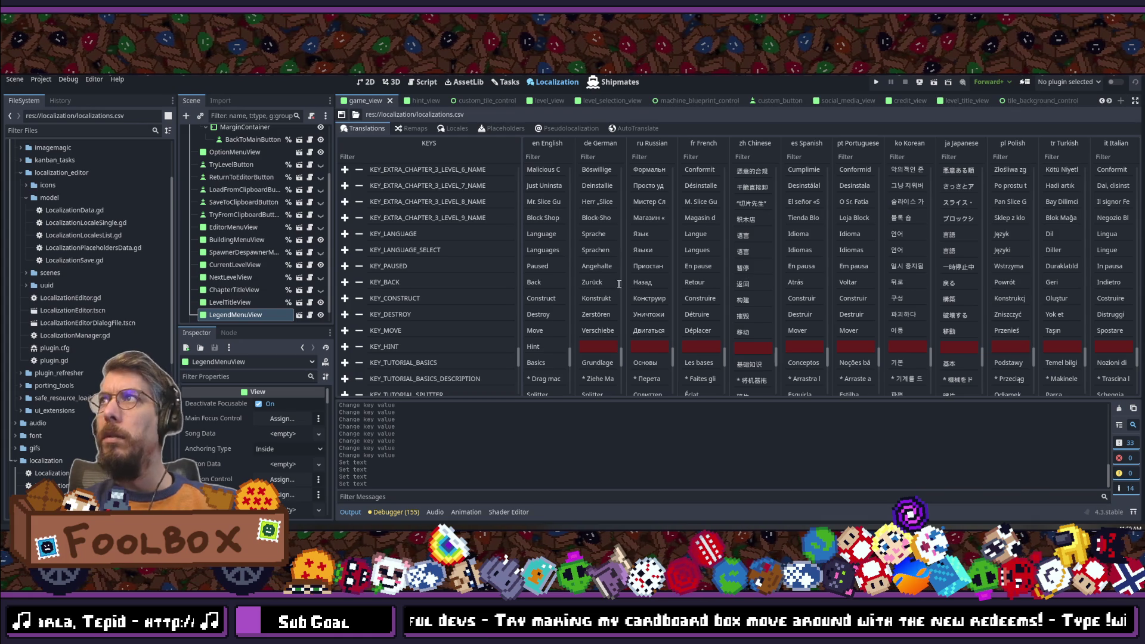
Step: Open the ChapterTitleView instance's scene for editing, then bring the translations table back
scroll(251, 292, down, 1)
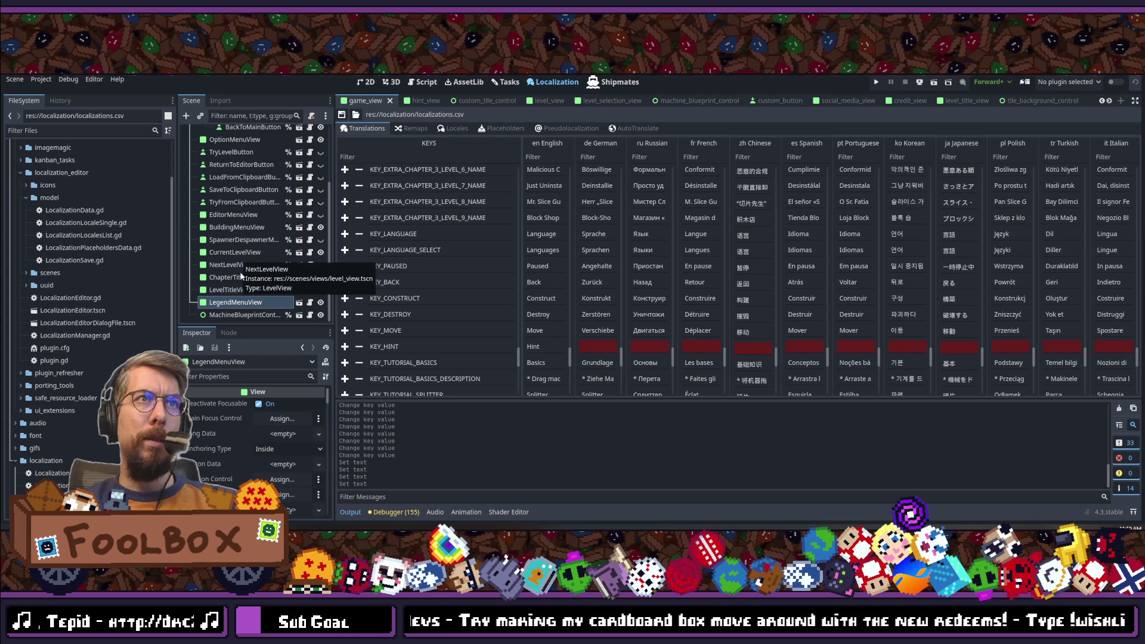
click(241, 277)
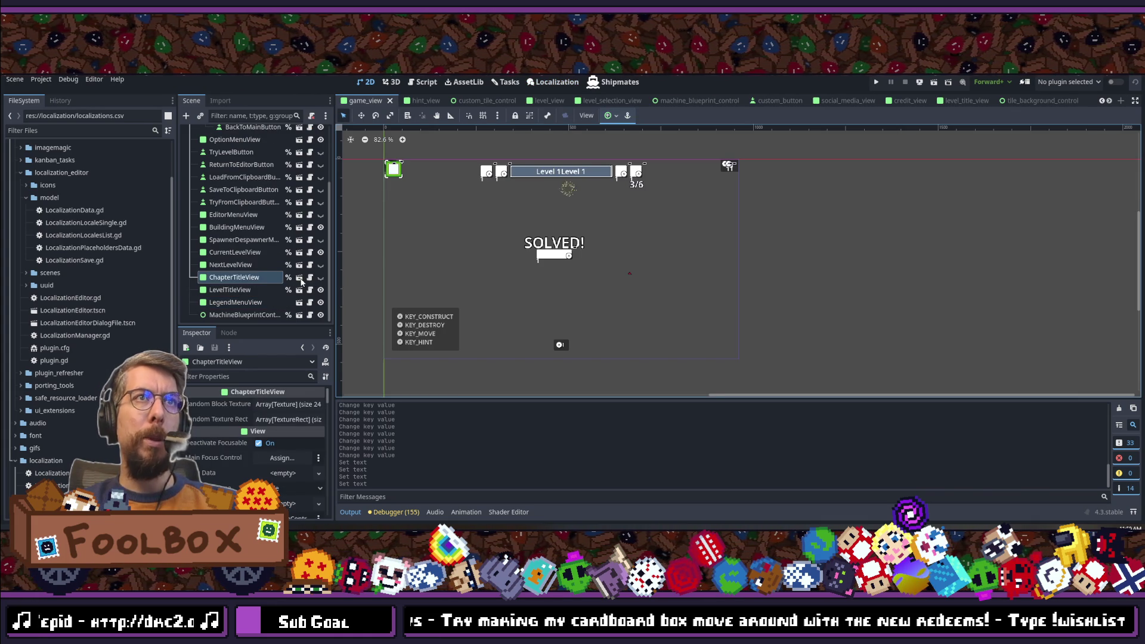
click(301, 279)
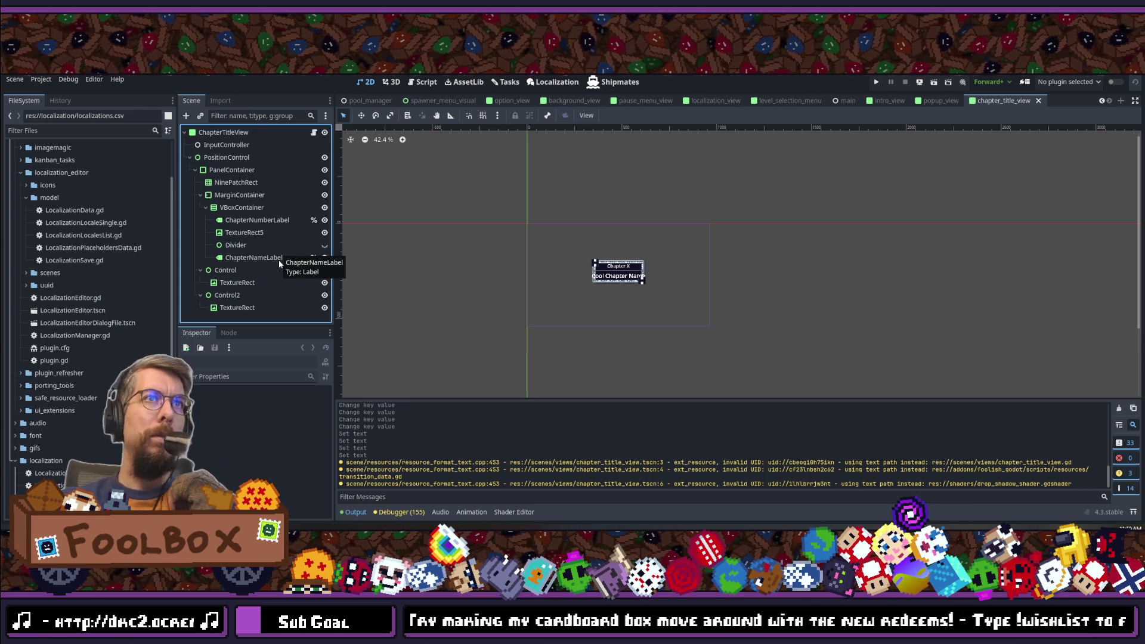
click(552, 82)
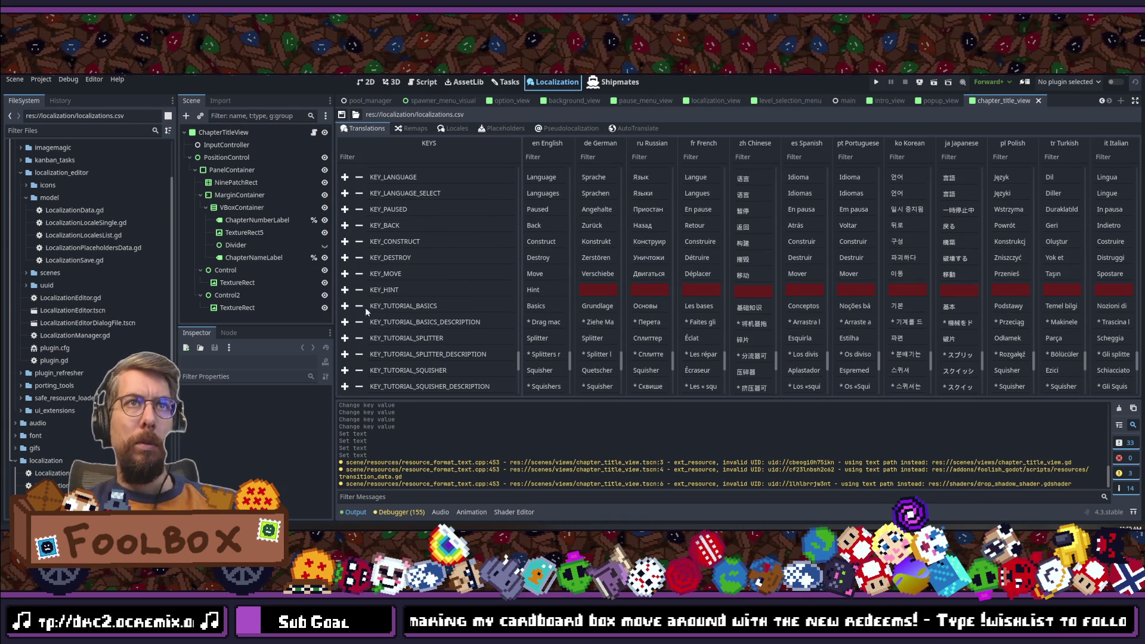
Step: Insert a KEY_CHAPTER row after KEY_HINT and give it the English text 'Chapter'
click(345, 290)
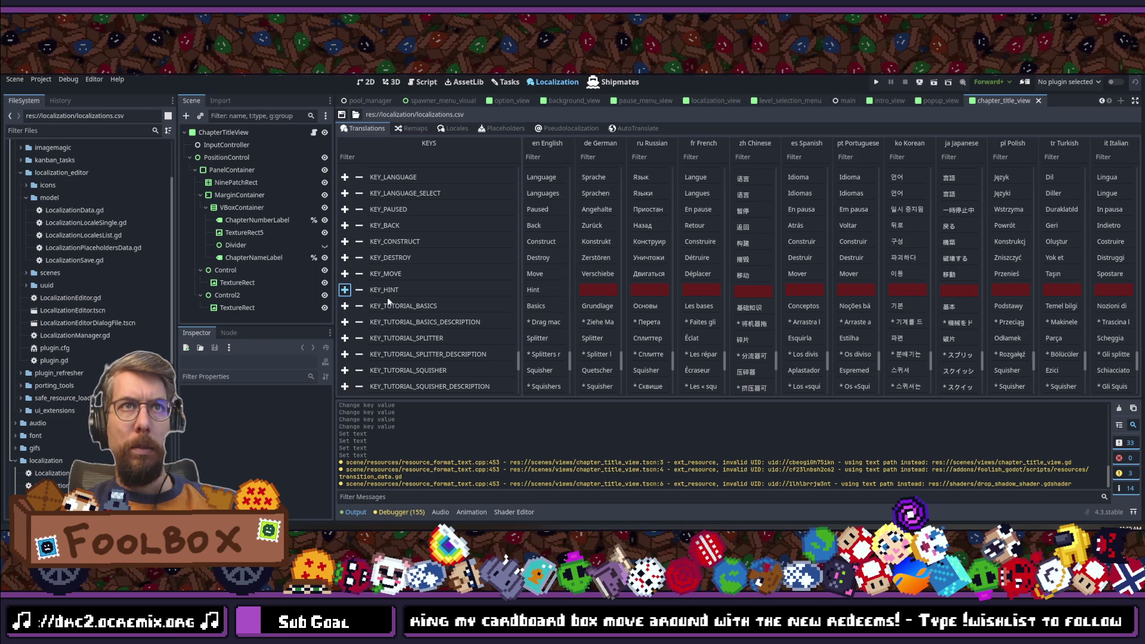
click(344, 290)
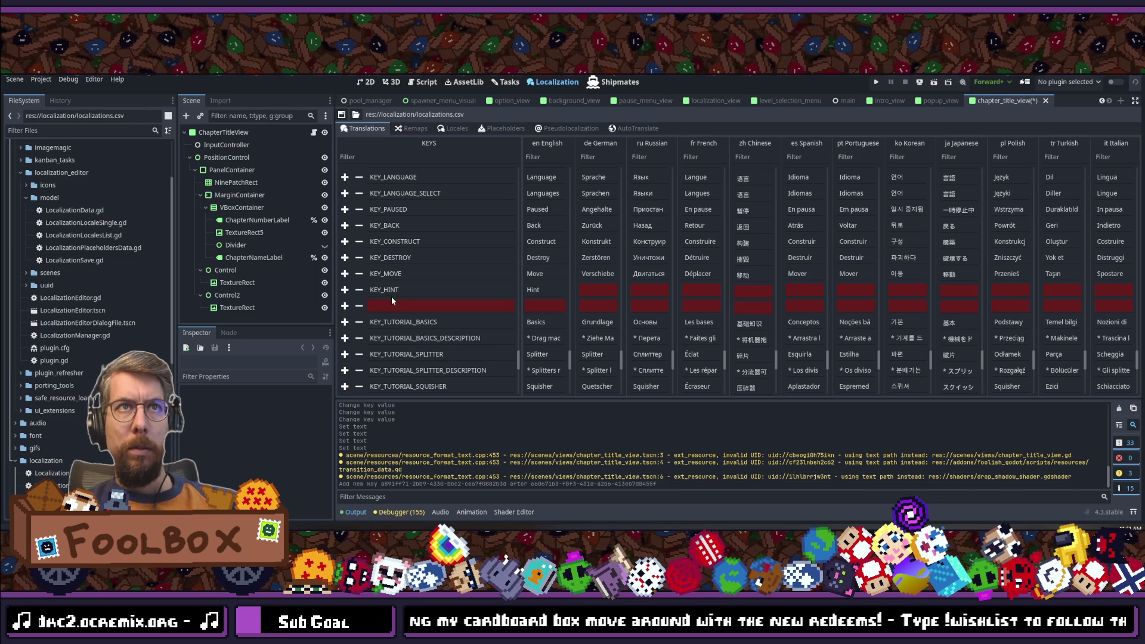
text(KEY_)
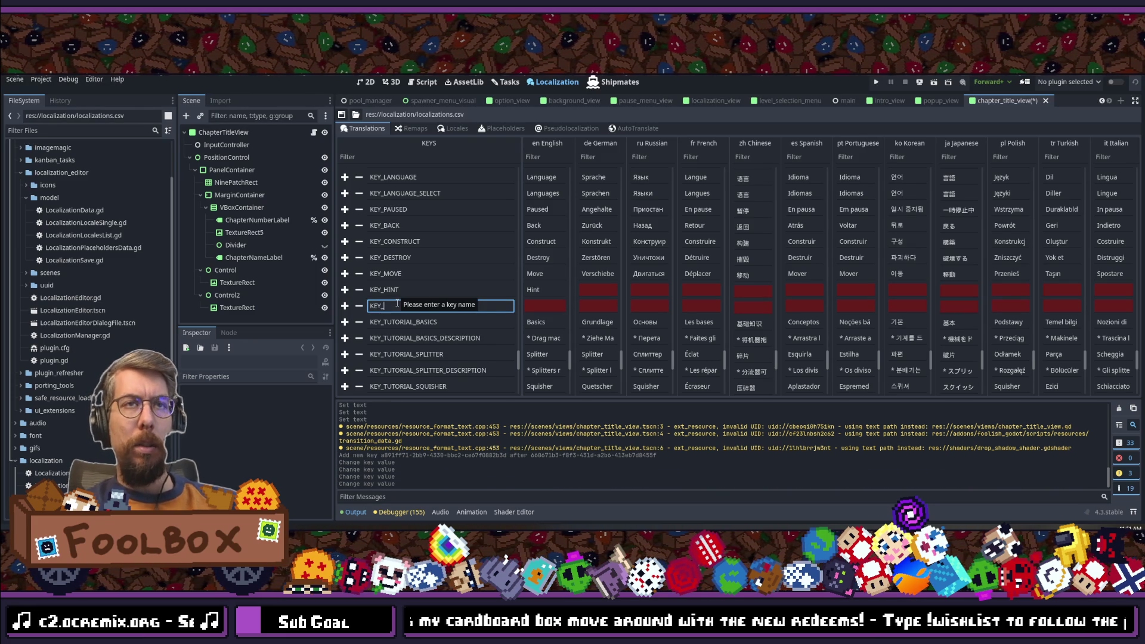
text(CHAPTER)
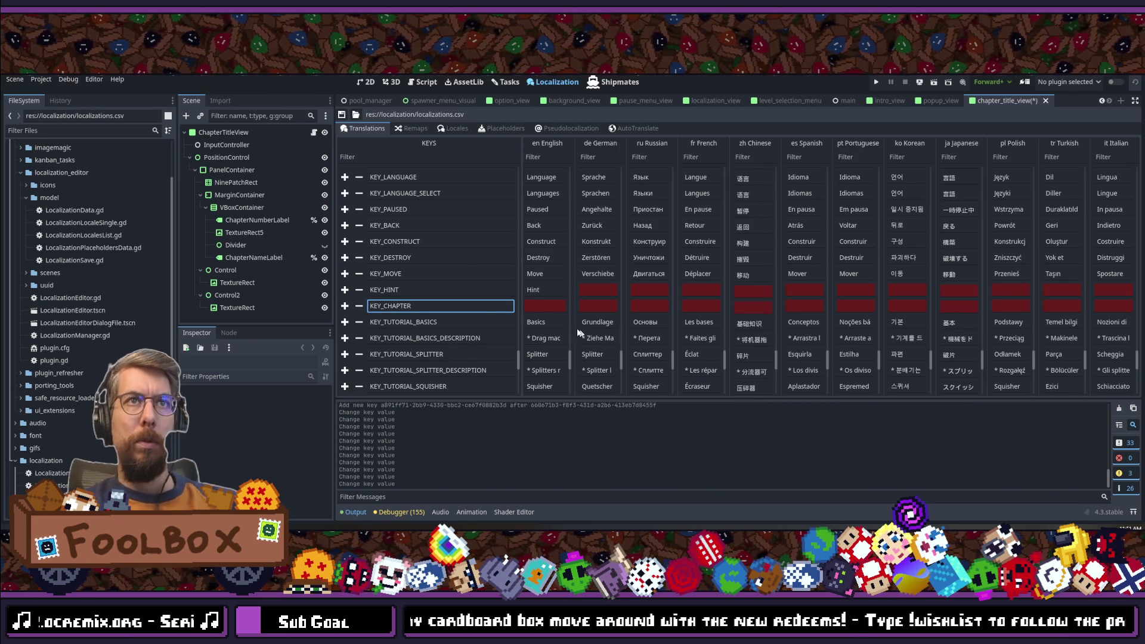
click(537, 305)
text(Chapter)
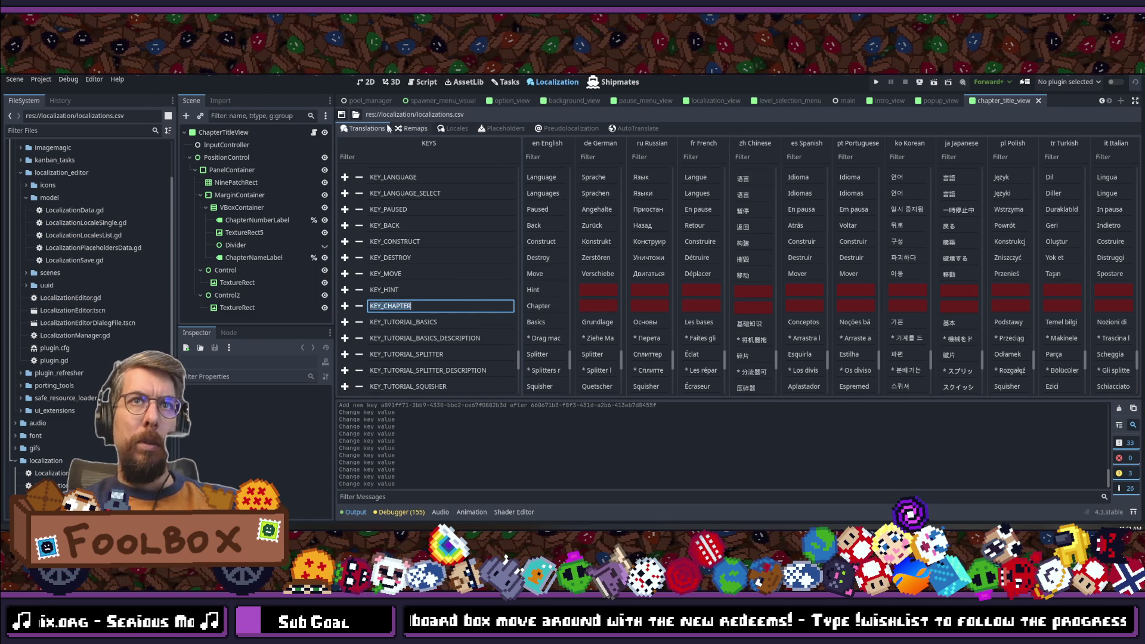
Step: Check ChapterNumberLabel's 'Chapter X' text, then open chapter_title_view.gd in the external editor
click(263, 258)
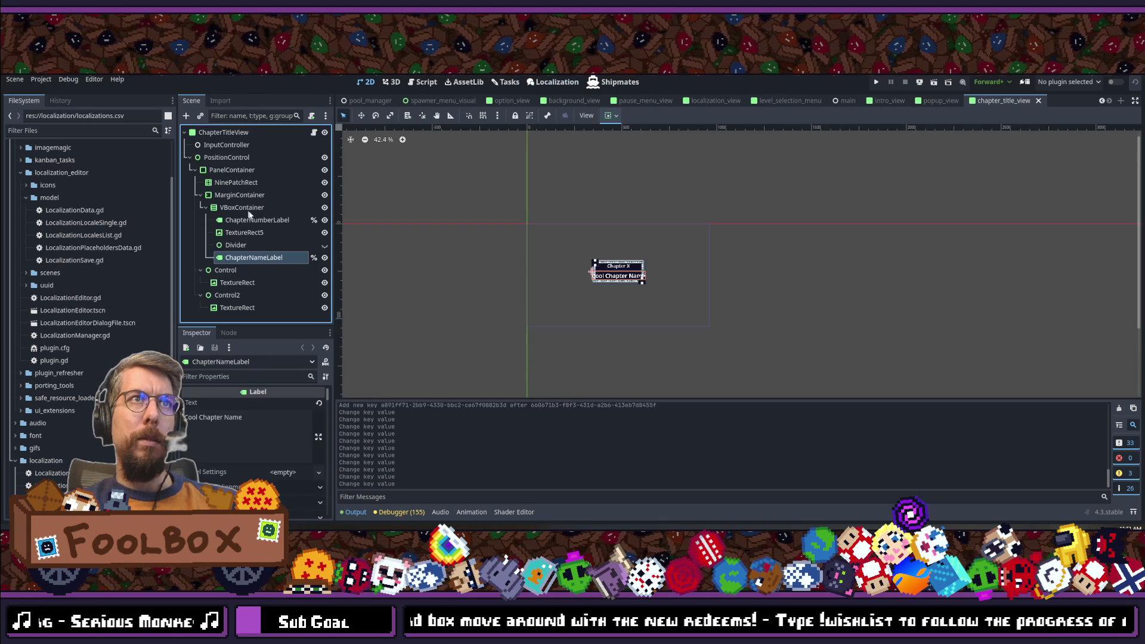
click(252, 220)
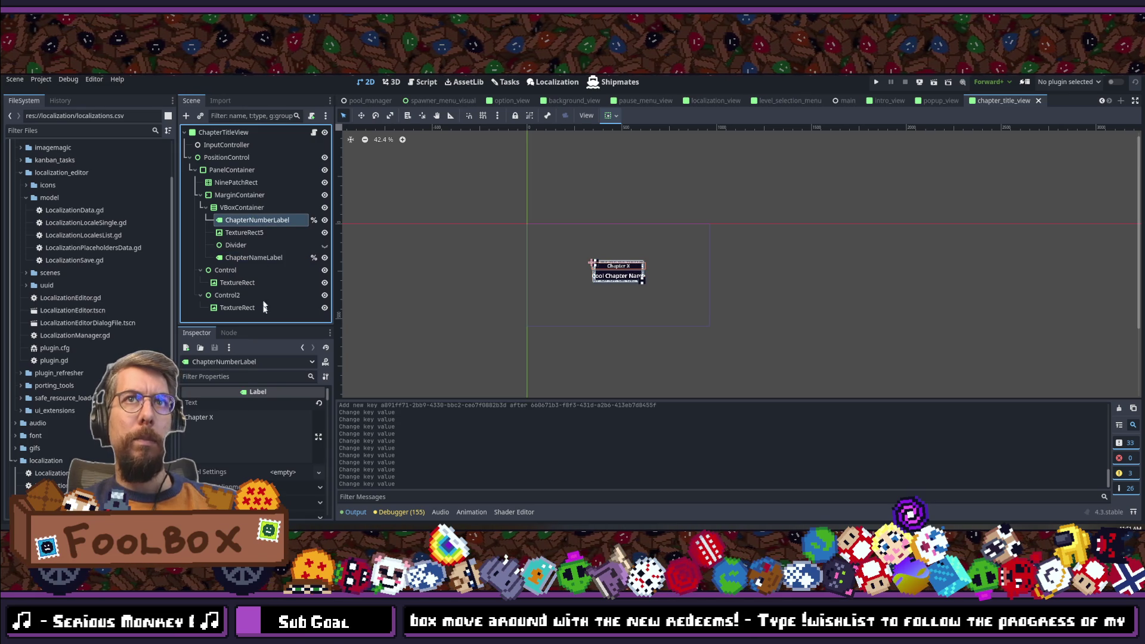
click(219, 421)
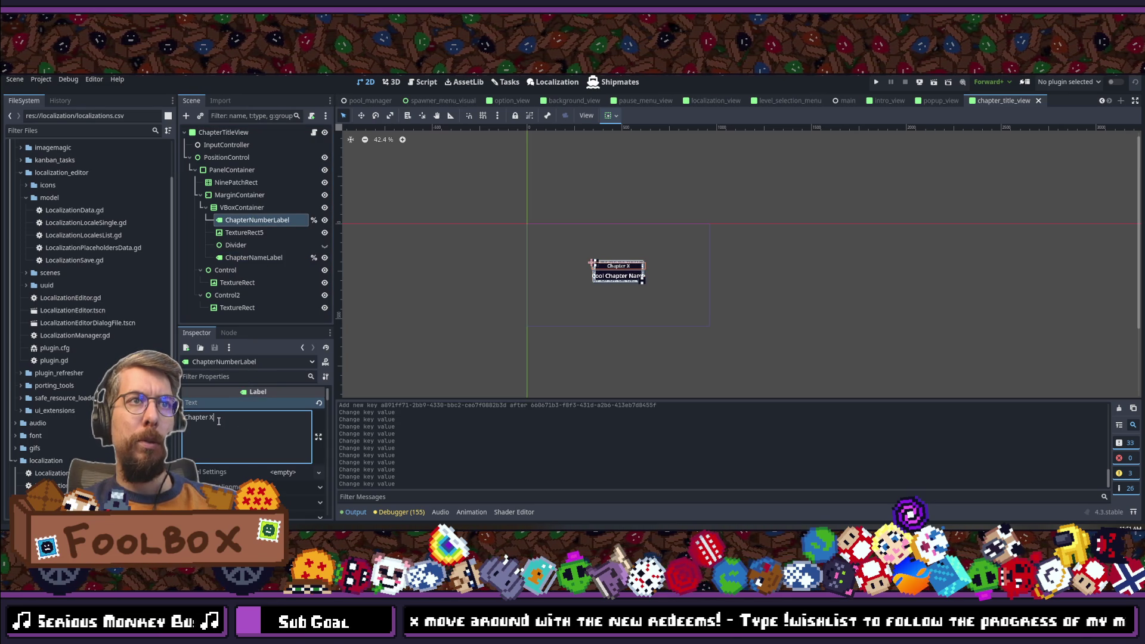
click(312, 133)
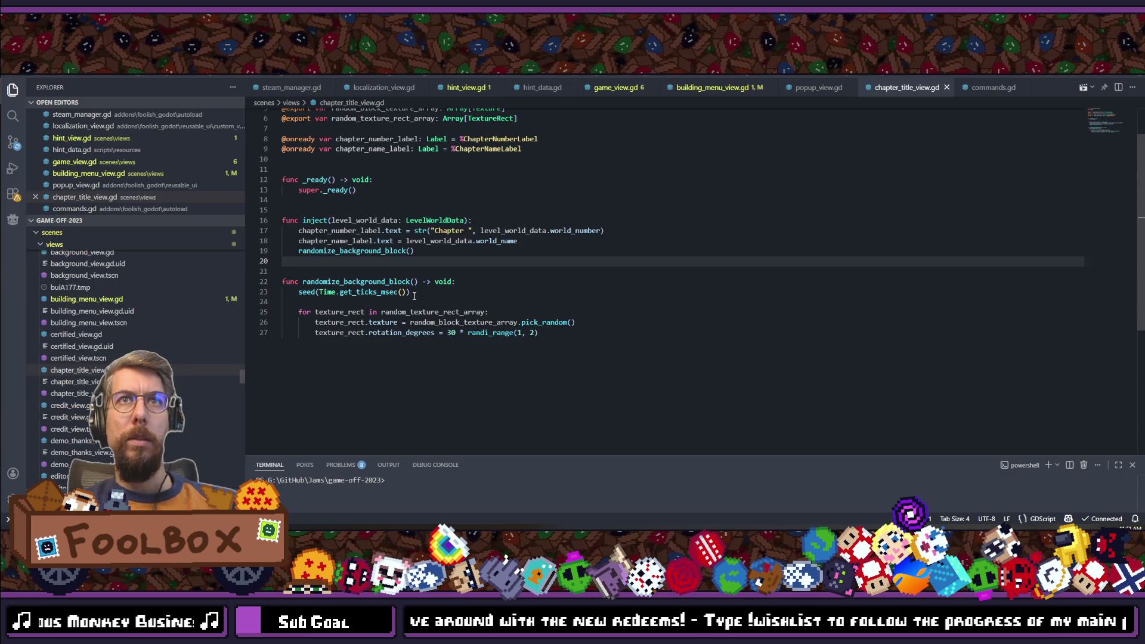
Step: On line 17, change the label prefix to tr("KEY_CHAPTER") + " ", then return to Godot
click(444, 221)
click(430, 230)
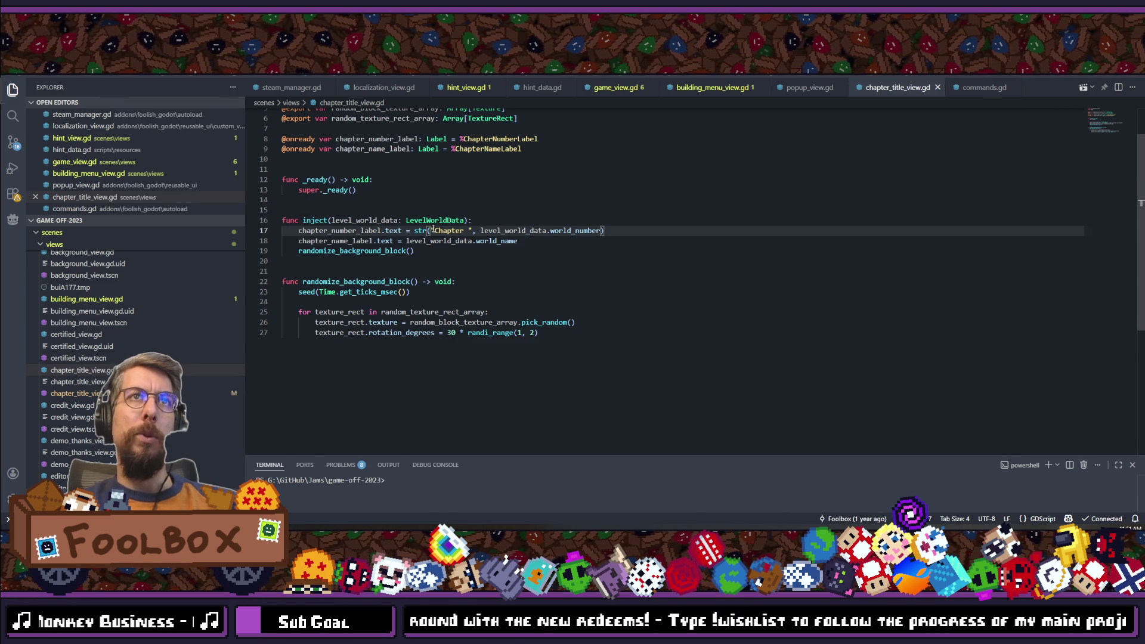
text(tr()
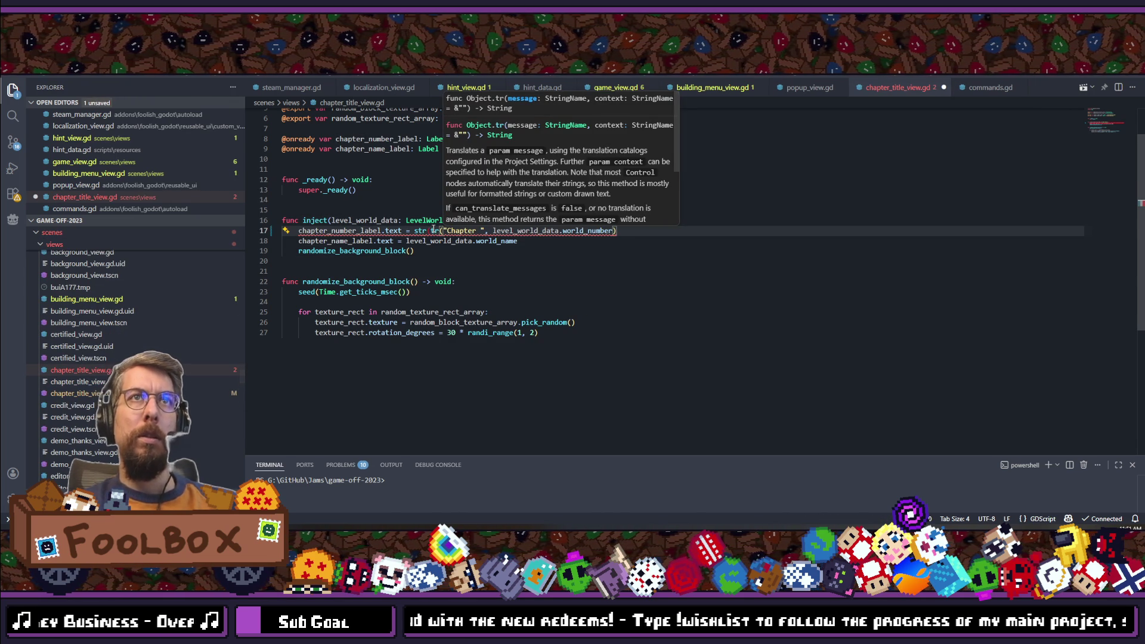
text() + ":)
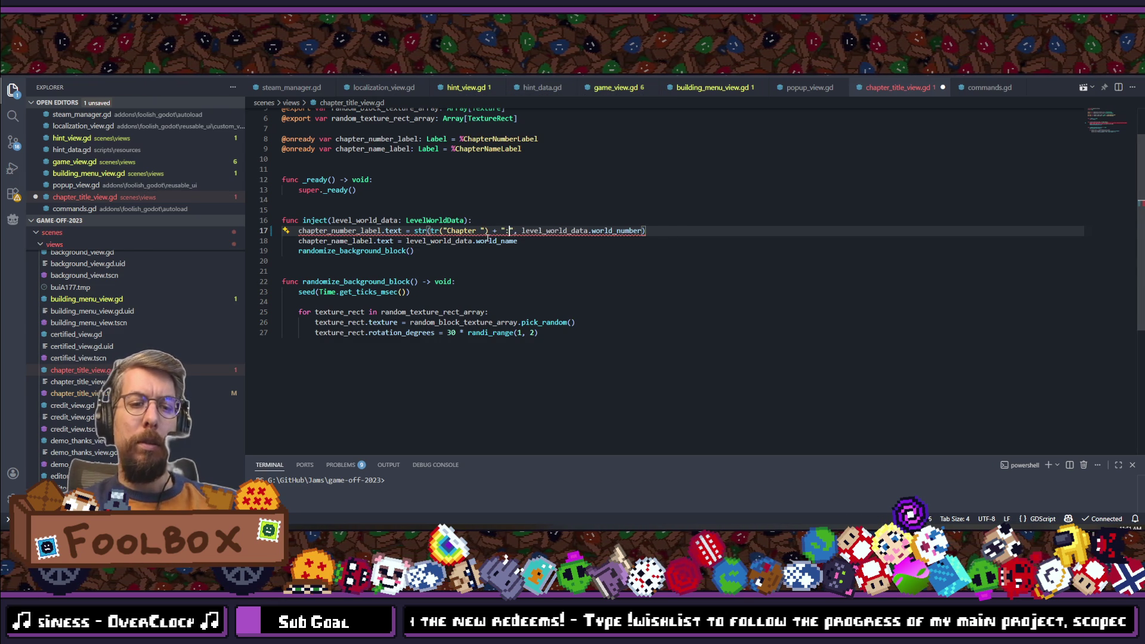
key(BackSpace)
text(" ")
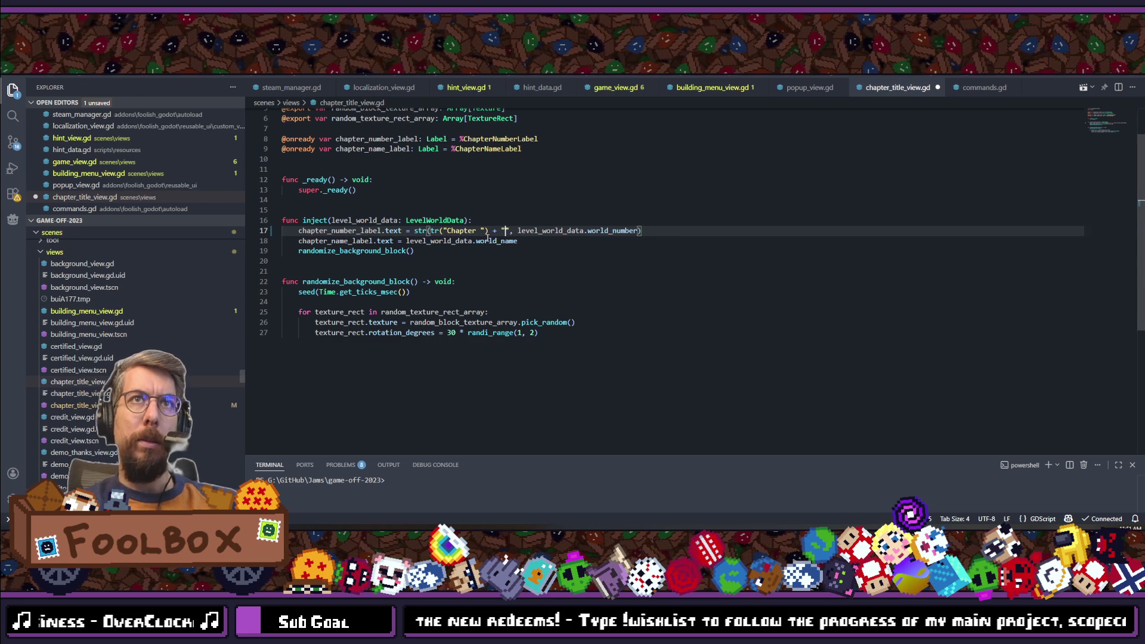
click(480, 230)
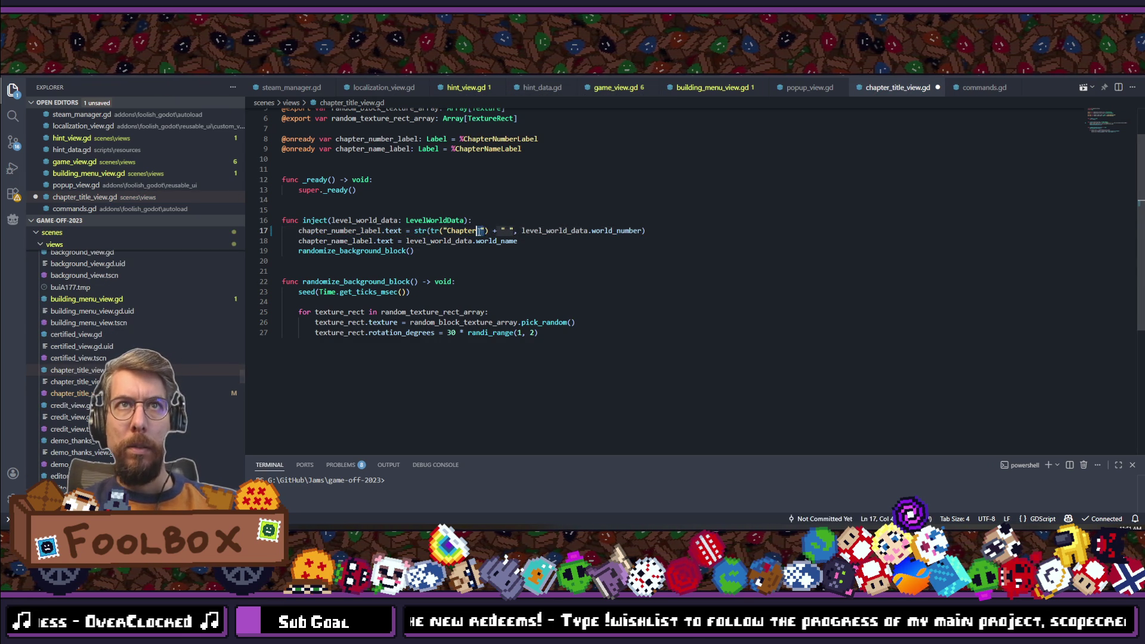
text(%)
drag(484, 231, 467, 231)
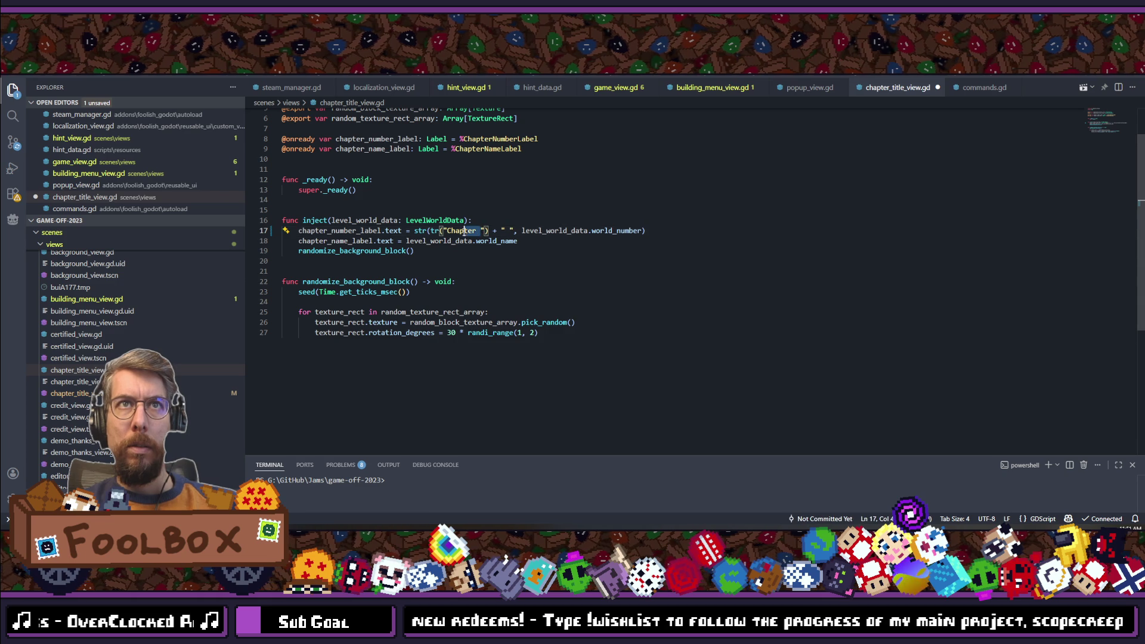
text(KEY_CHAPTER)
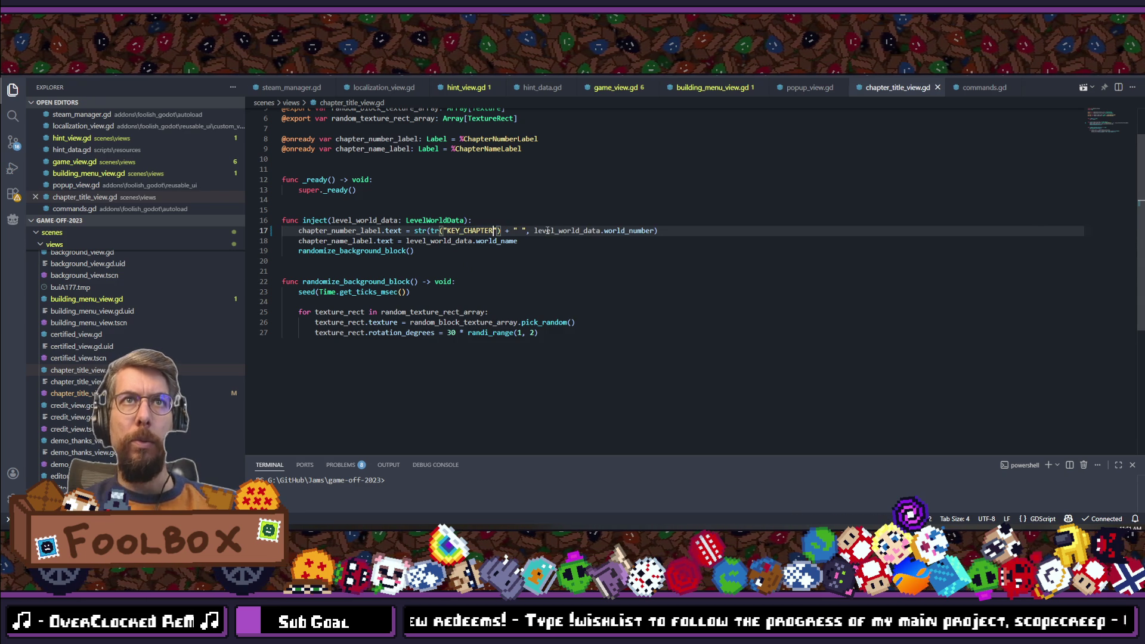
click(533, 254)
scroll(485, 301, up, 2)
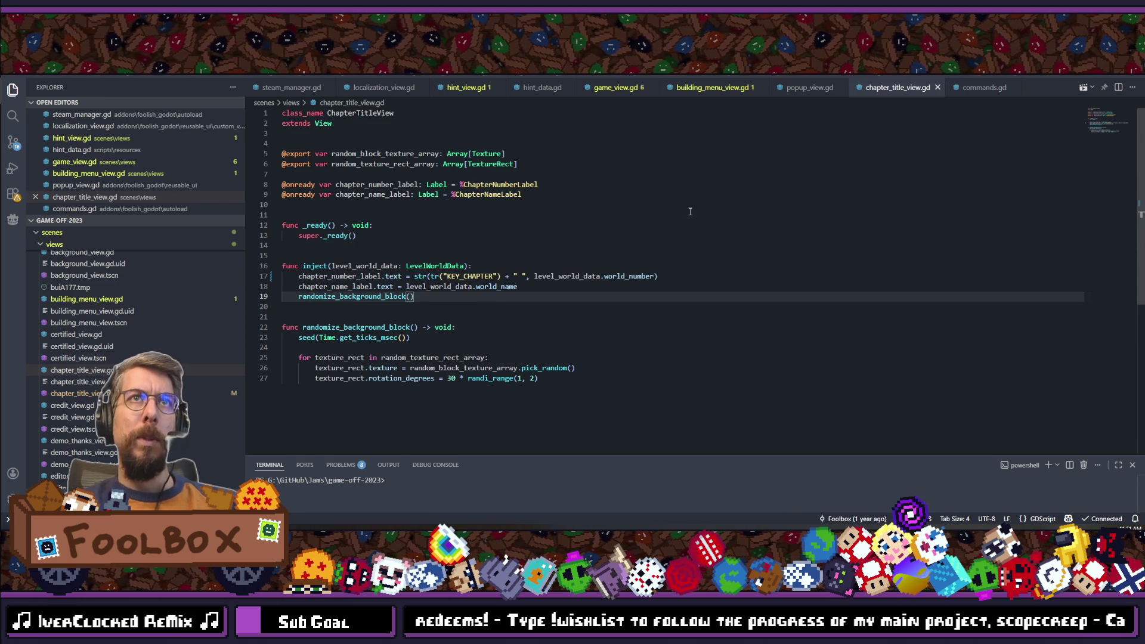
key(alt+Tab)
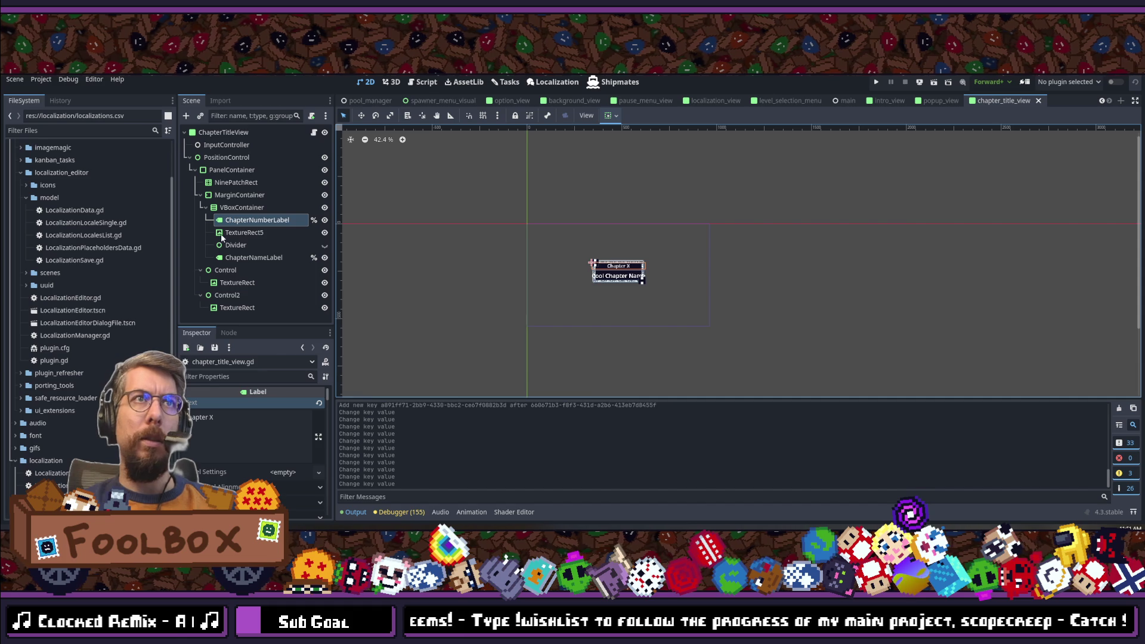
Step: Compare the ChapterNumberLabel, TextureRect5 and Divider nodes, ending with ChapterNameLabel selected
click(236, 258)
scroll(634, 272, up, 6)
scroll(609, 233, up, 2)
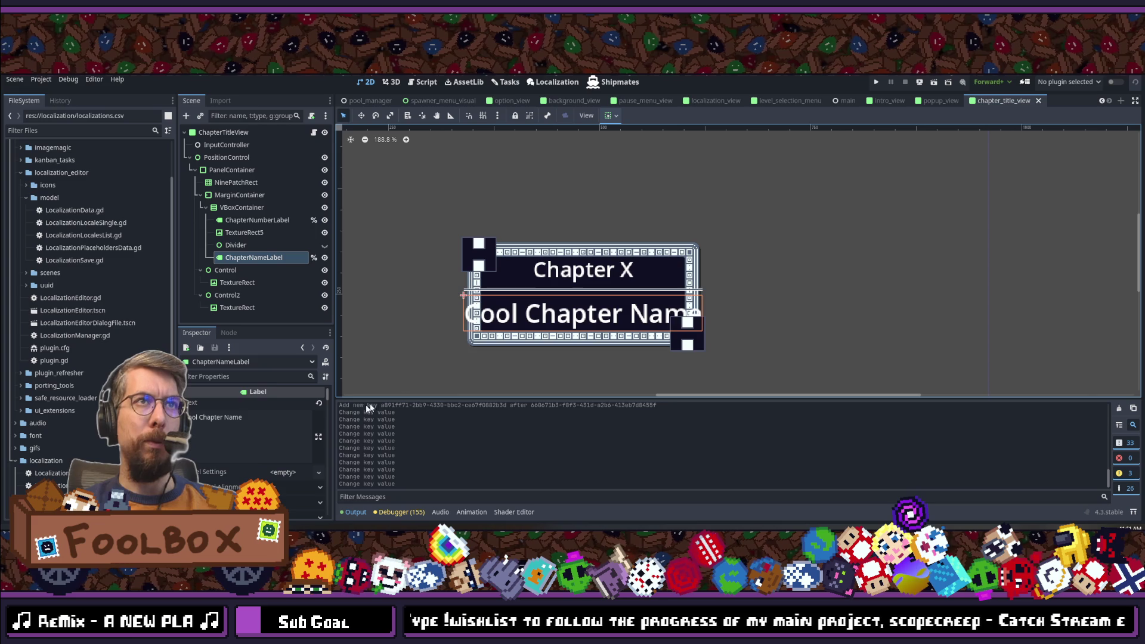
click(255, 220)
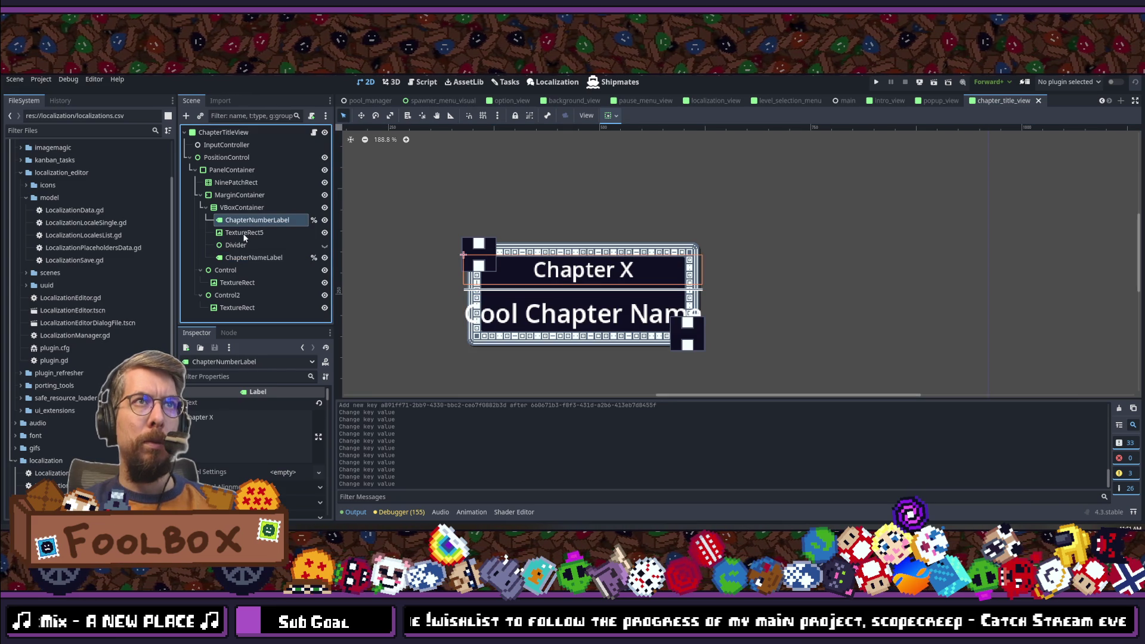
click(244, 233)
click(245, 244)
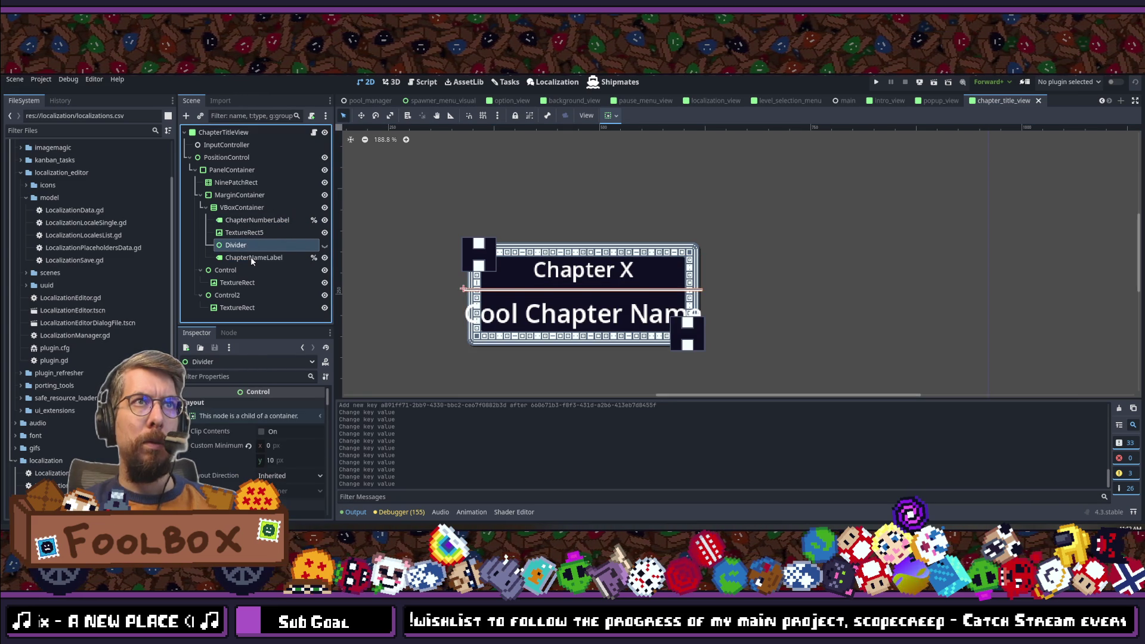
click(251, 258)
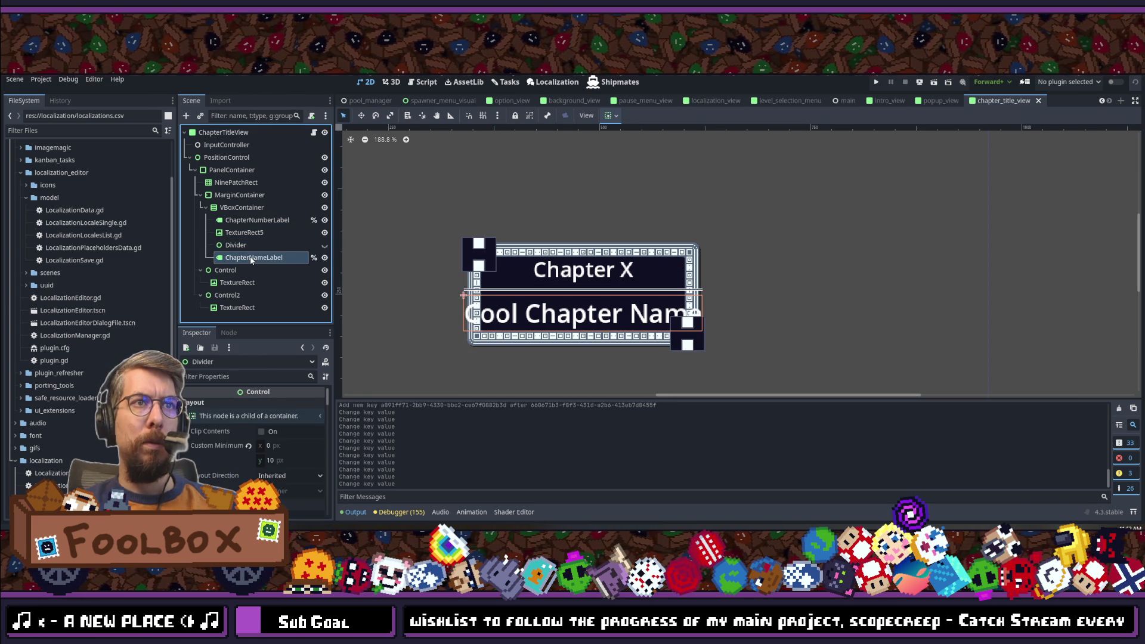
Step: Set ChapterNameLabel's horizontal container sizing to Center and save the chapter title scene
click(609, 116)
click(627, 145)
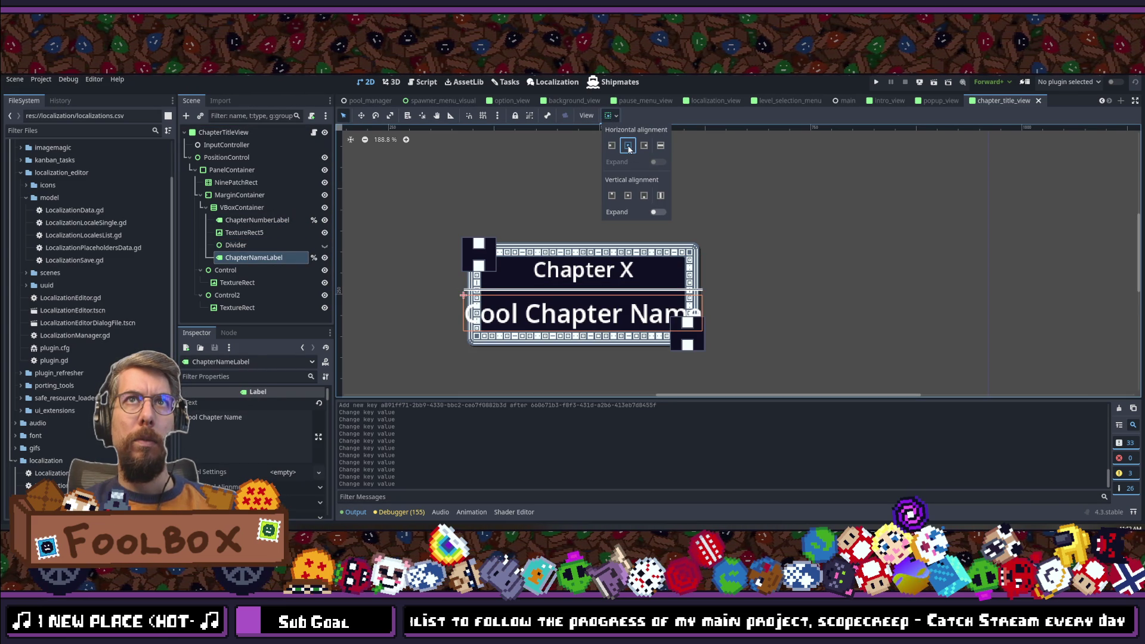
click(703, 173)
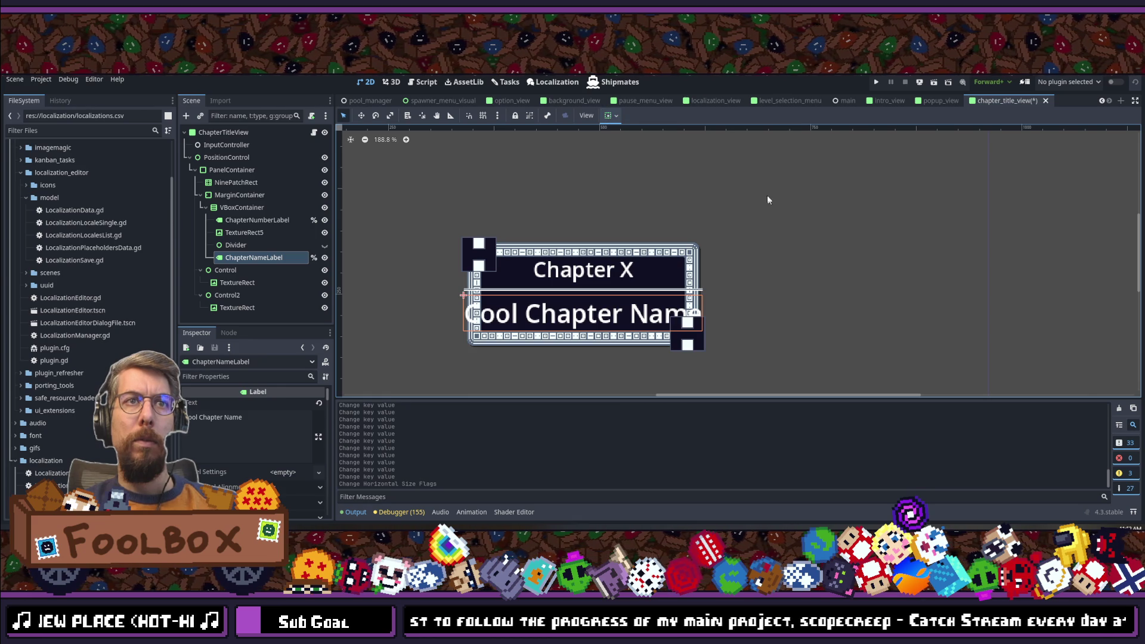
key(ctrl+s)
key(ctrl+s)
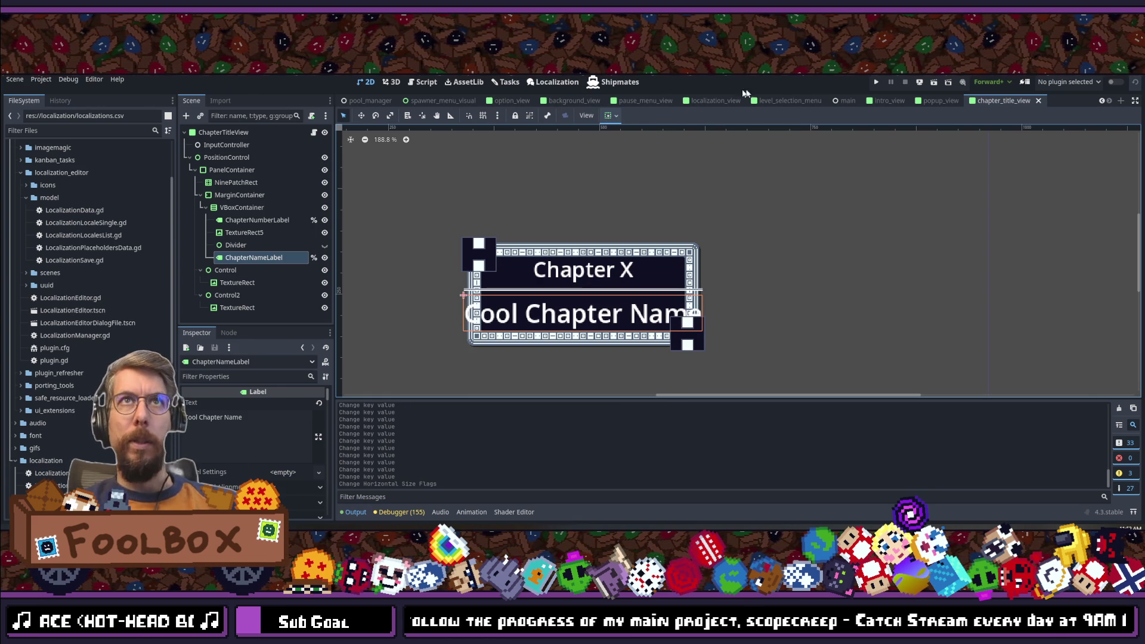
click(561, 87)
Step: Auto-translate the missing entries into German and save the localization table
scroll(718, 309, down, 5)
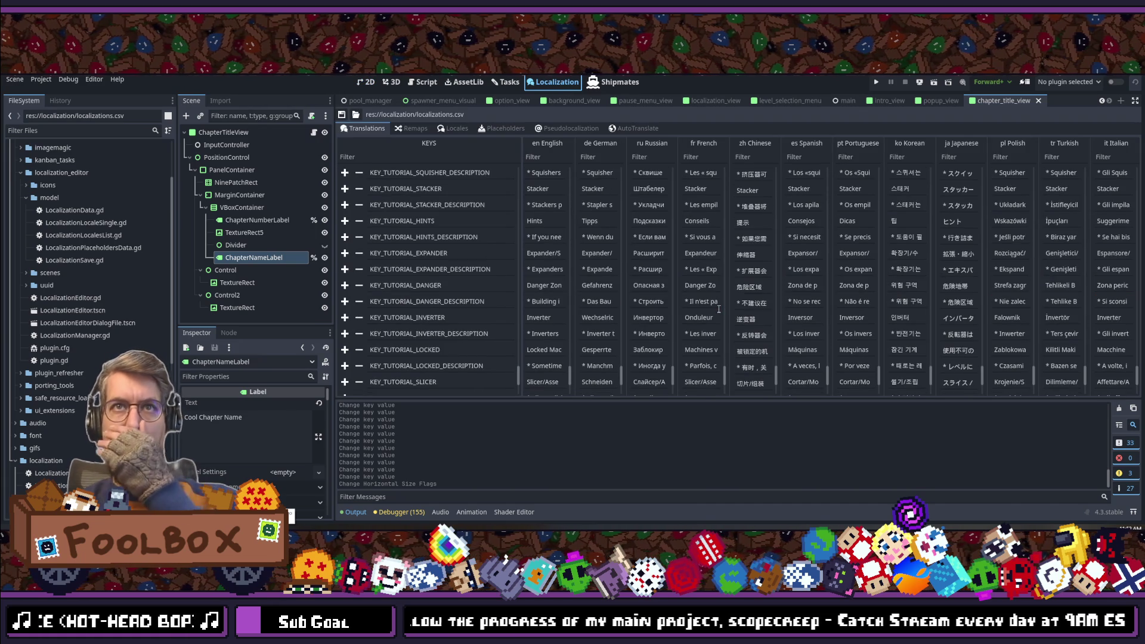
scroll(719, 308, up, 5)
scroll(718, 309, down, 15)
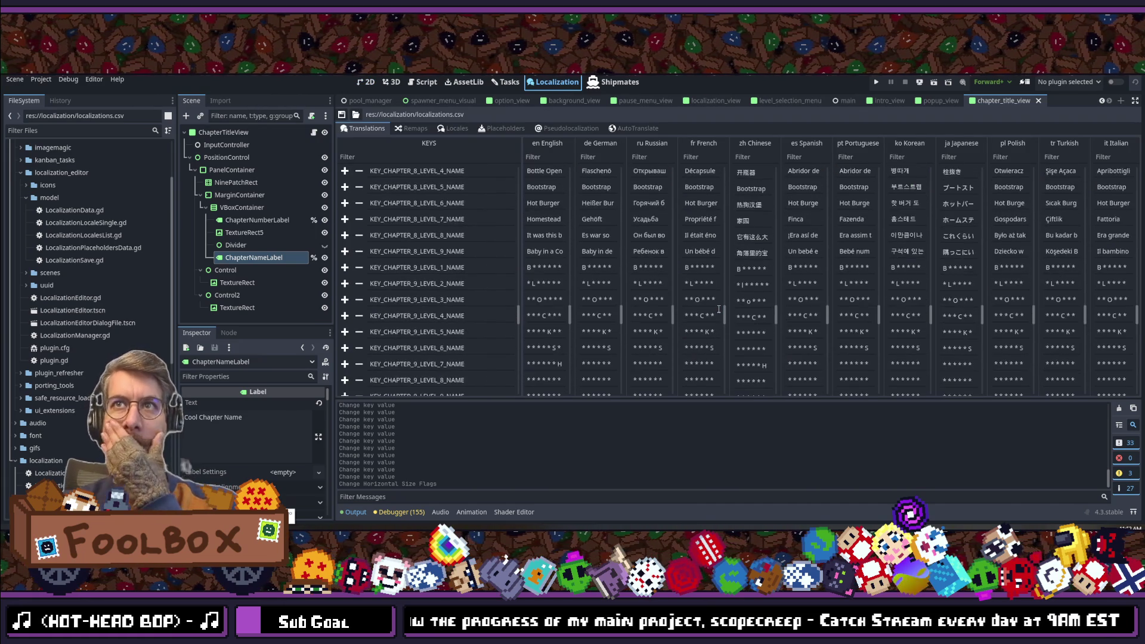
scroll(718, 308, down, 10)
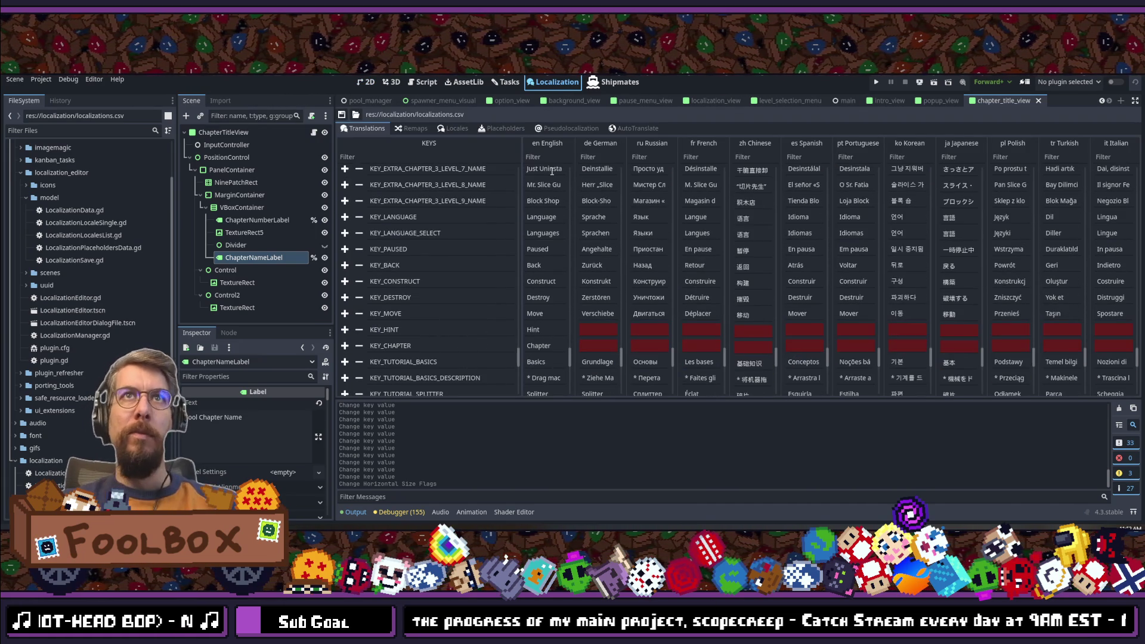
click(637, 128)
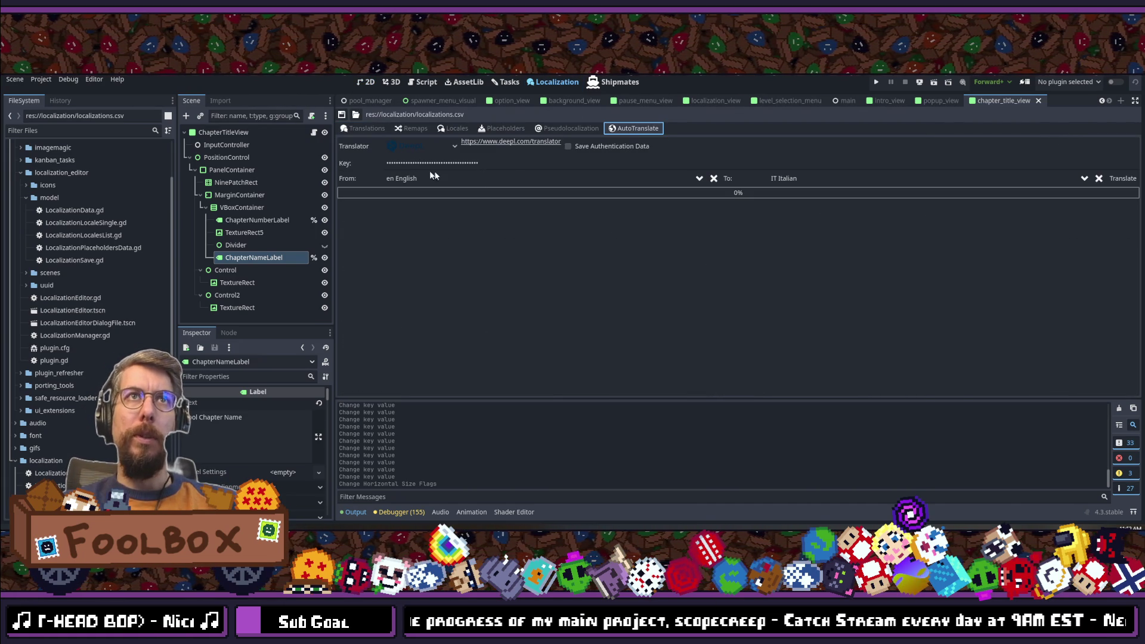
click(792, 178)
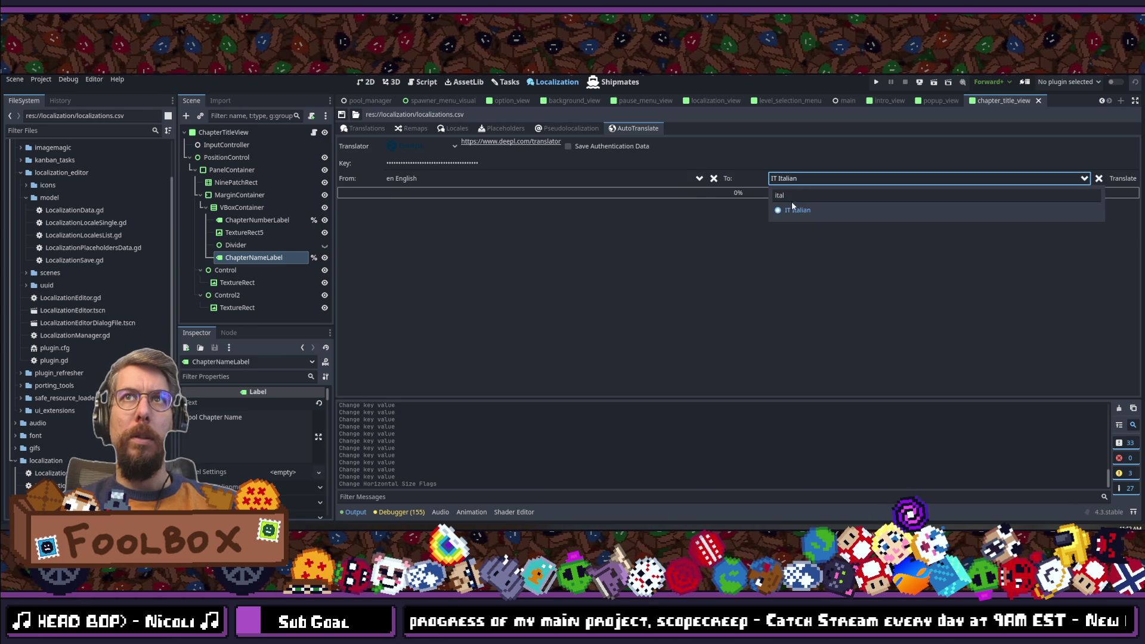
text(german)
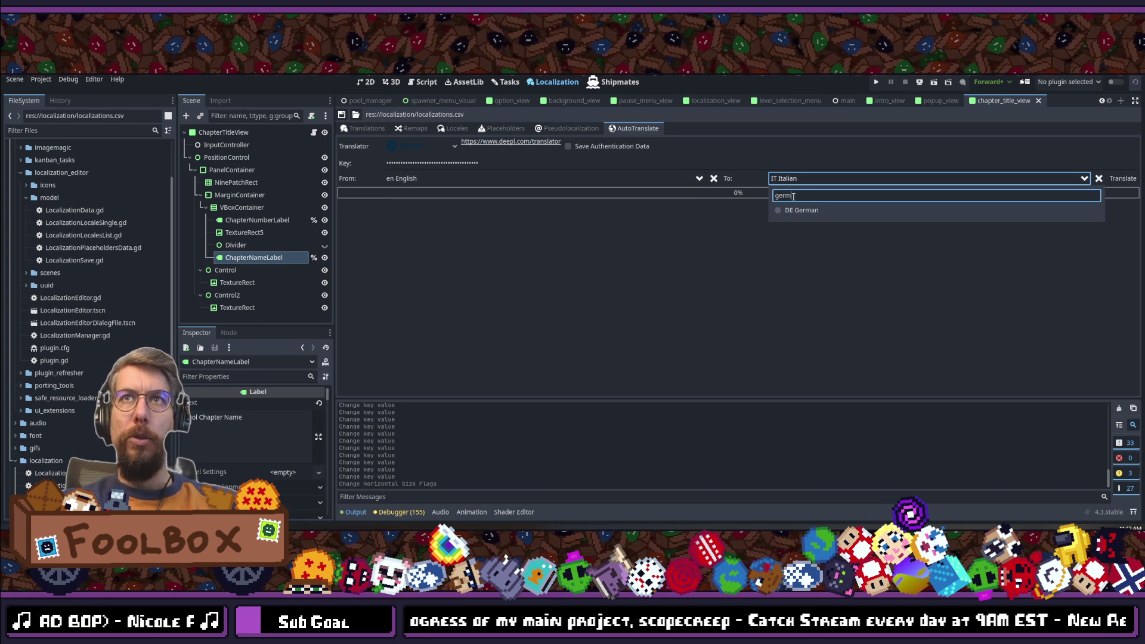
key(Return)
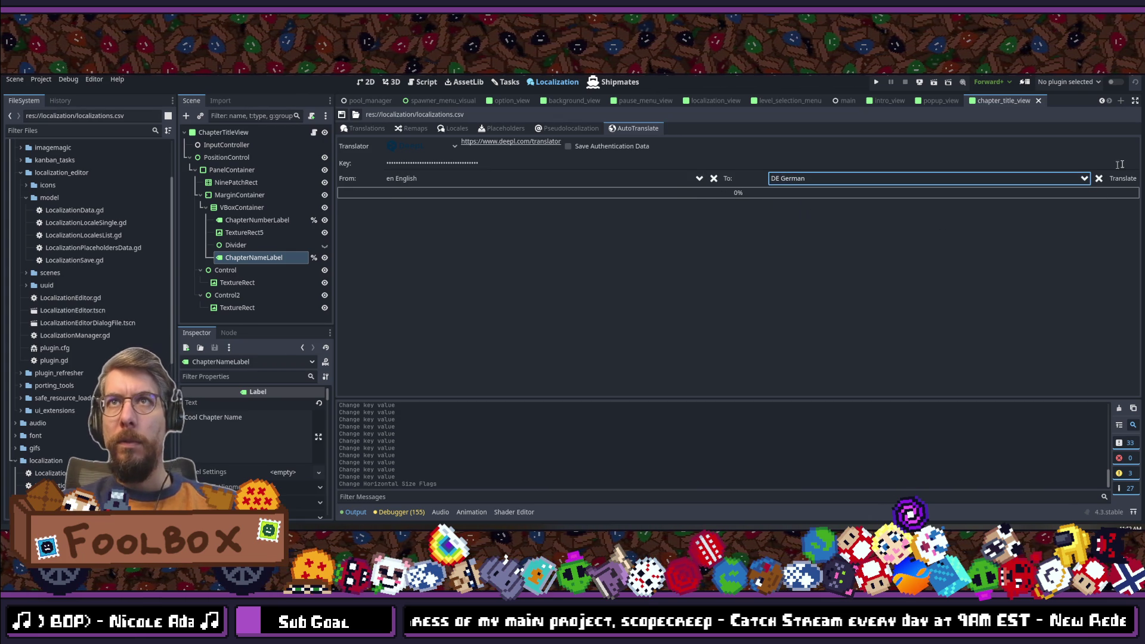
click(1123, 182)
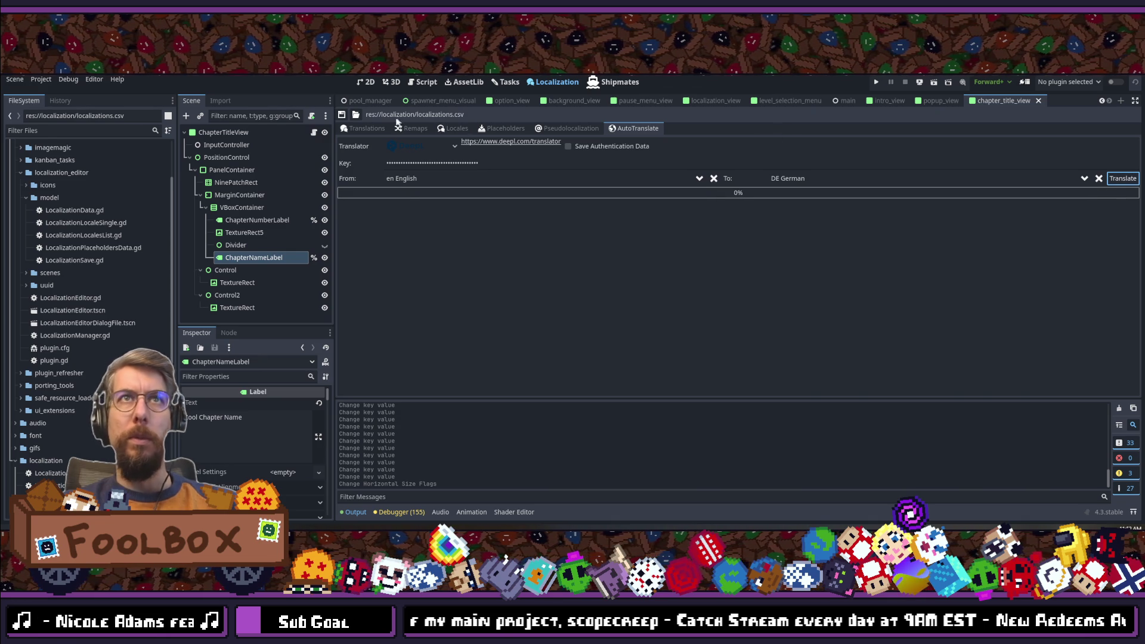
click(365, 128)
click(342, 115)
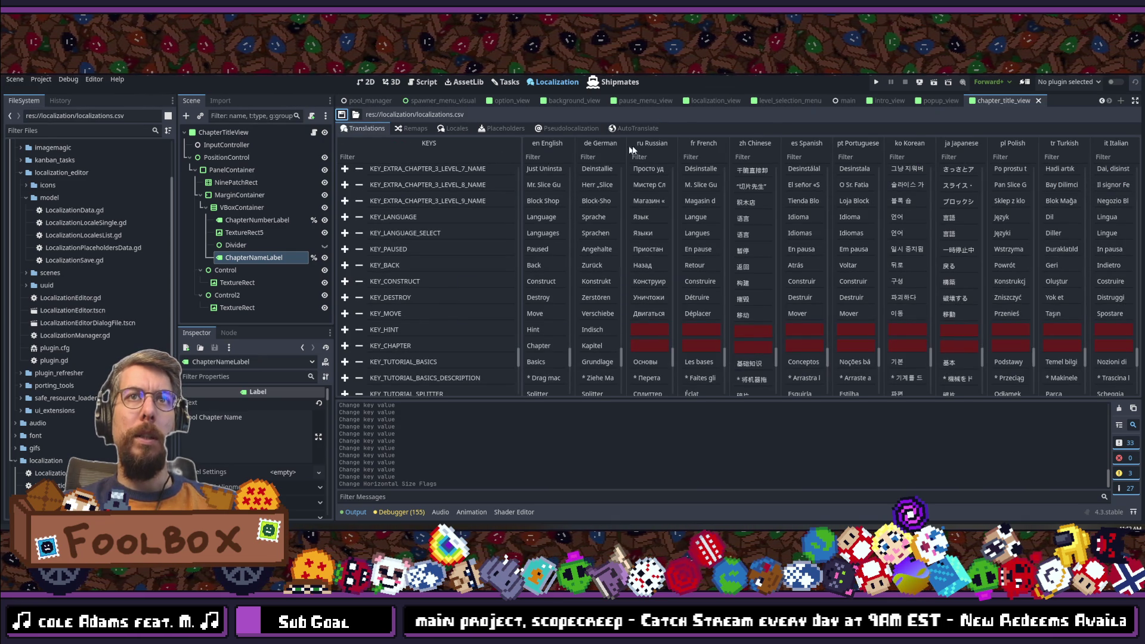
Step: Auto-translate the missing entries into Russian and view the results in the table
click(633, 128)
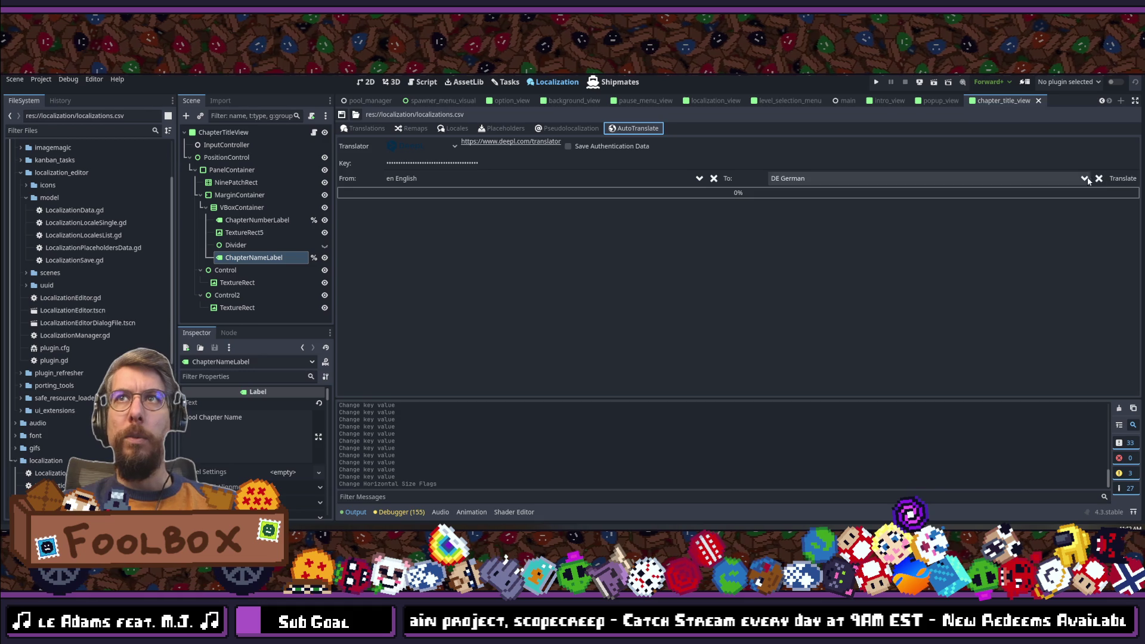
click(816, 177)
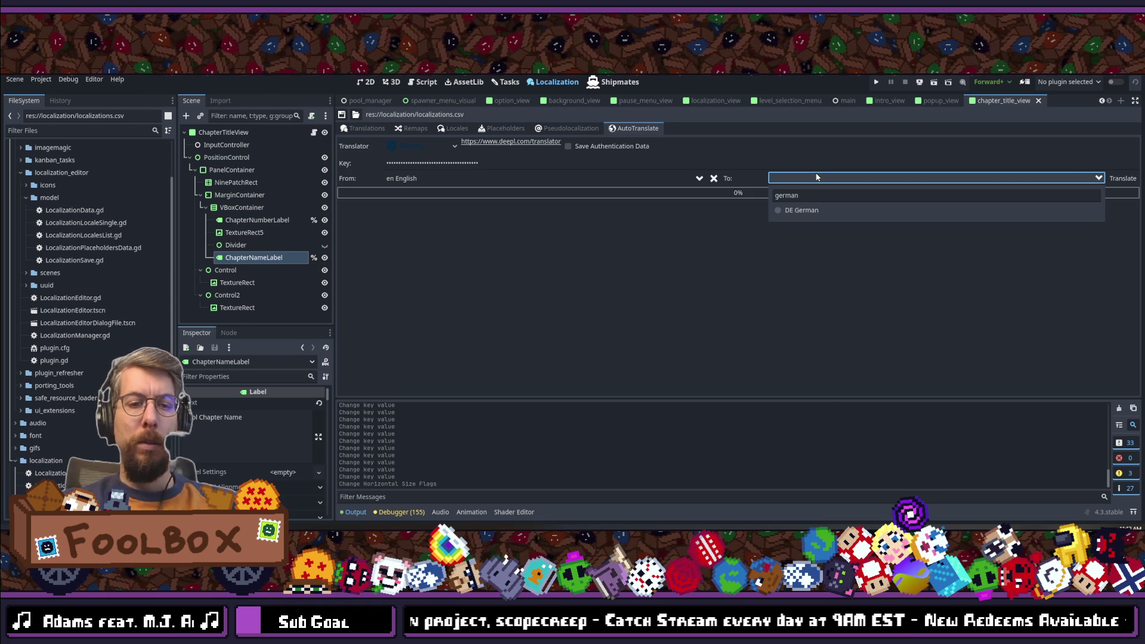
double_click(812, 196)
text(russian)
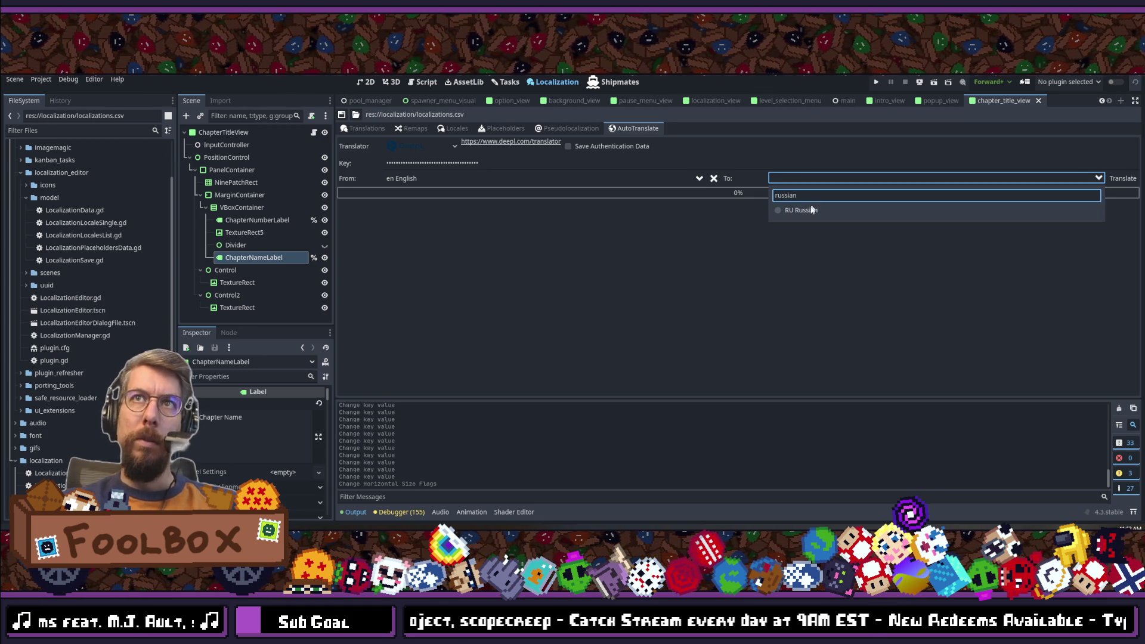
click(810, 210)
click(1121, 179)
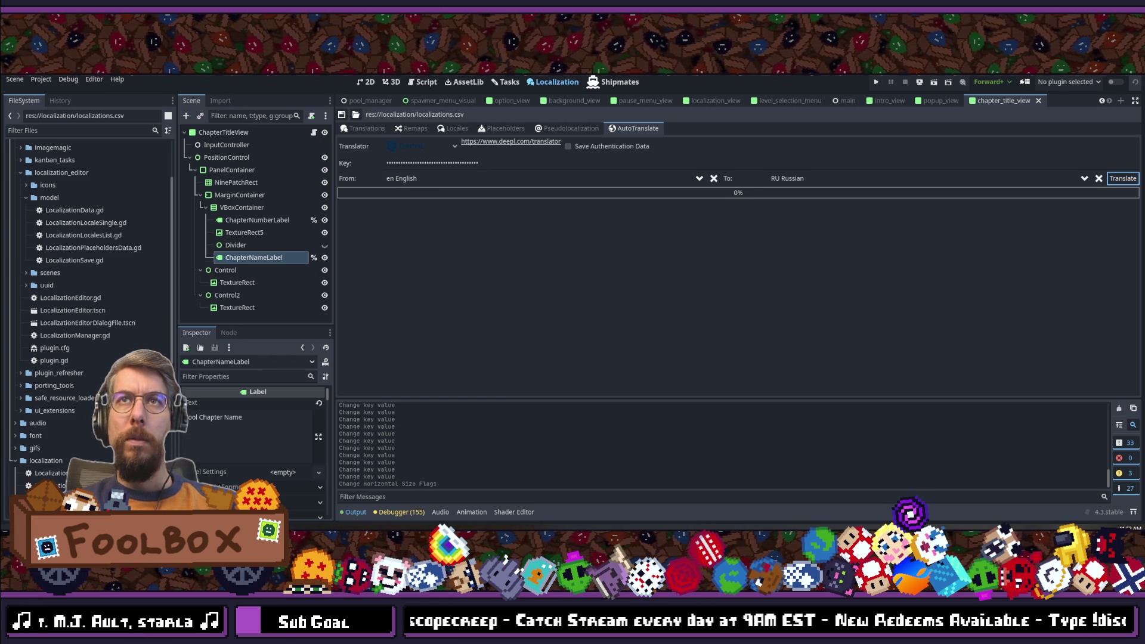
click(365, 128)
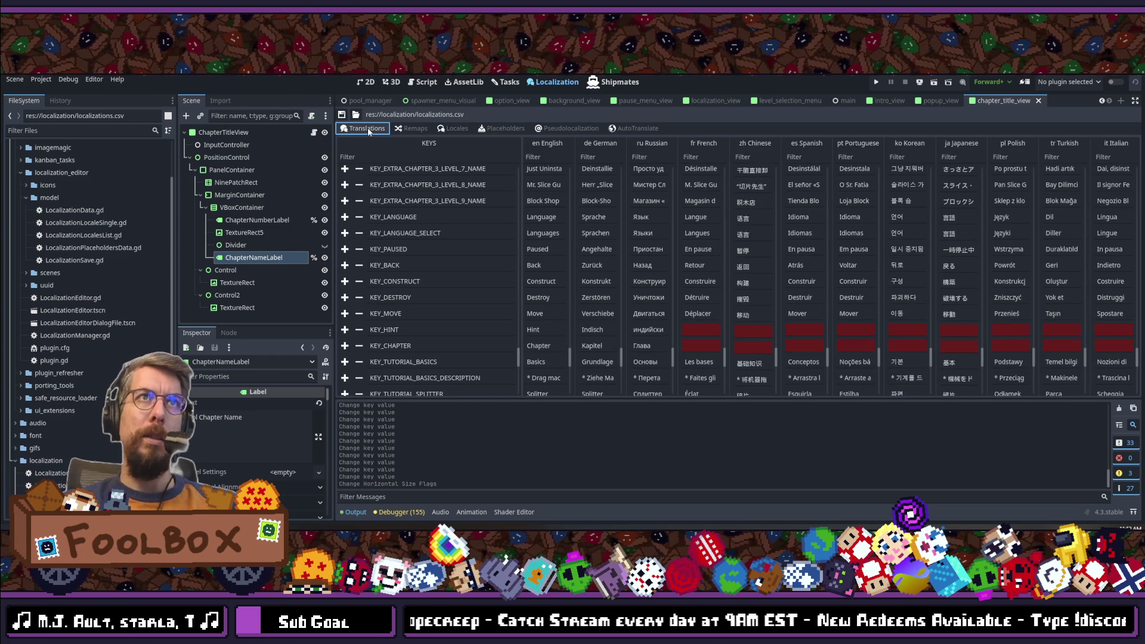
Step: Auto-translate the English entries into French, producing 'Chapitre' for KEY_CHAPTER
click(636, 128)
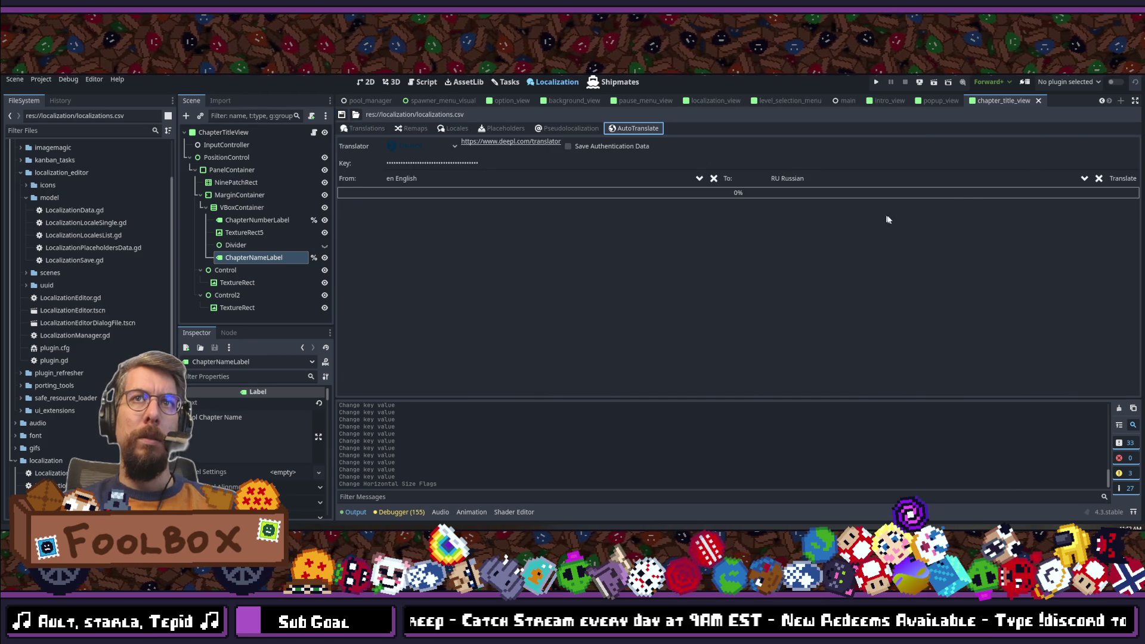
click(1094, 178)
double_click(808, 200)
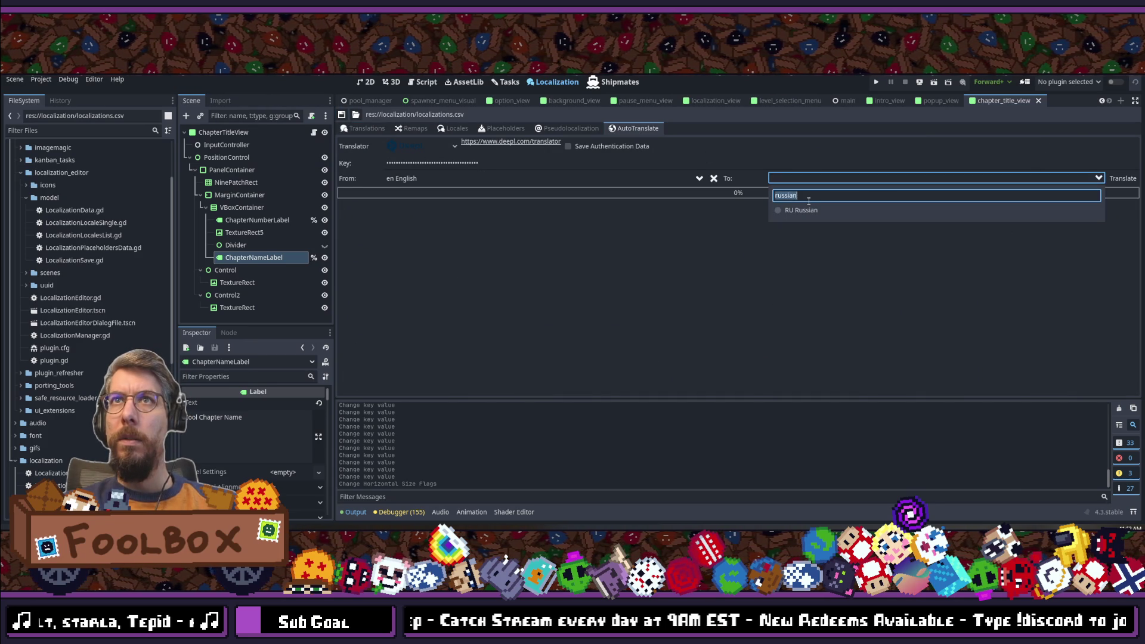
click(362, 129)
click(366, 128)
click(637, 129)
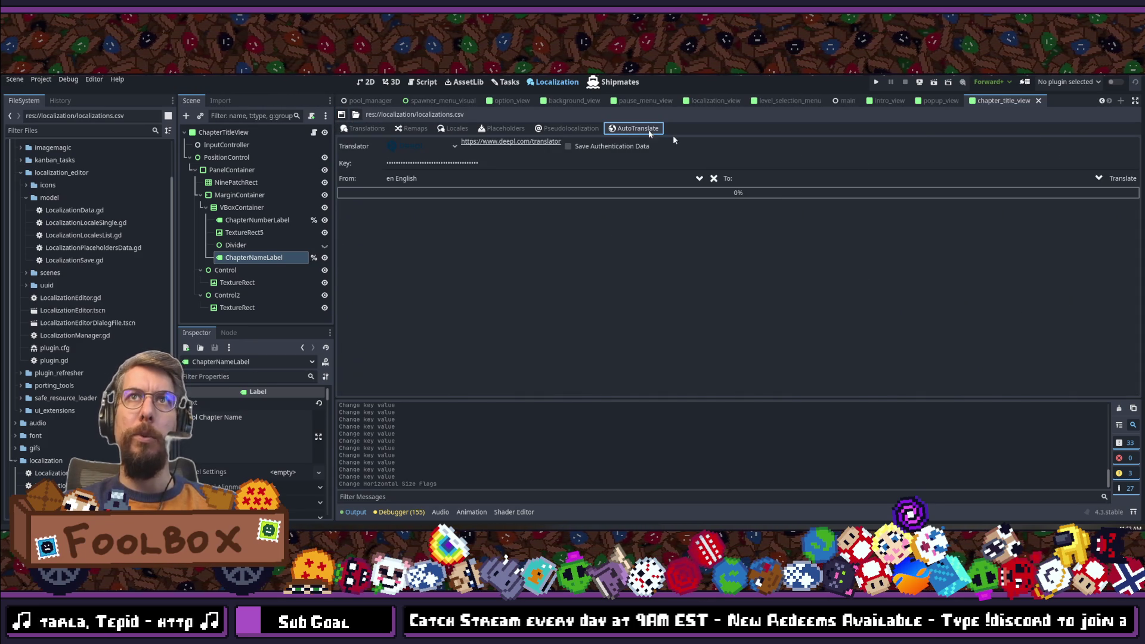
click(804, 178)
double_click(804, 195)
text(french)
click(808, 211)
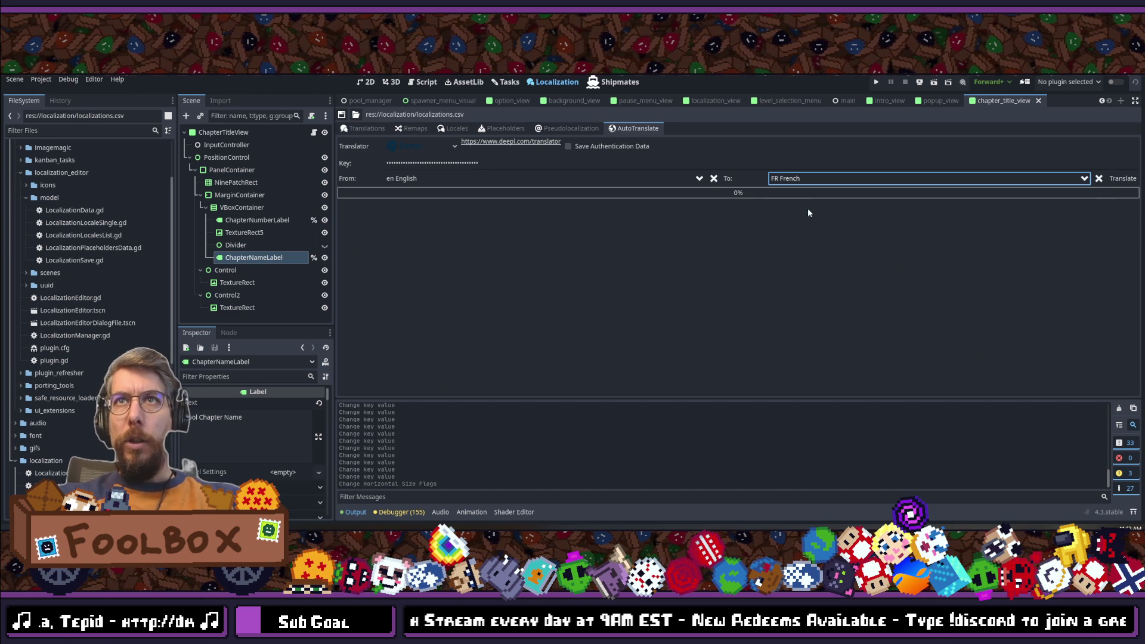
click(1123, 177)
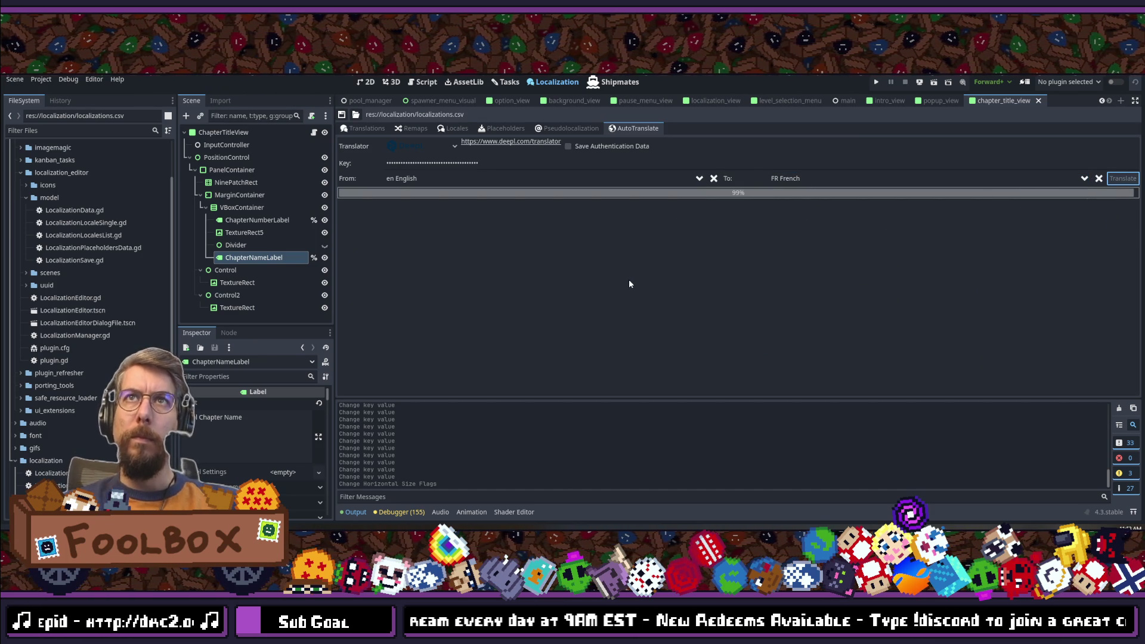
click(354, 127)
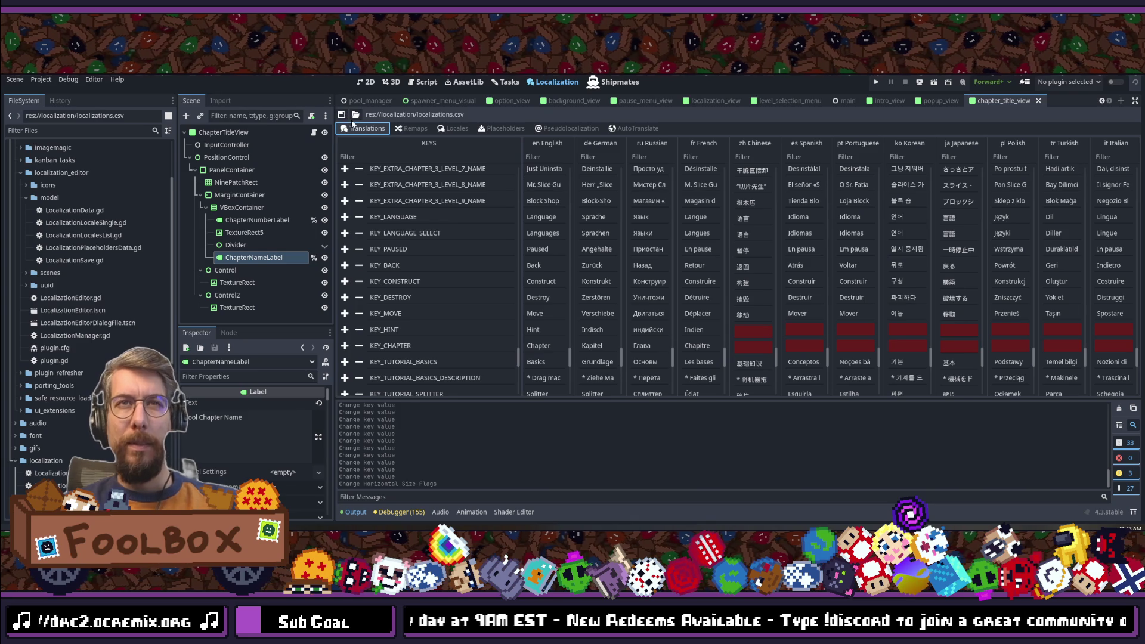
Step: Correct the French KEY_HINT translation to 'Indice'
click(694, 331)
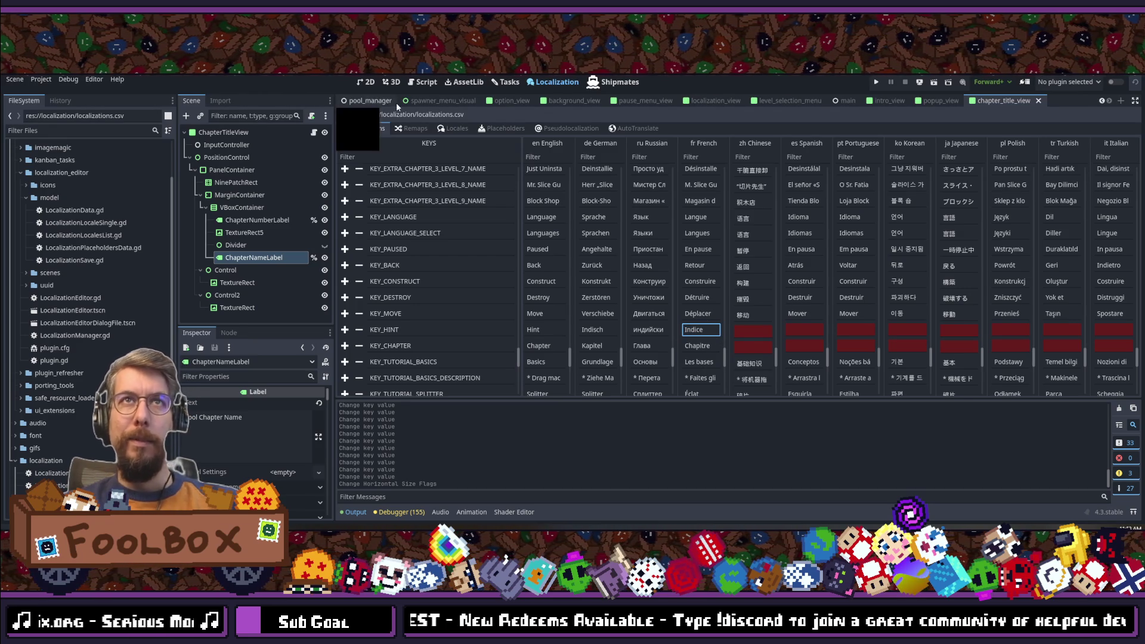
click(637, 127)
click(637, 128)
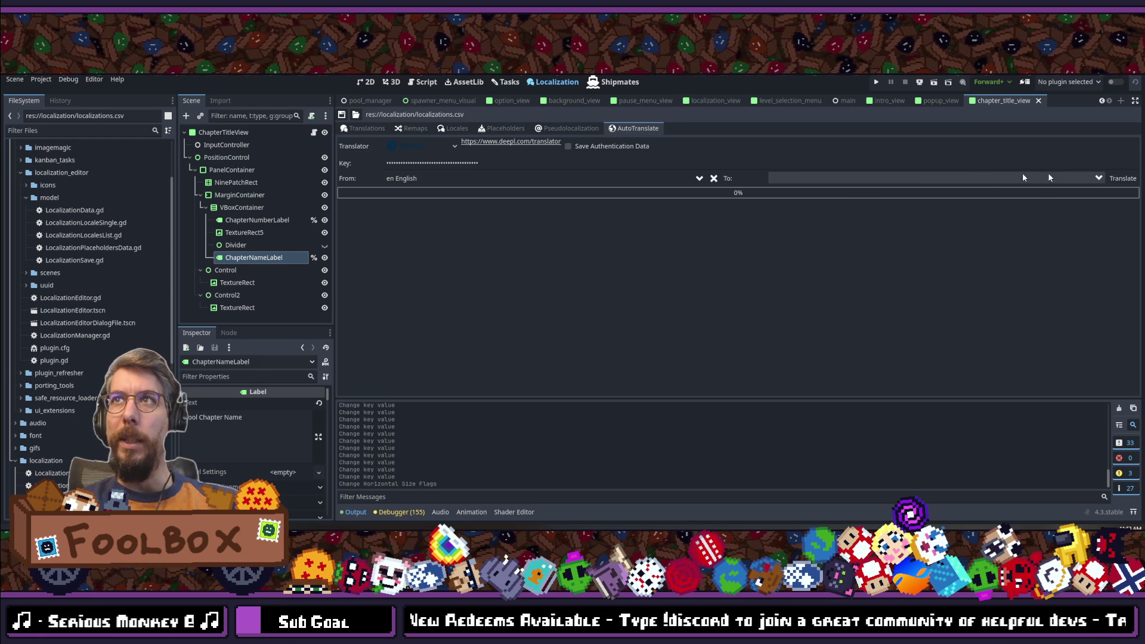
key(Right)
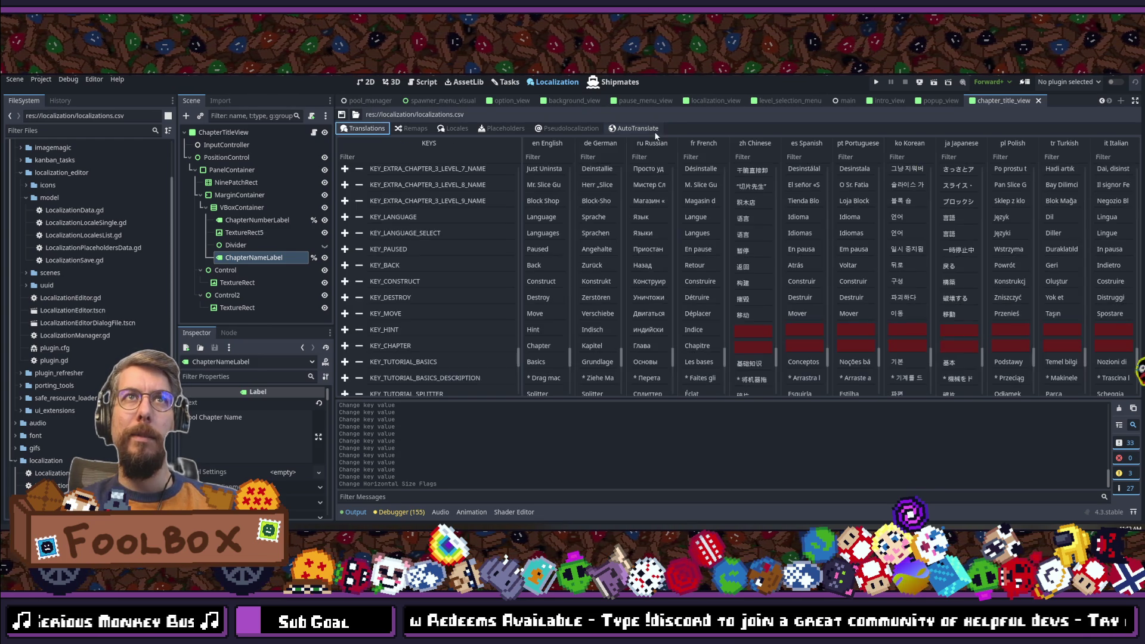
Step: Auto-translate the English entries into Chinese (提示, 章节) and save the table
click(629, 129)
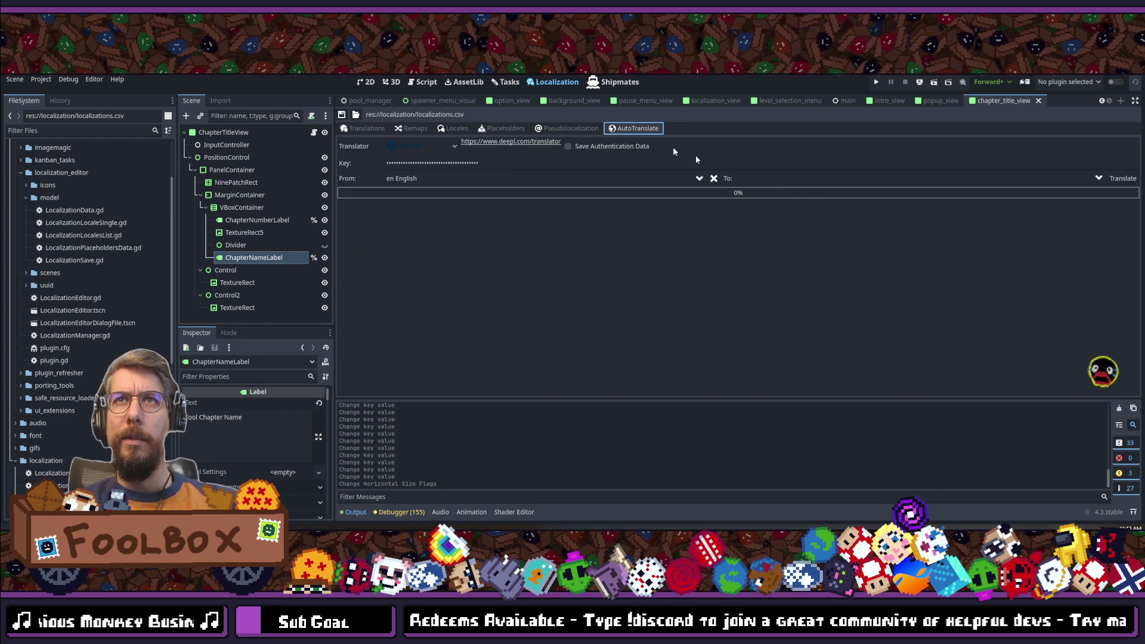
click(799, 180)
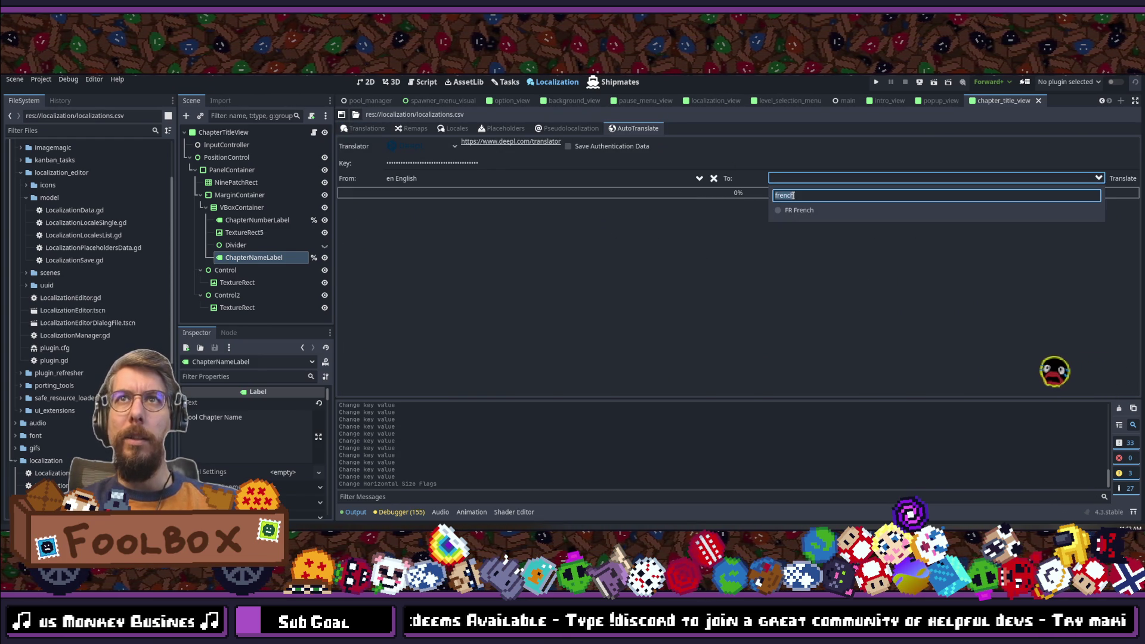
text(chinese)
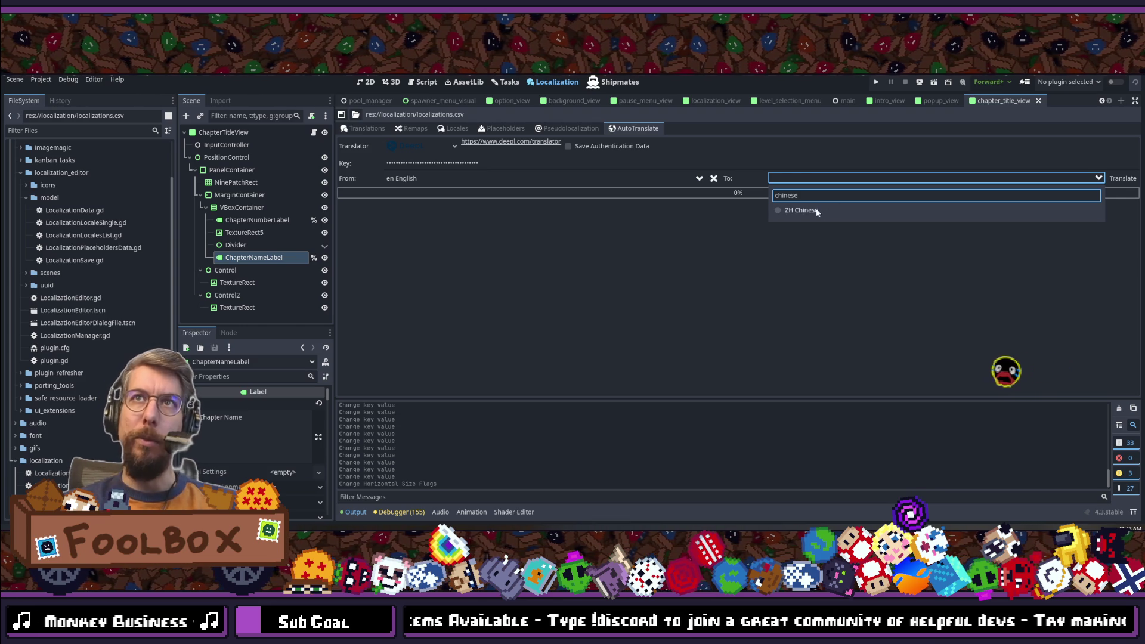
click(815, 211)
click(1122, 180)
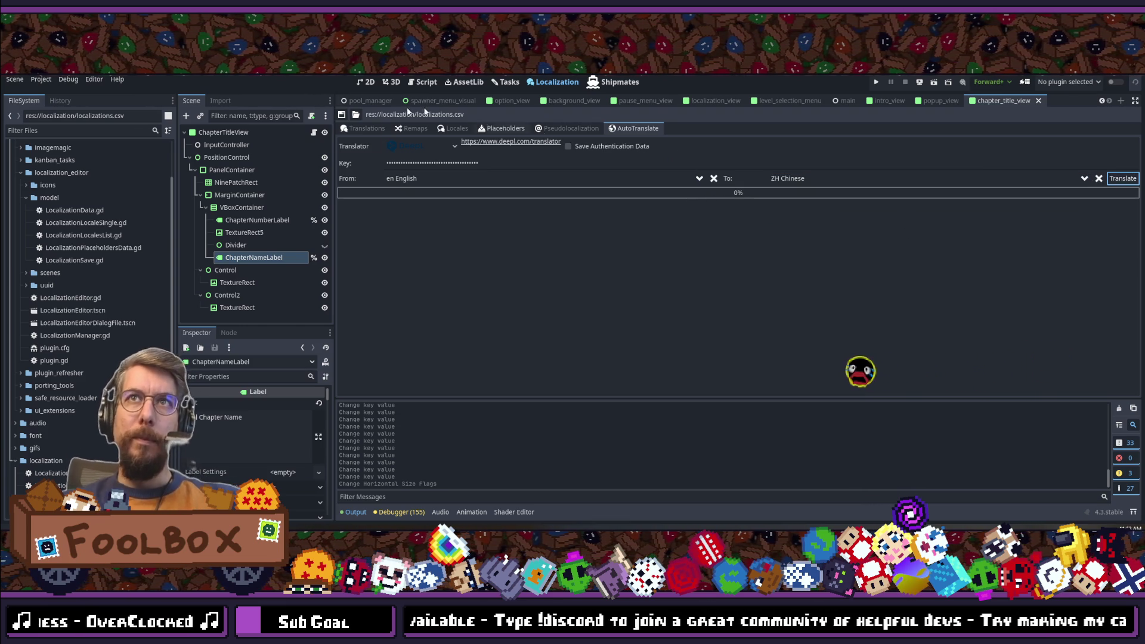
click(372, 129)
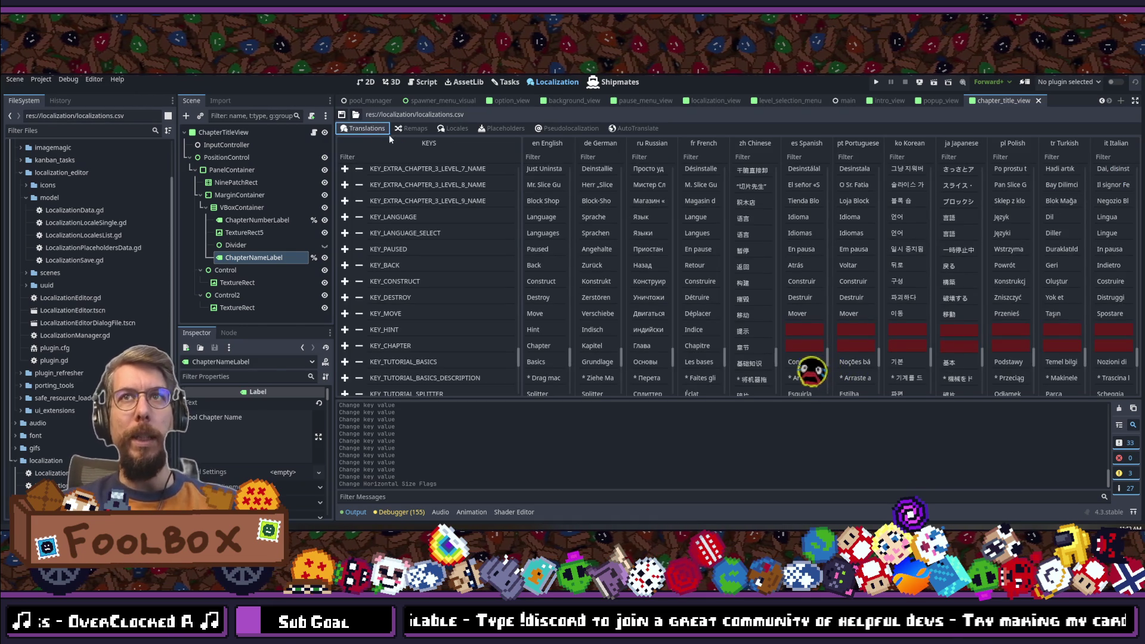
click(343, 116)
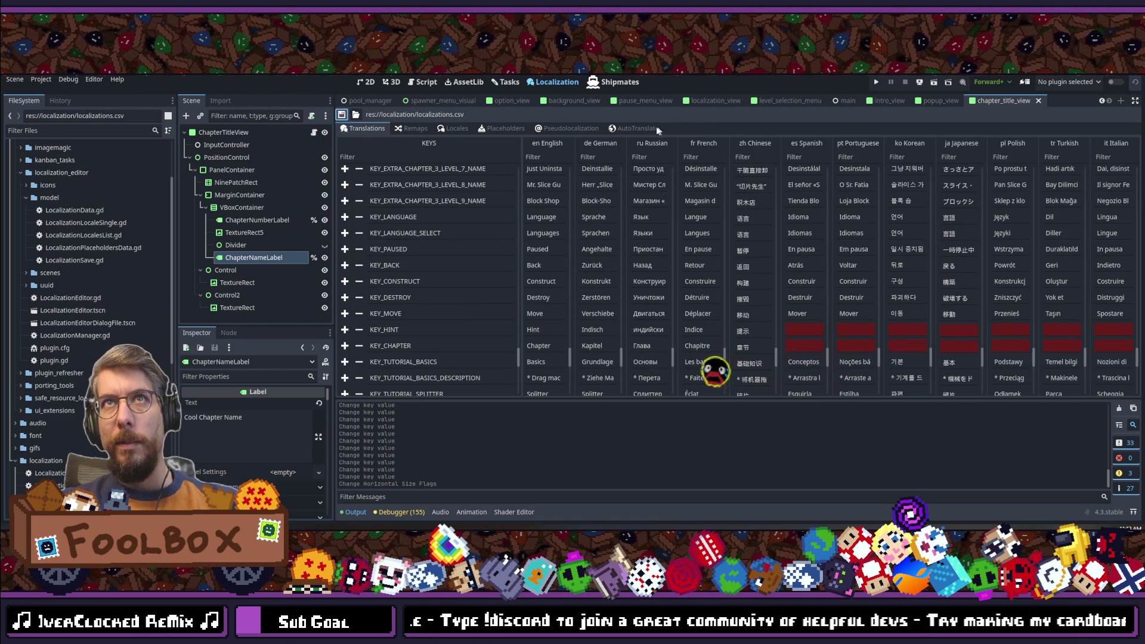
Step: Auto-translate the English entries into Spanish and check the new column
click(635, 130)
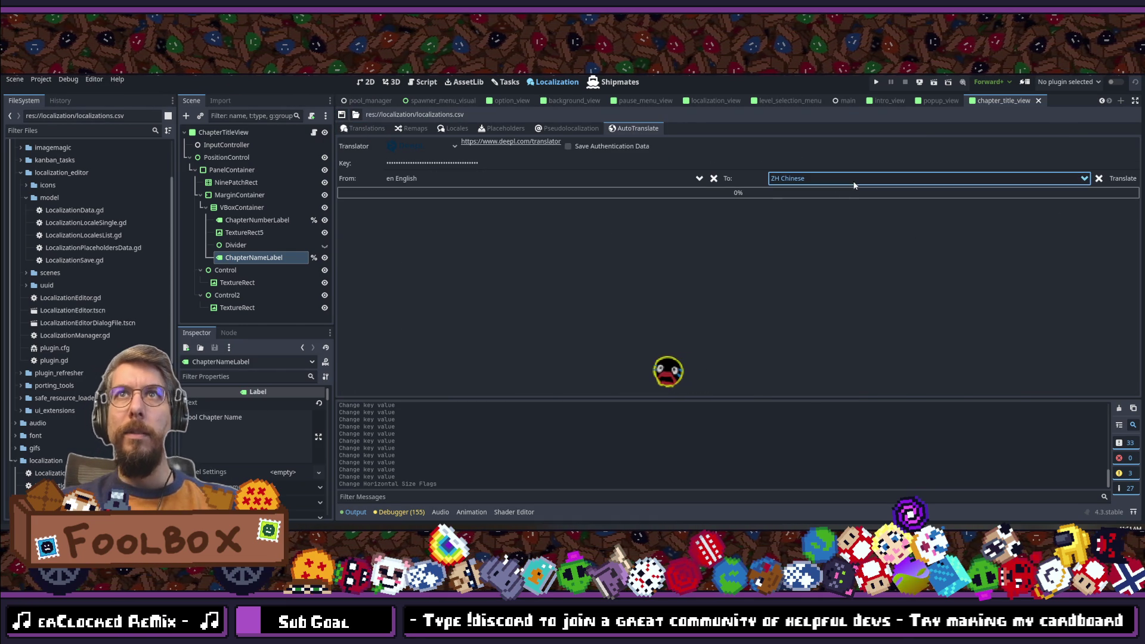
click(851, 178)
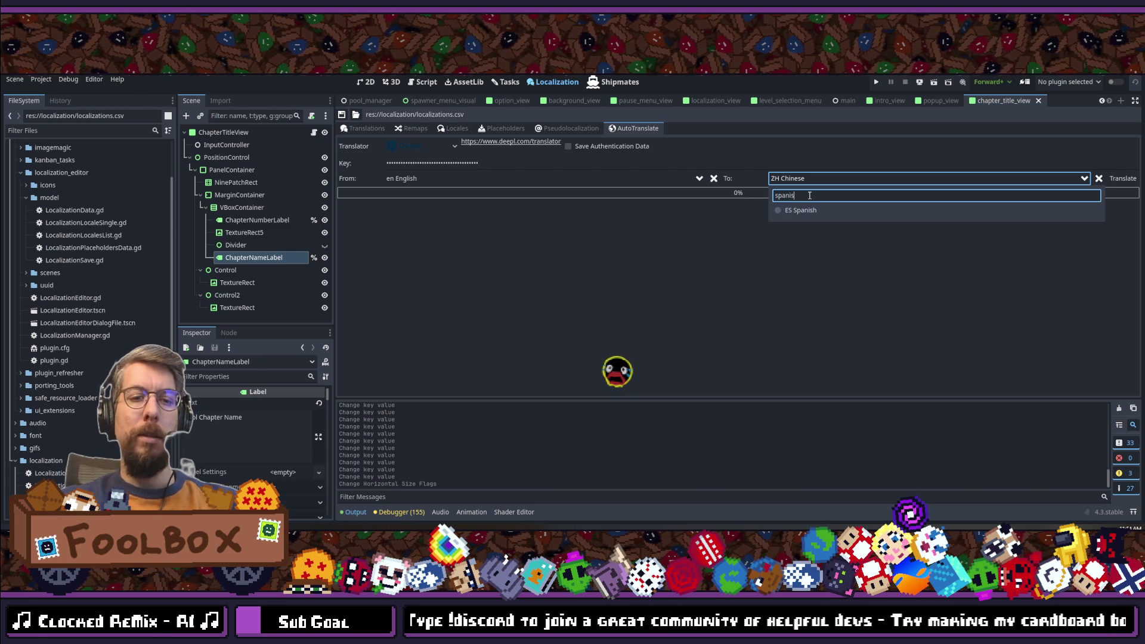
text(spanish)
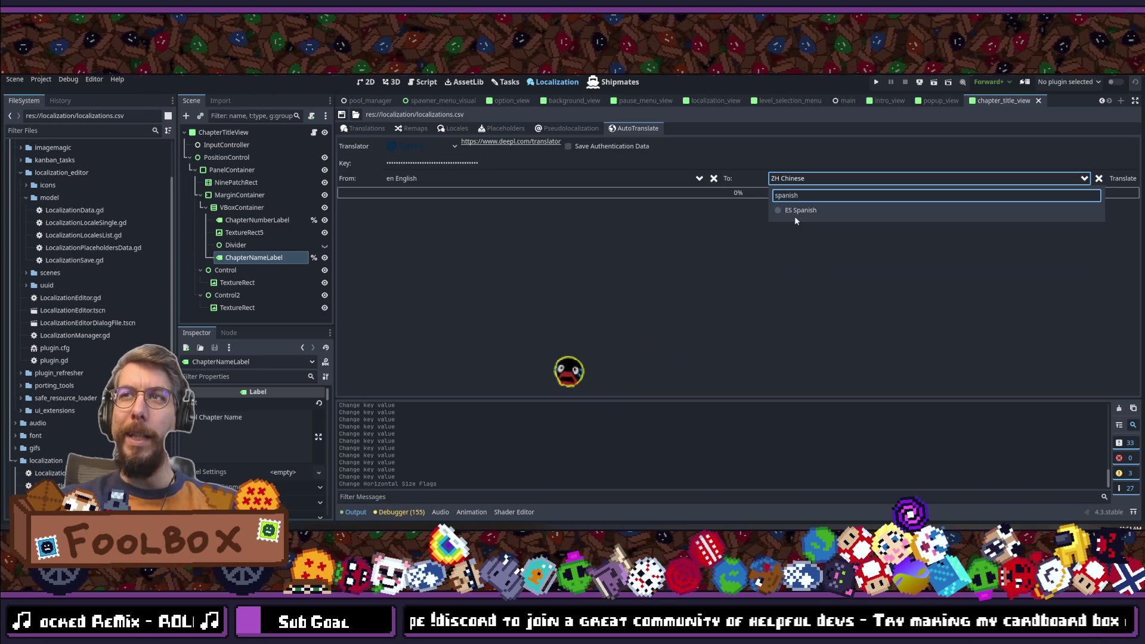
click(792, 210)
click(1123, 179)
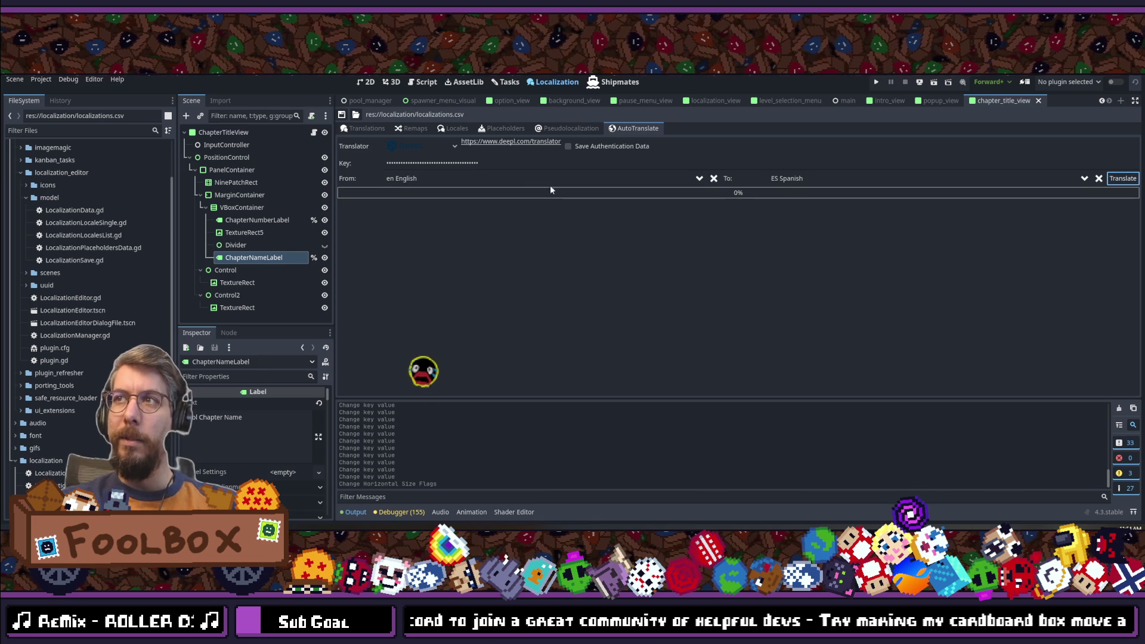
click(370, 130)
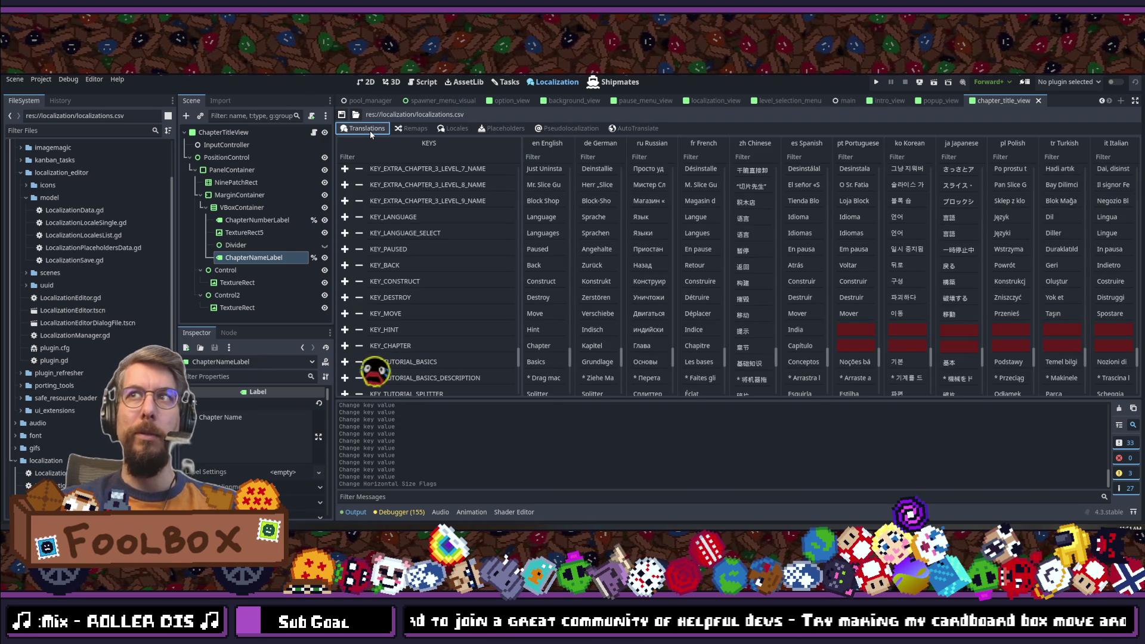
Step: Save the table, inspect the English 'Hint' and French 'Indice' cells, and reopen AutoTranslate
click(342, 115)
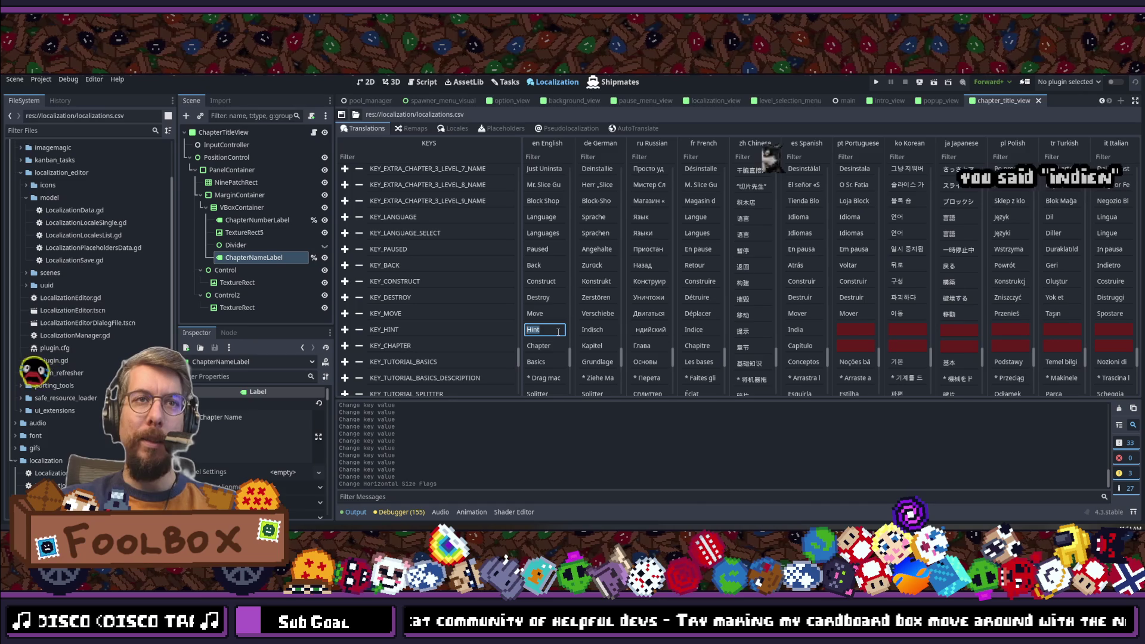
click(558, 332)
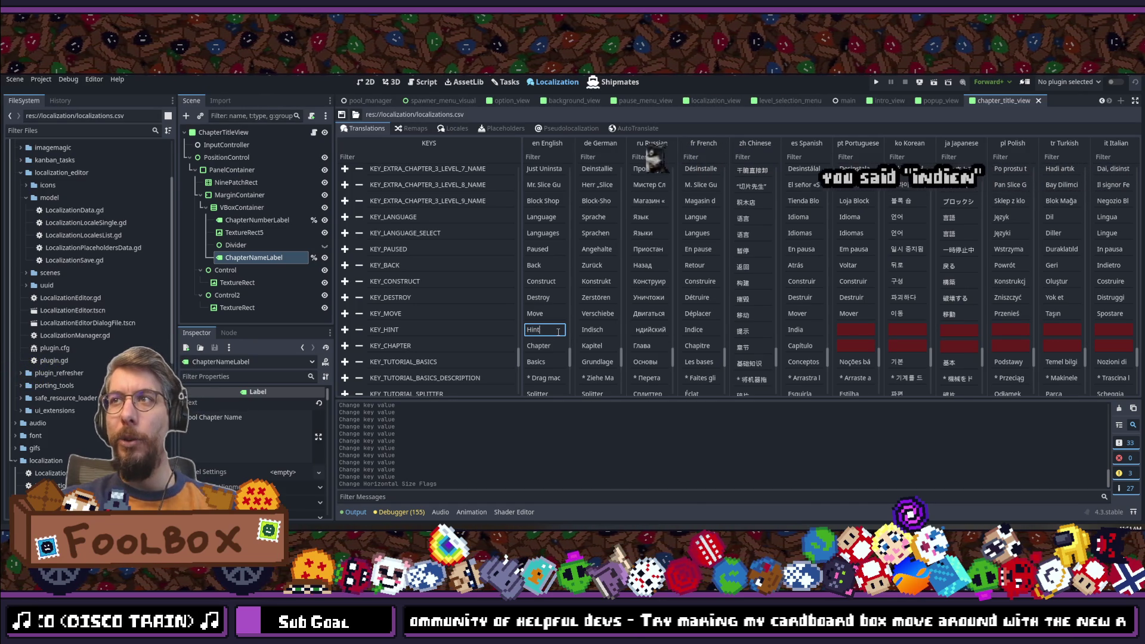
click(702, 329)
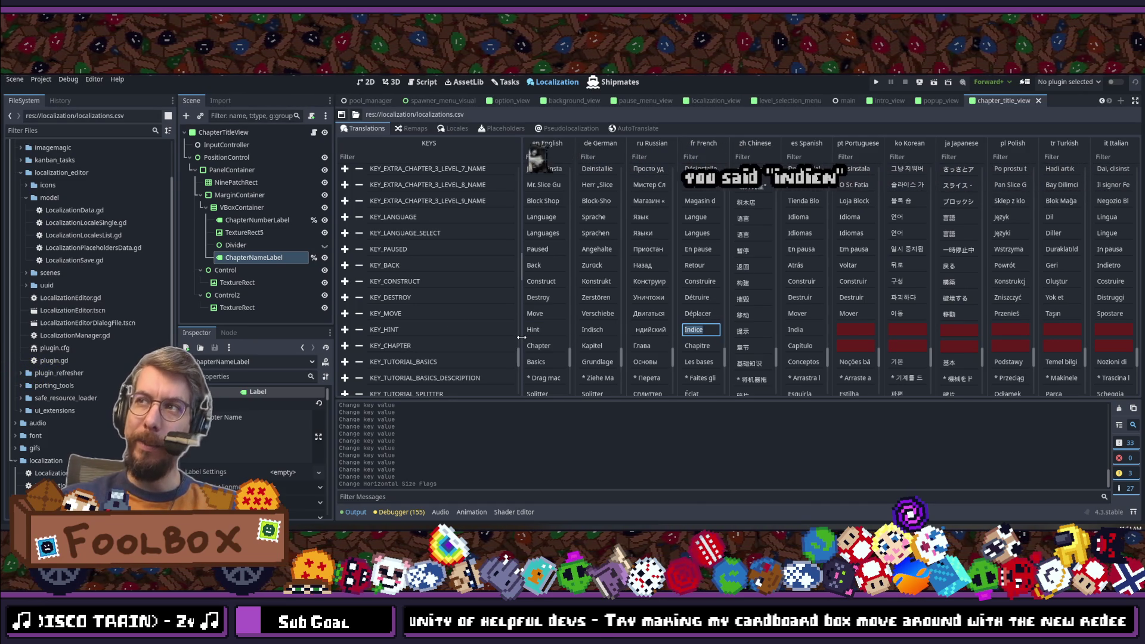
click(635, 129)
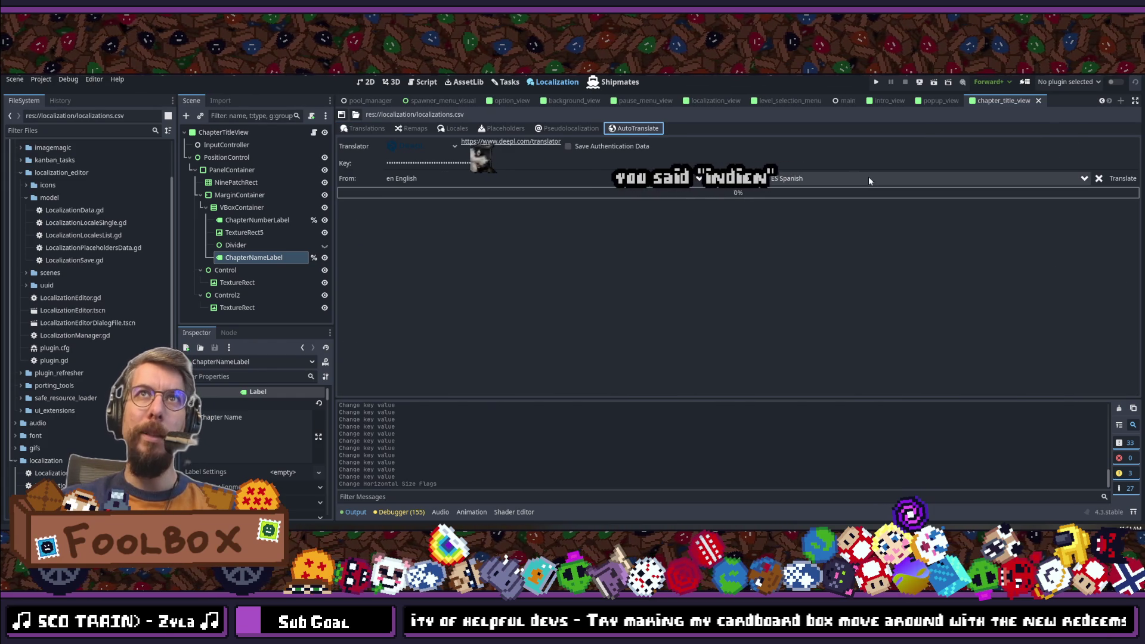
click(358, 128)
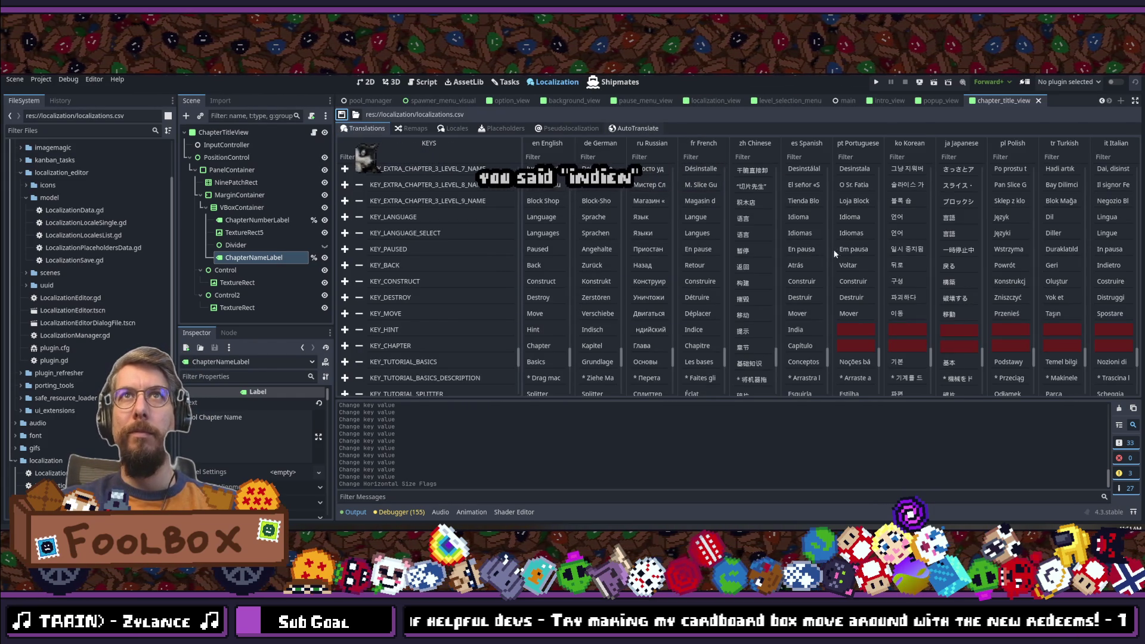
click(635, 127)
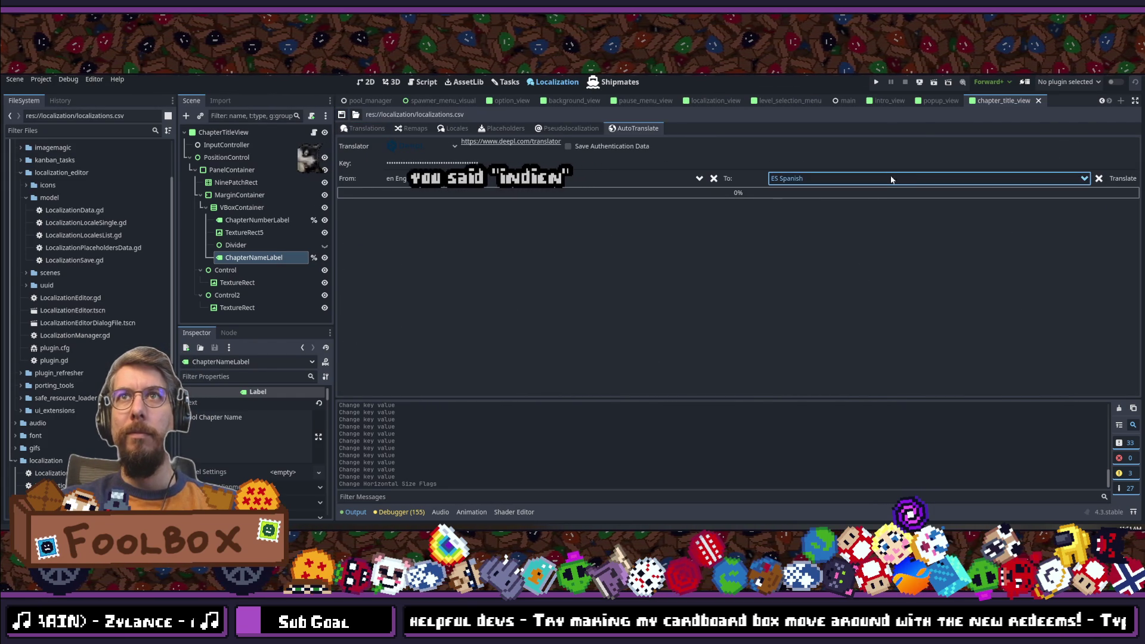
Step: Auto-translate the English entries into Portuguese and view the table
click(852, 178)
text(protug)
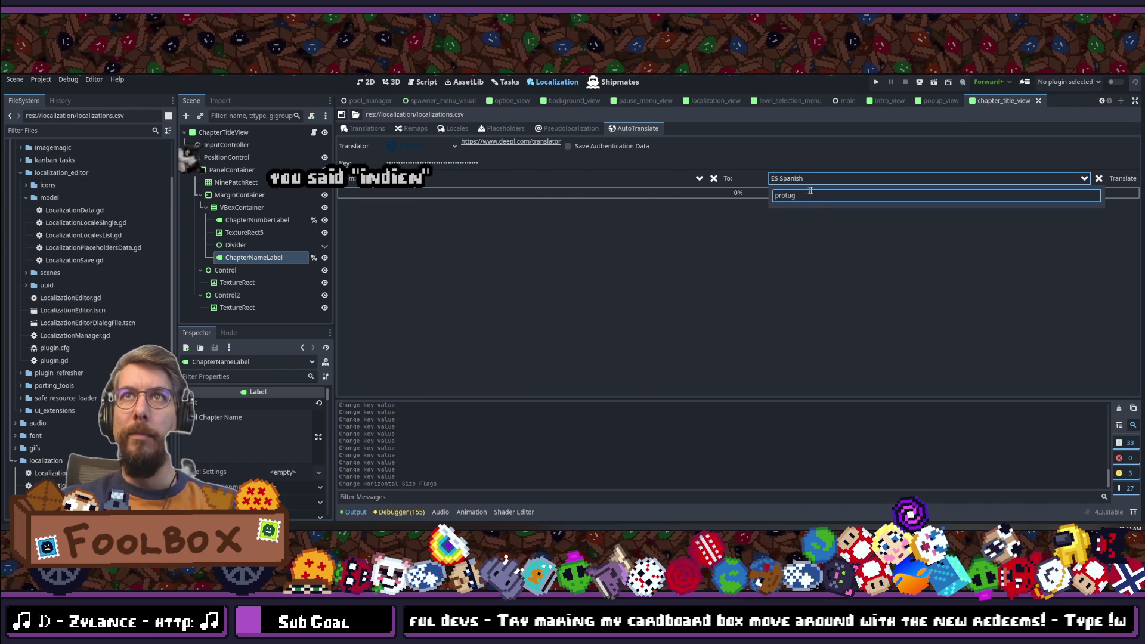
click(822, 250)
click(816, 179)
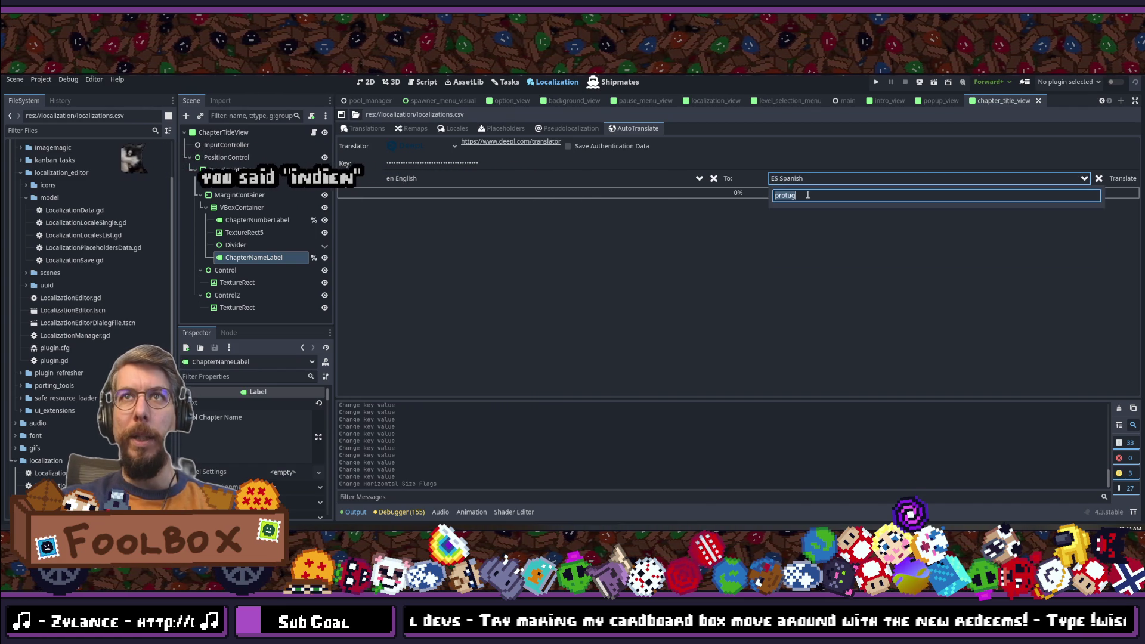
text(pol)
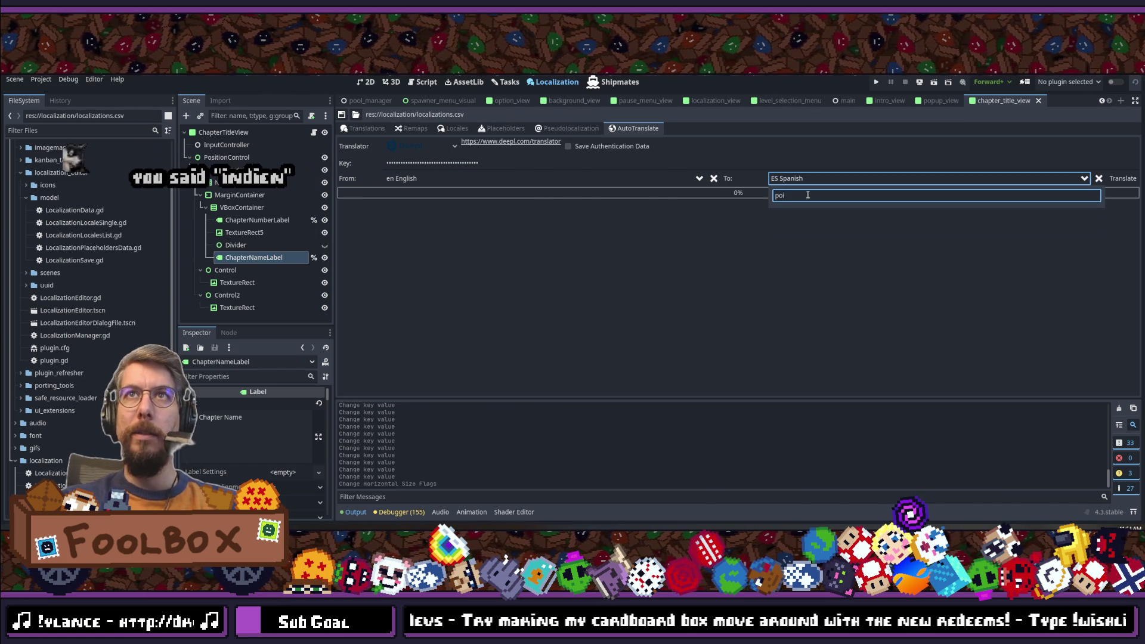
click(804, 213)
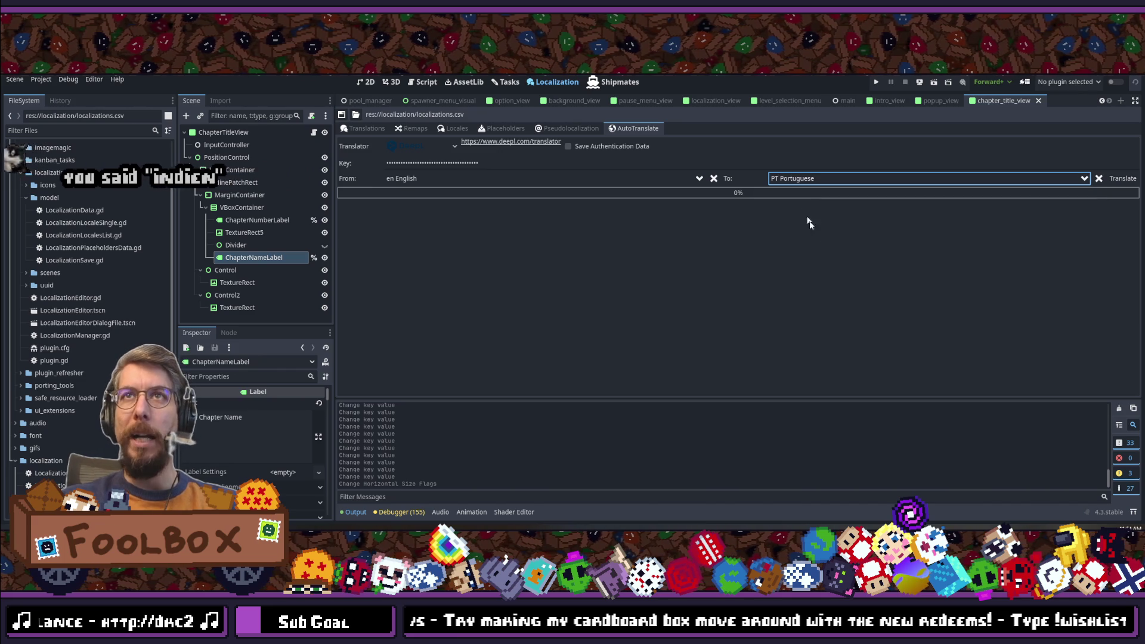
click(1122, 178)
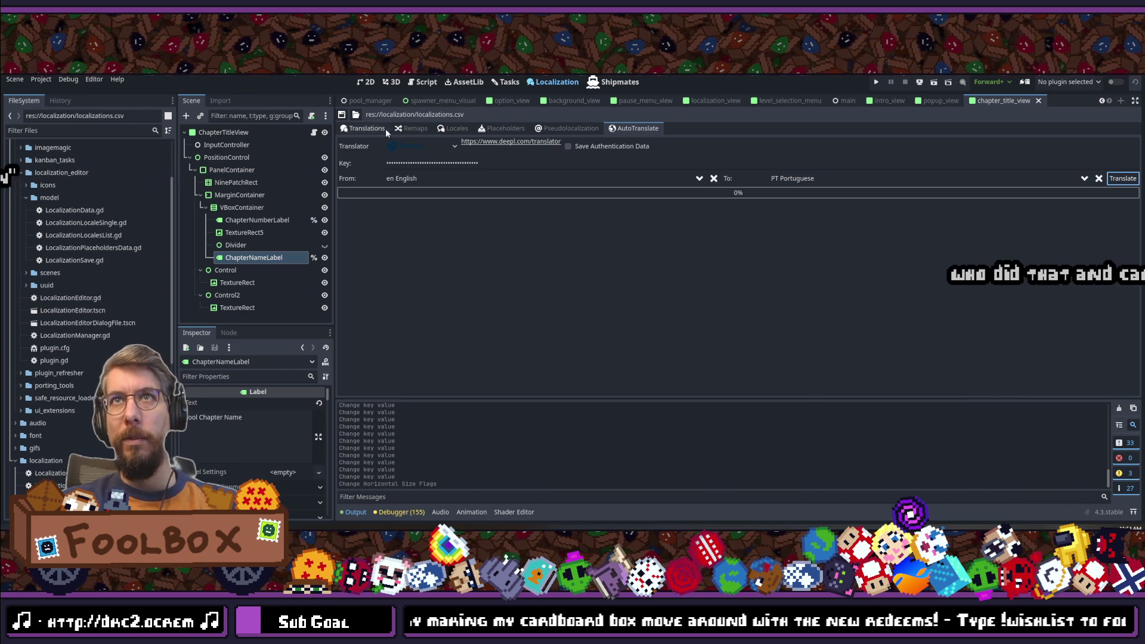
click(359, 130)
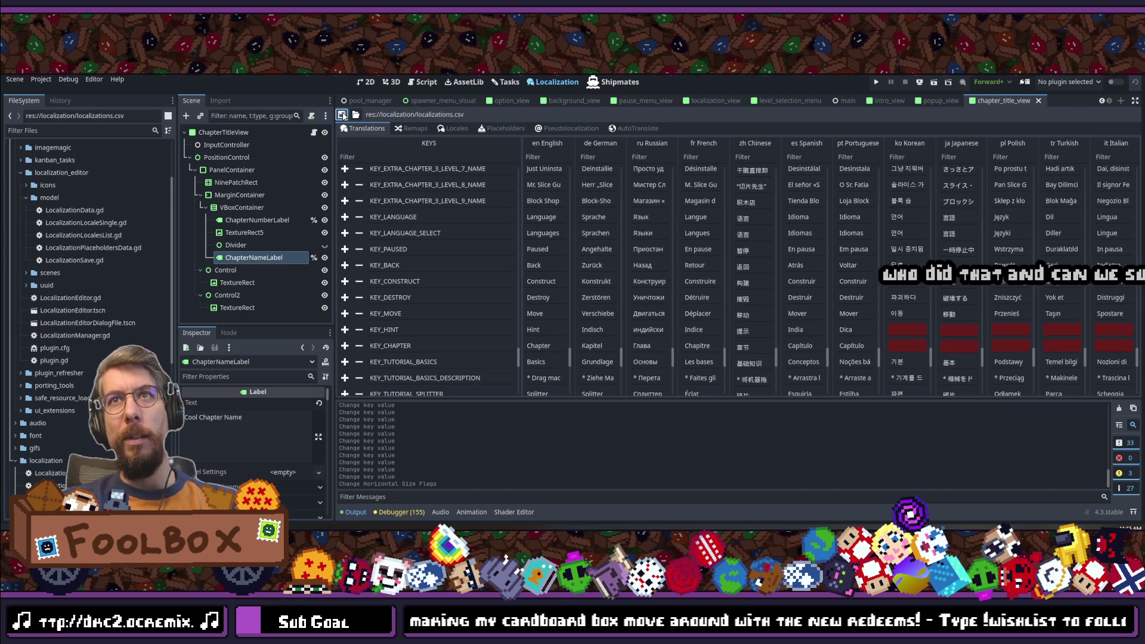
Step: Auto-translate the table into Korean and check the new entries
click(636, 128)
click(843, 179)
text(por)
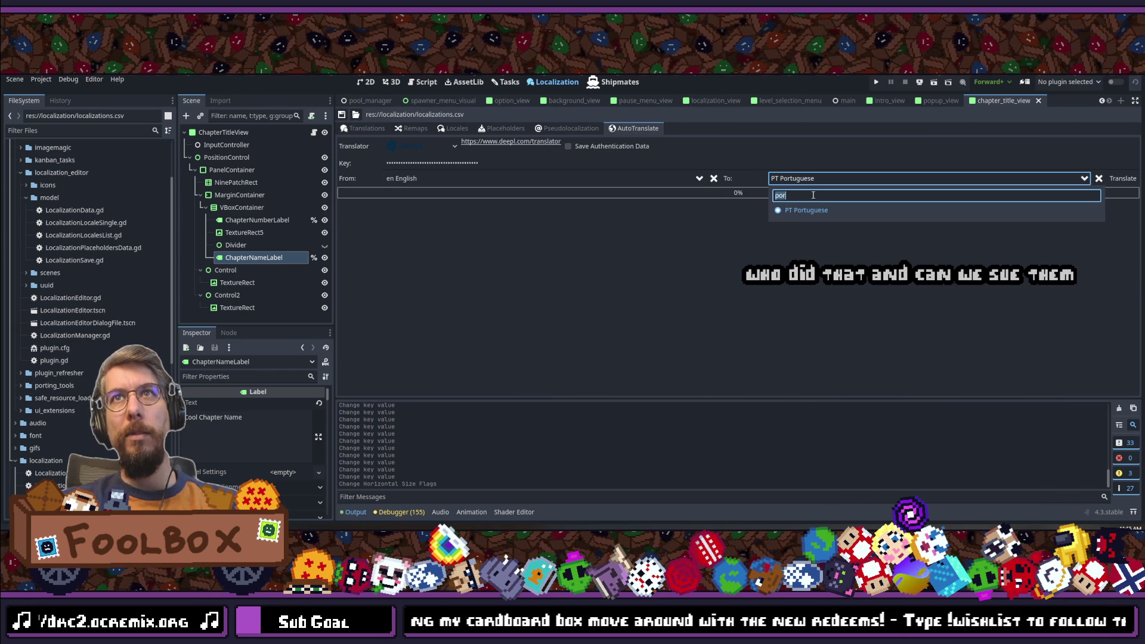
text(korean)
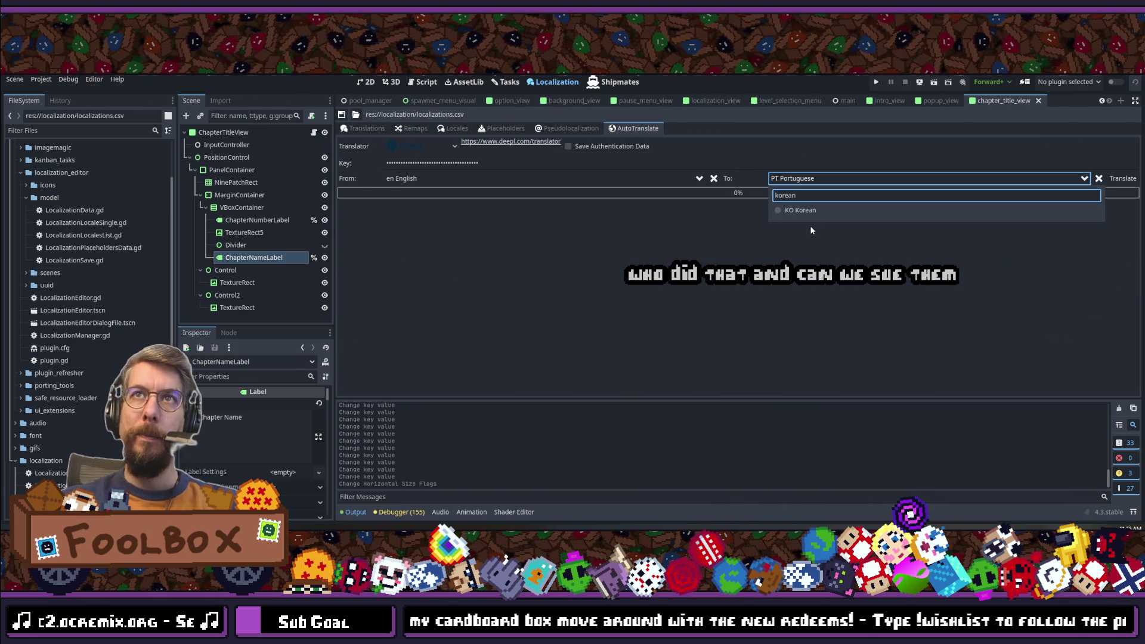
click(802, 210)
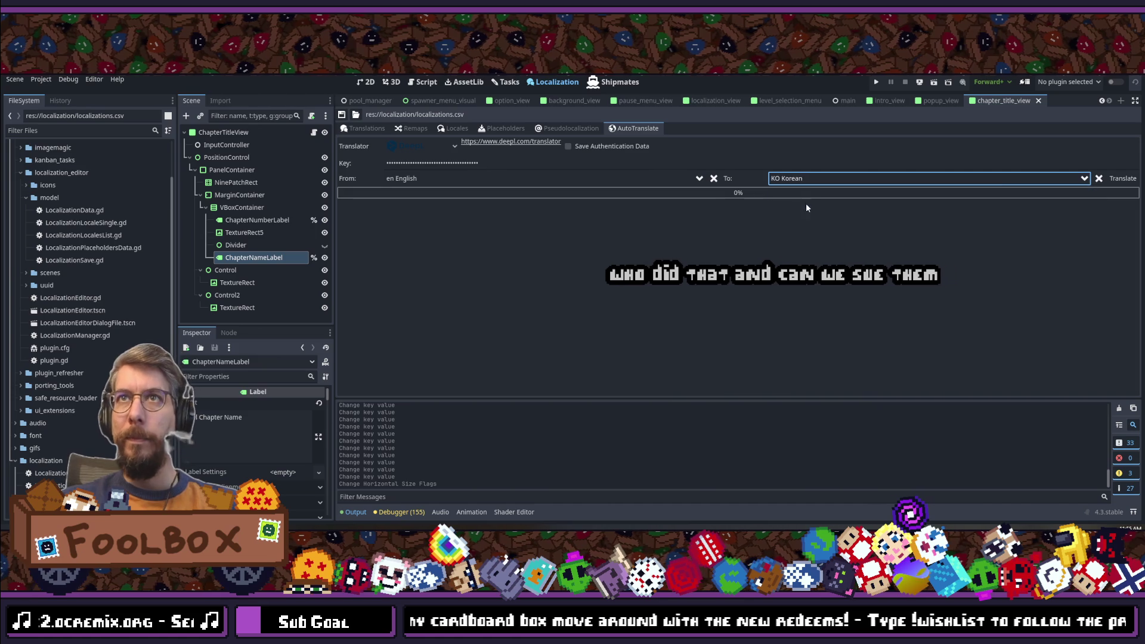
click(1122, 178)
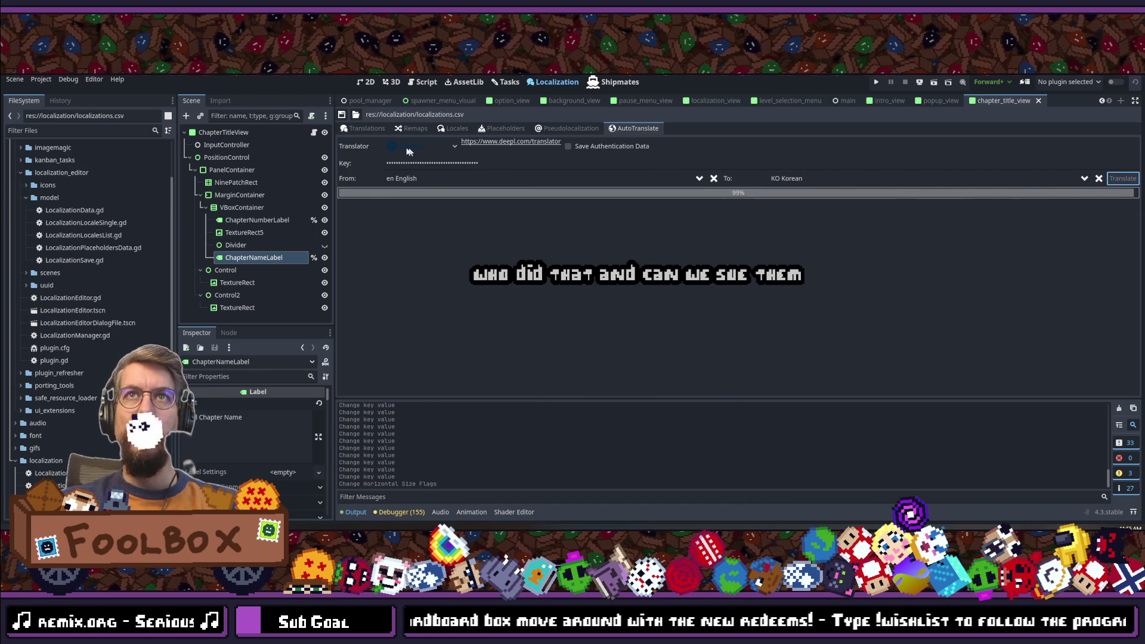
click(364, 126)
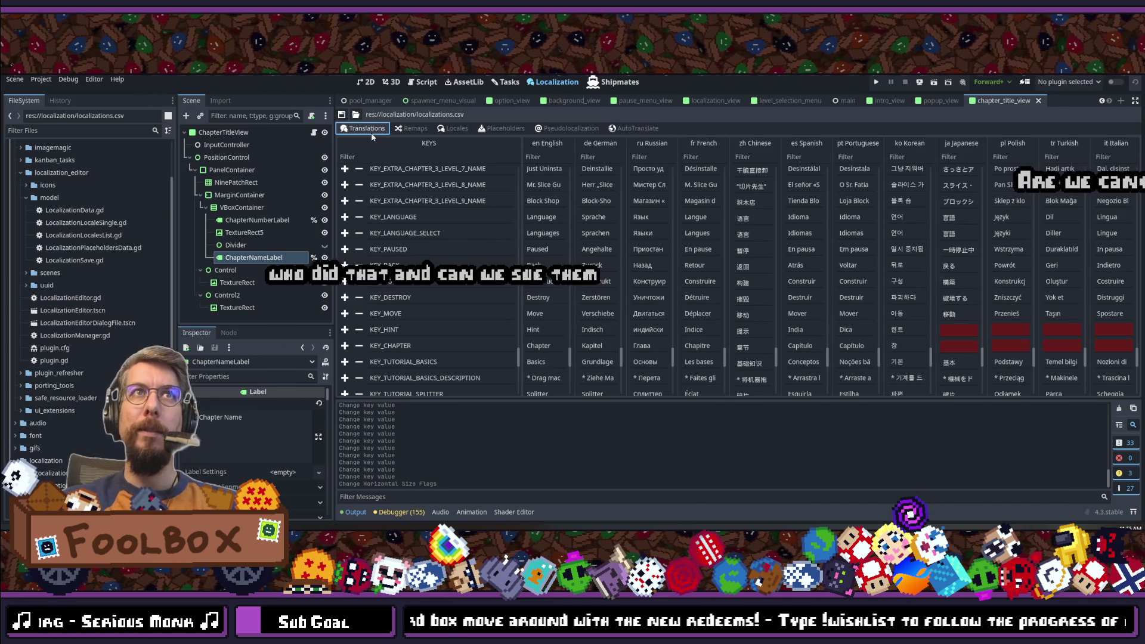
Step: Auto-translate the table into Japanese and check the new entries
click(633, 130)
click(835, 179)
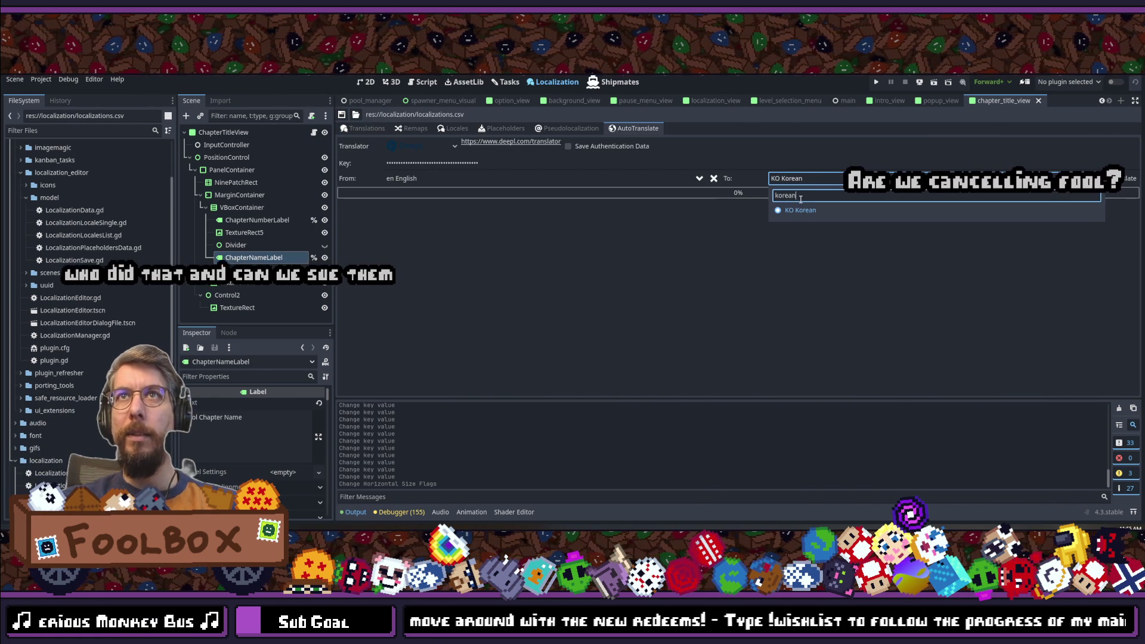
text(japane)
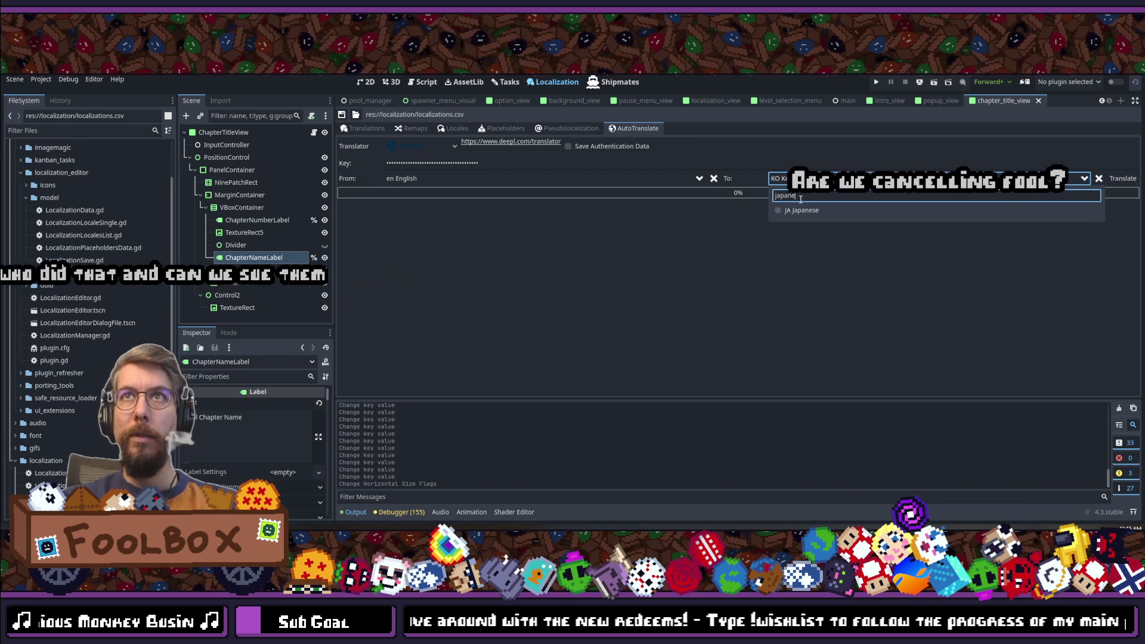
click(811, 213)
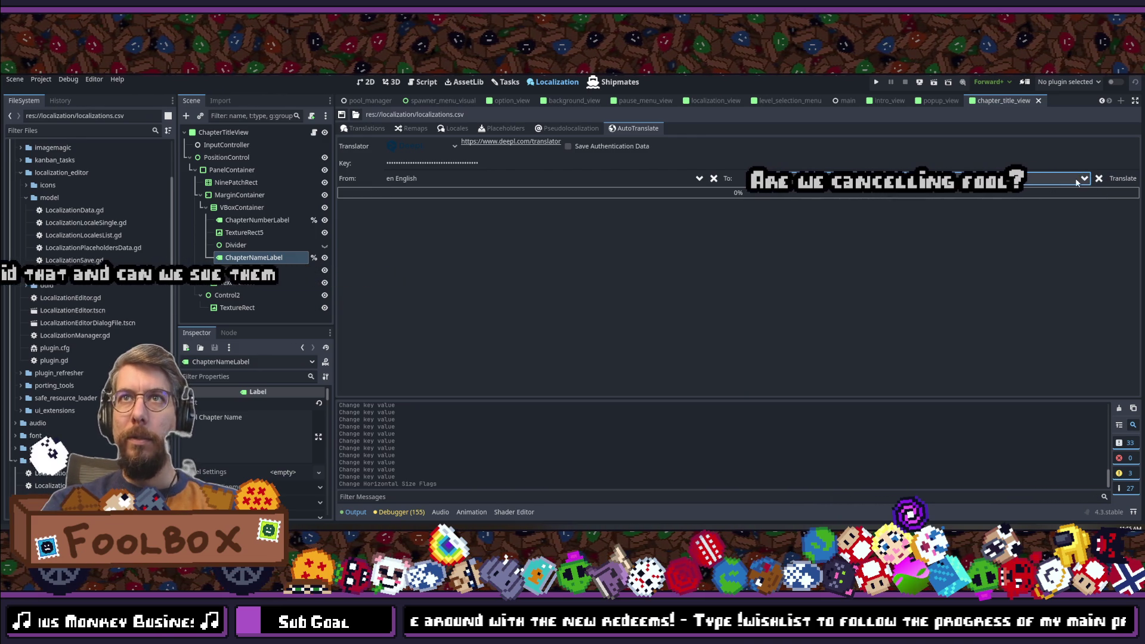
click(1123, 178)
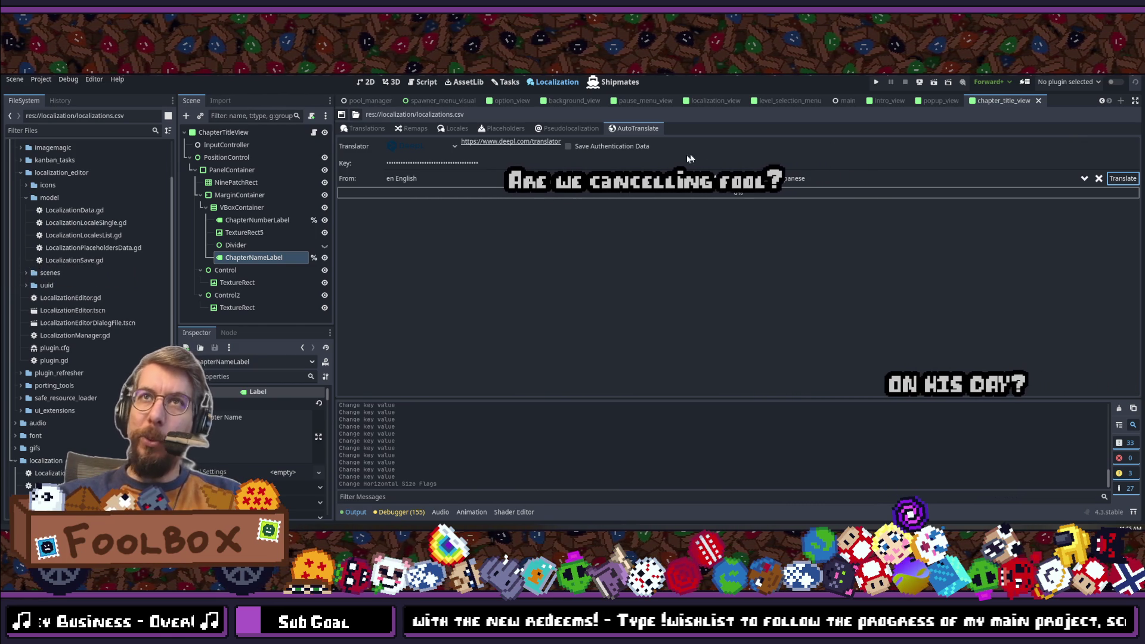
click(367, 130)
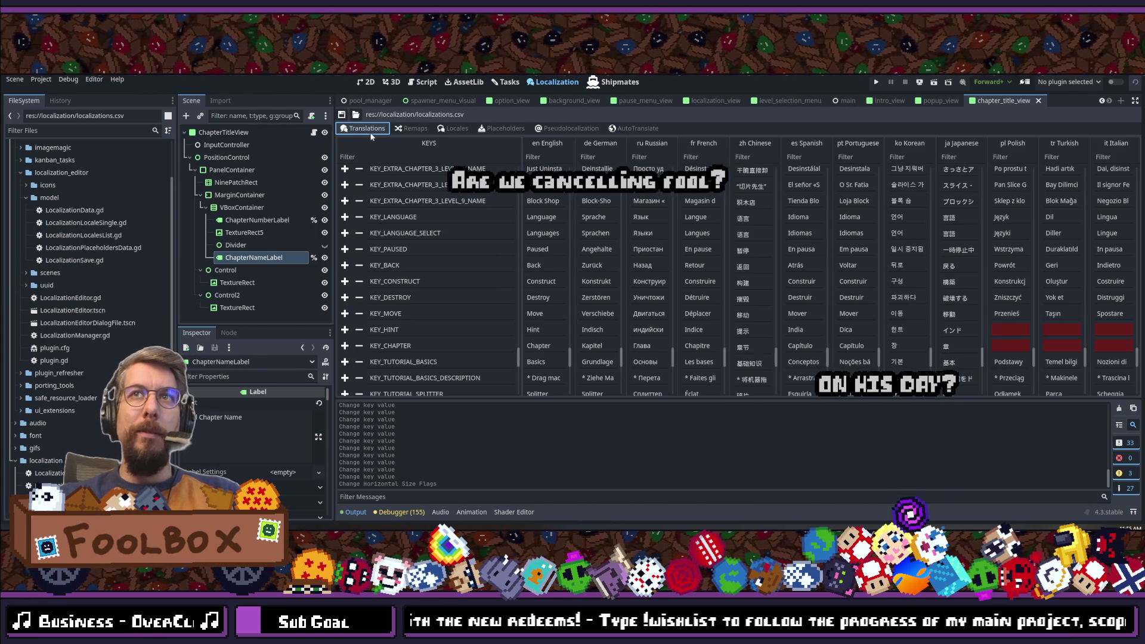
Step: Auto-translate the table into Polish, giving 'Rozdział' for KEY_CHAPTER
click(639, 128)
click(814, 177)
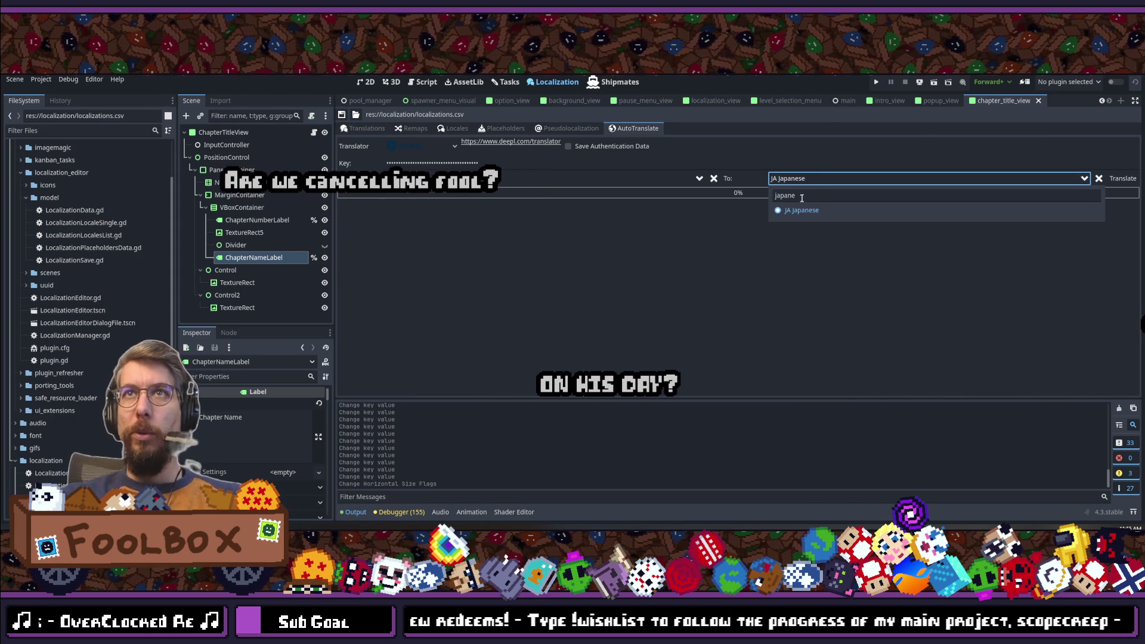
text(polish)
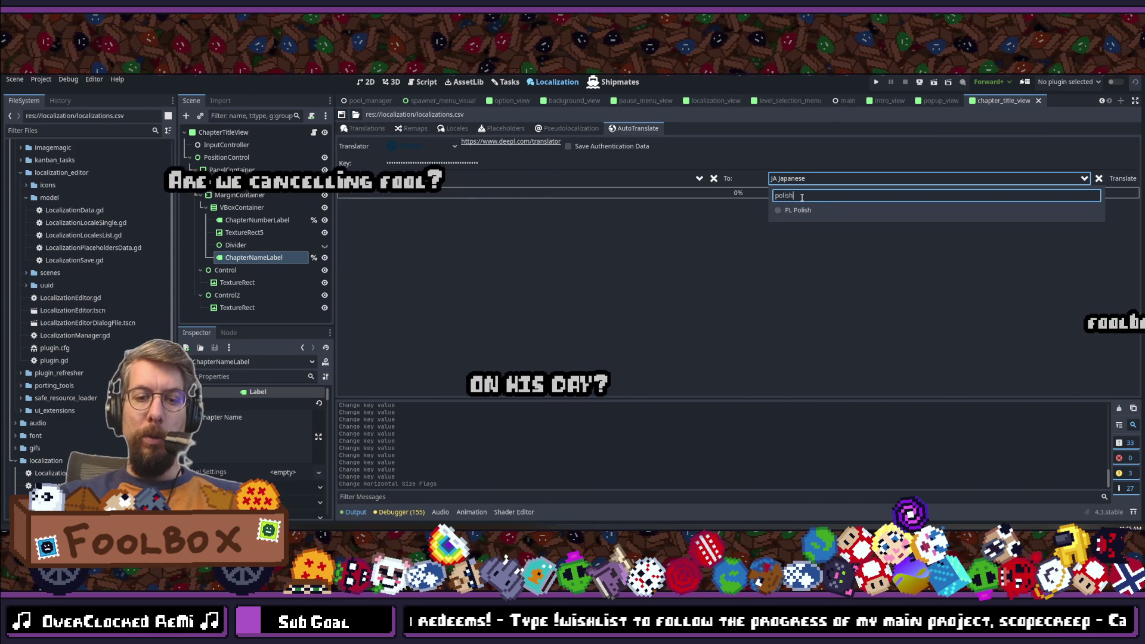
click(802, 207)
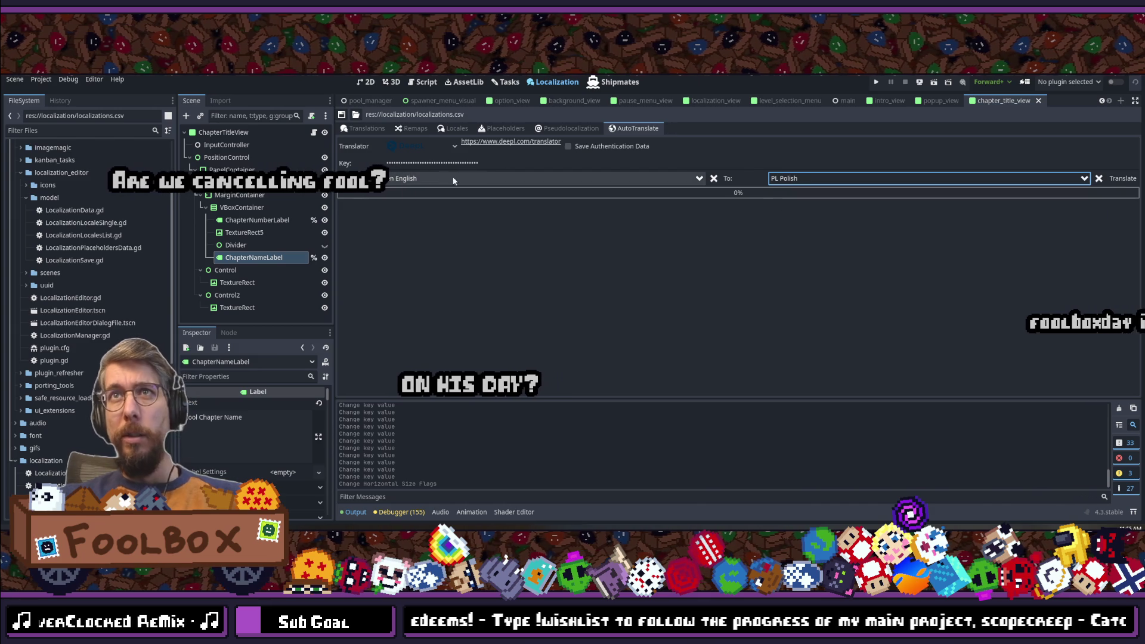
click(1122, 178)
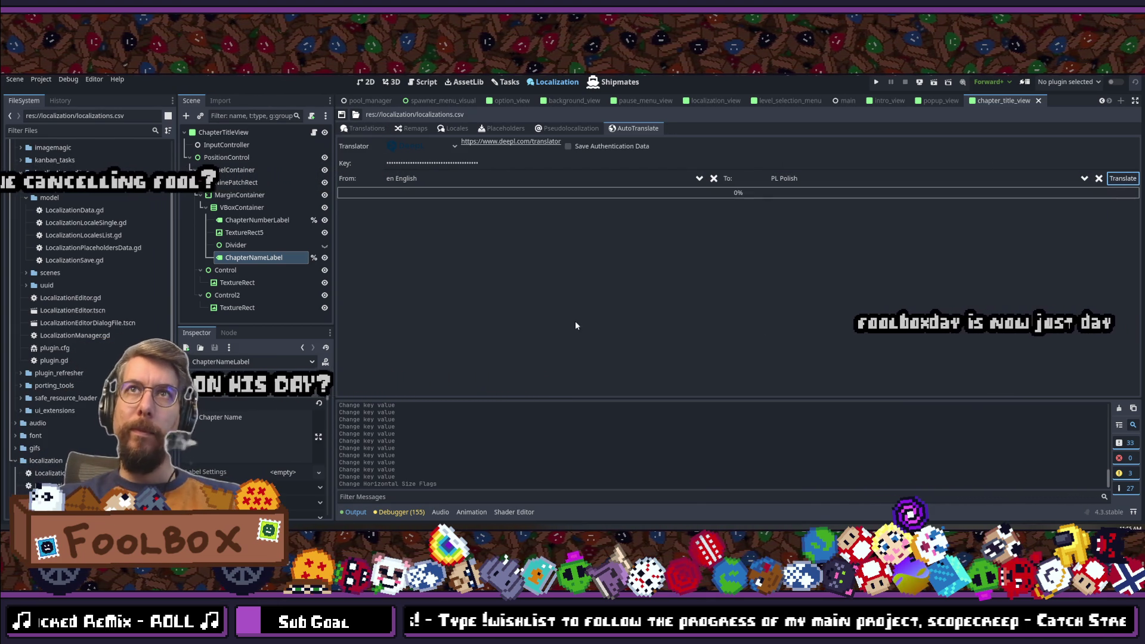
click(356, 128)
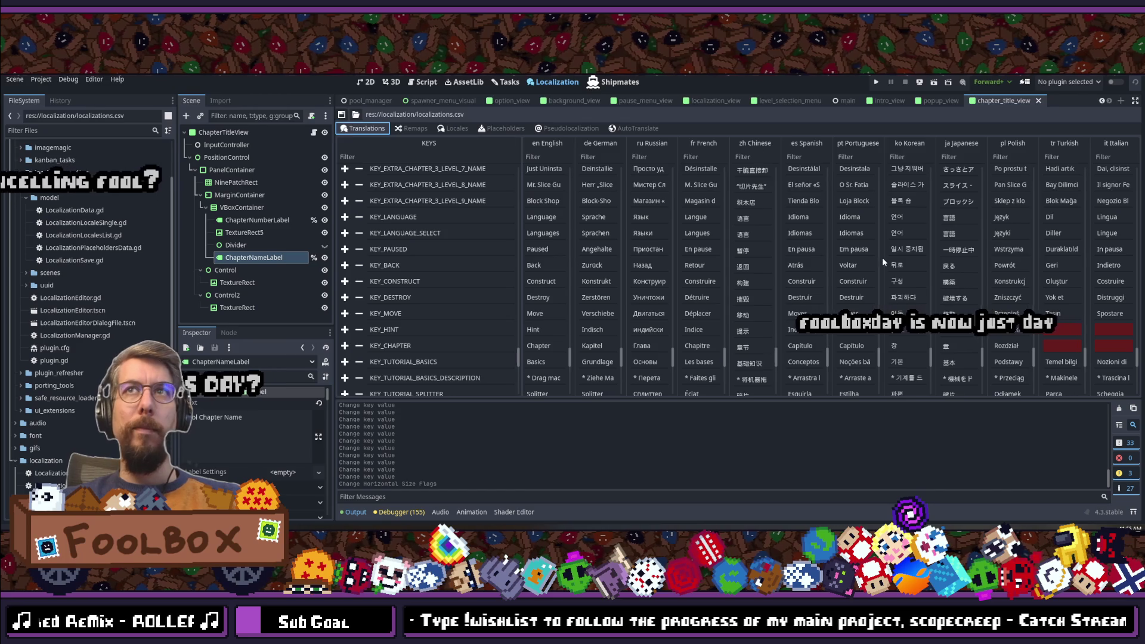
Step: Compare the Polish KEY_HINT translation against the English 'Hint' entry
double_click(1008, 330)
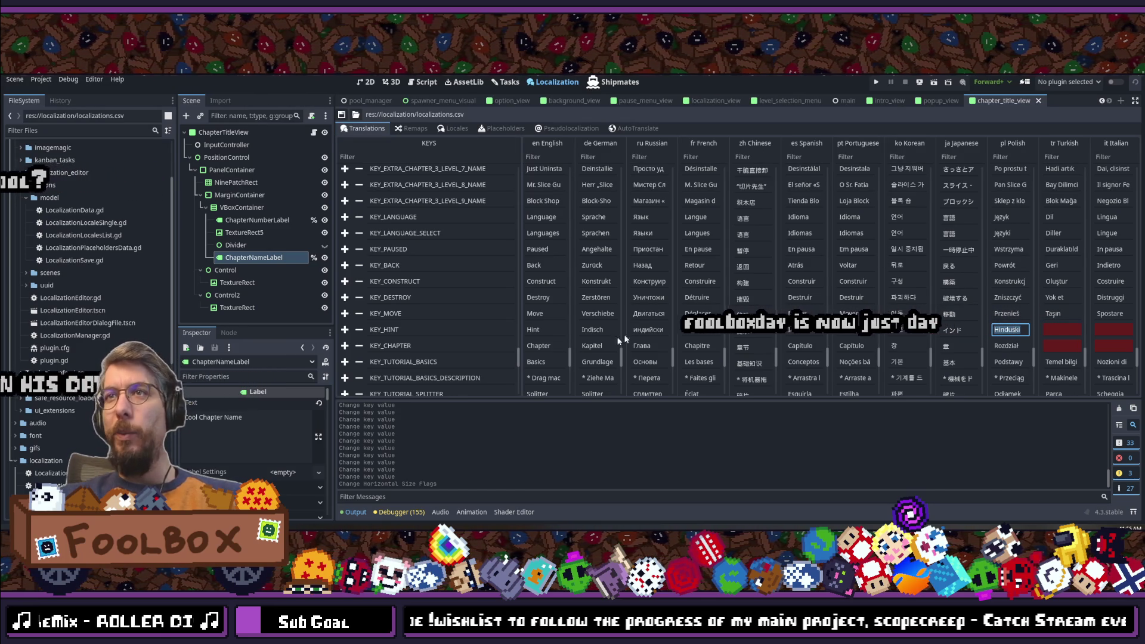
double_click(536, 328)
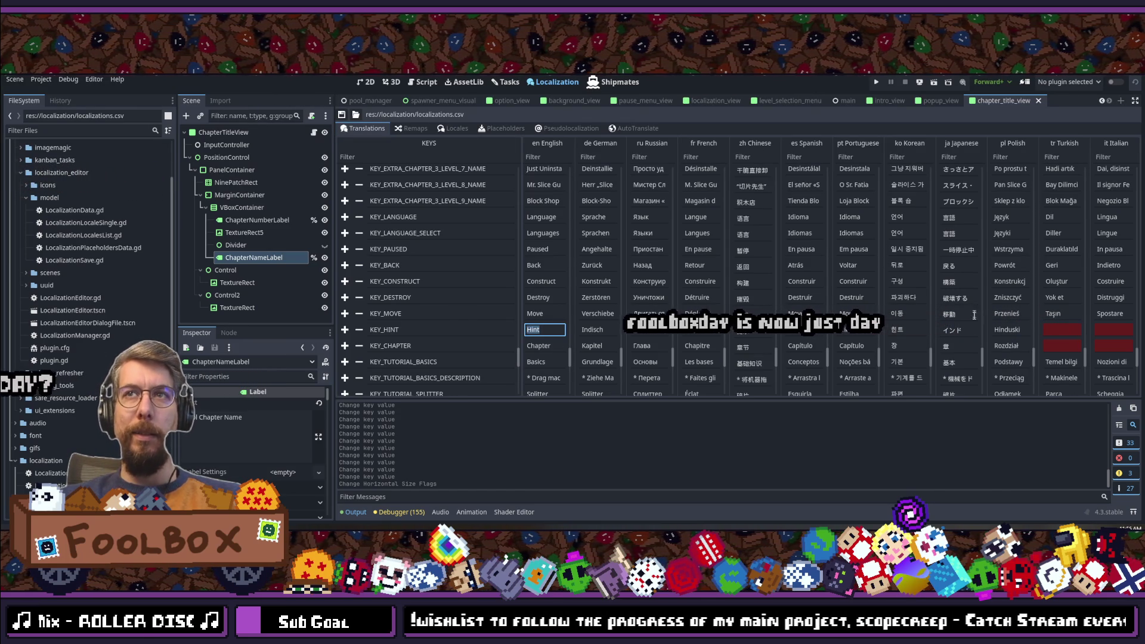
double_click(1008, 329)
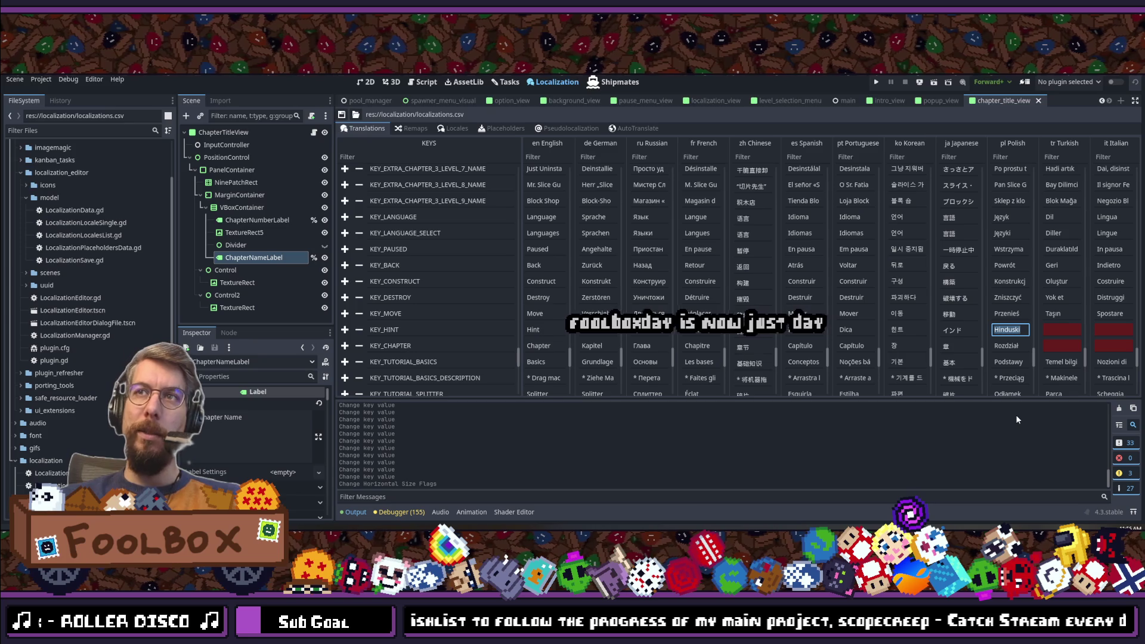
click(621, 130)
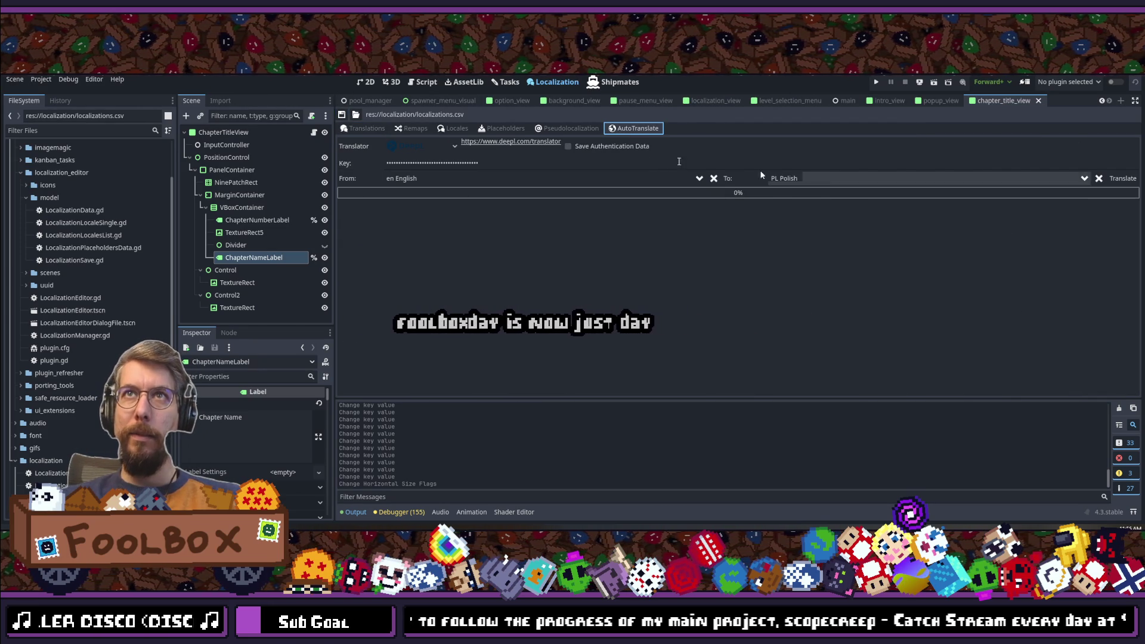
click(364, 128)
click(627, 128)
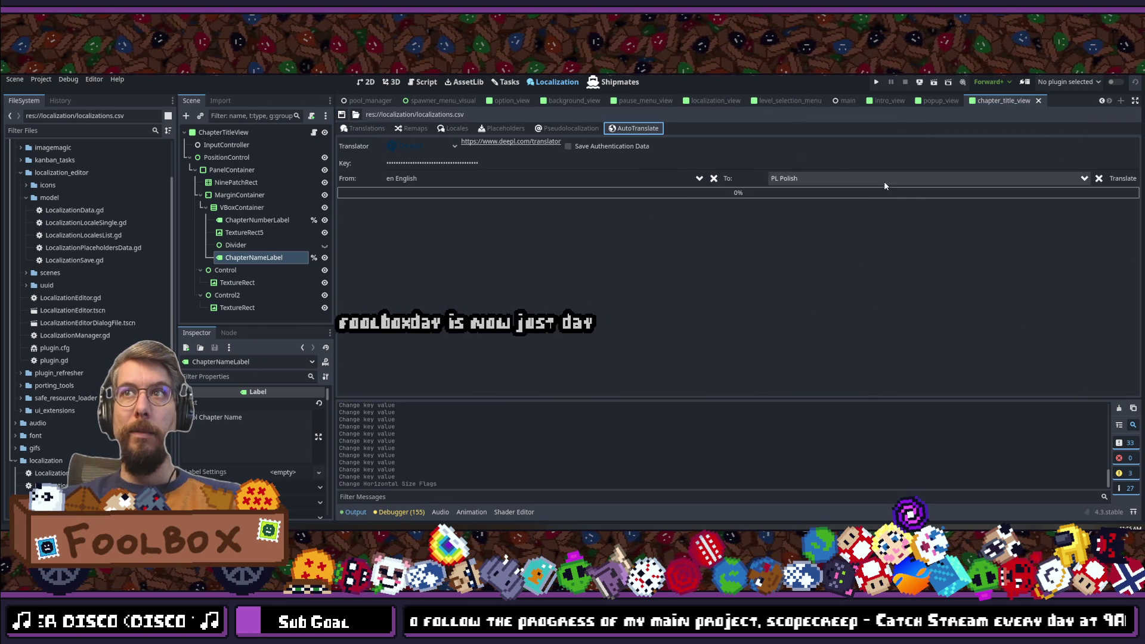
Step: Auto-translate the table into Turkish, giving 'Bölüm' for KEY_CHAPTER
click(818, 178)
double_click(815, 195)
text(turk)
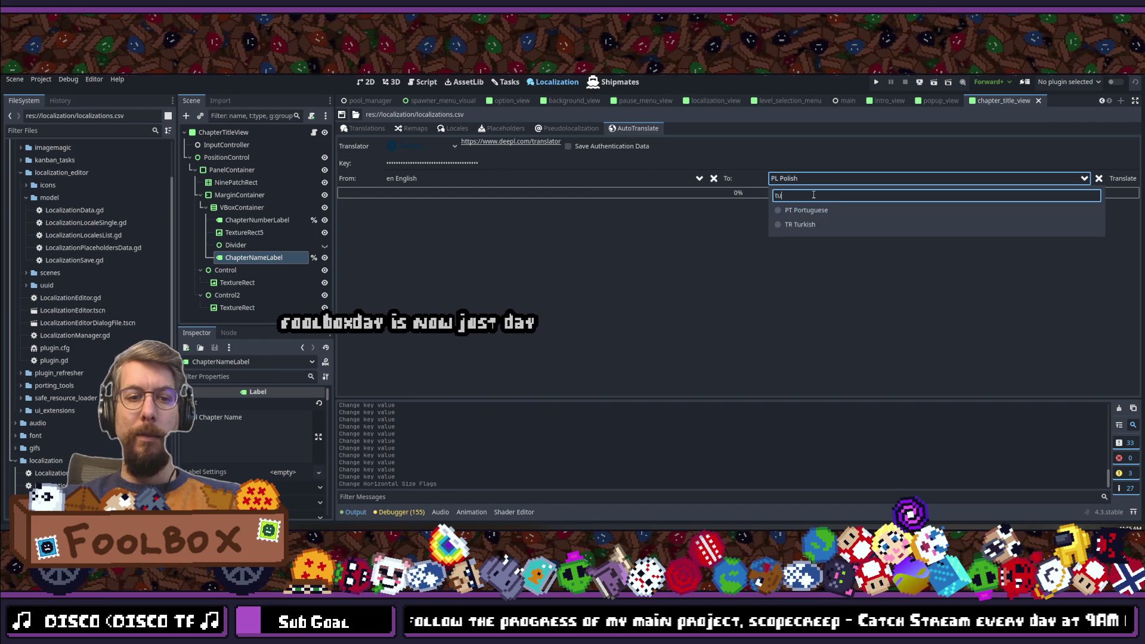
click(796, 209)
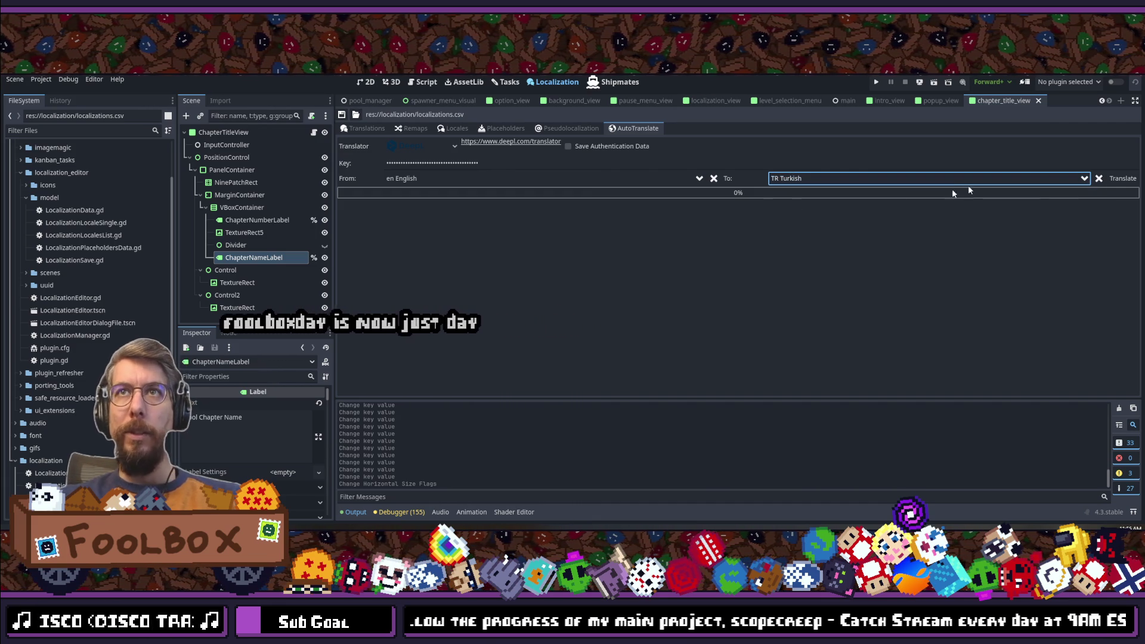
click(1122, 178)
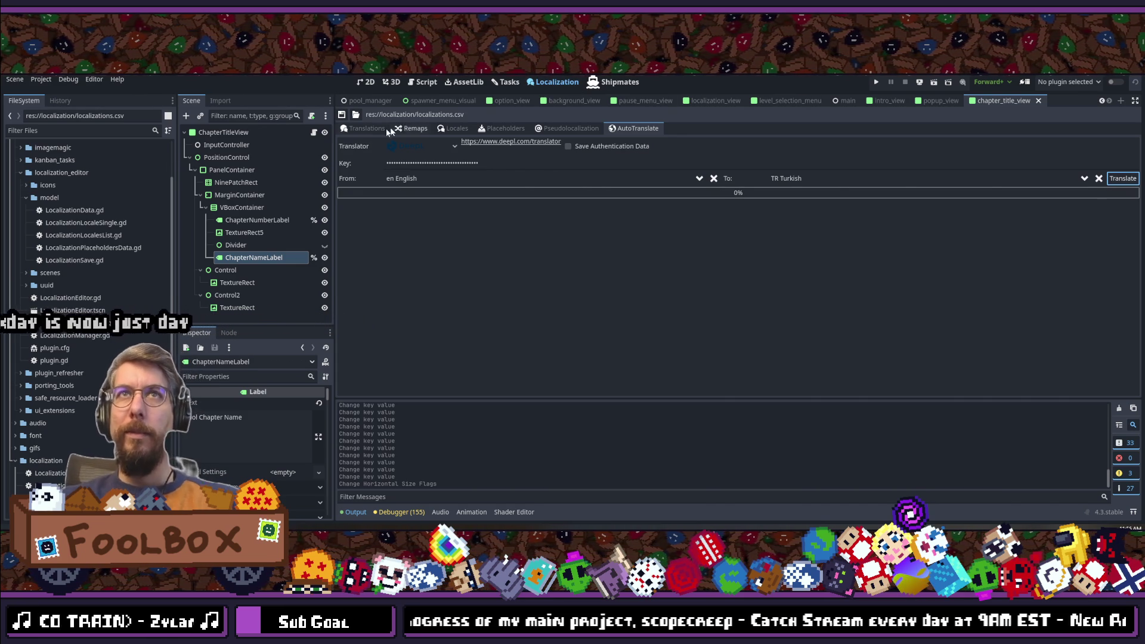
click(363, 127)
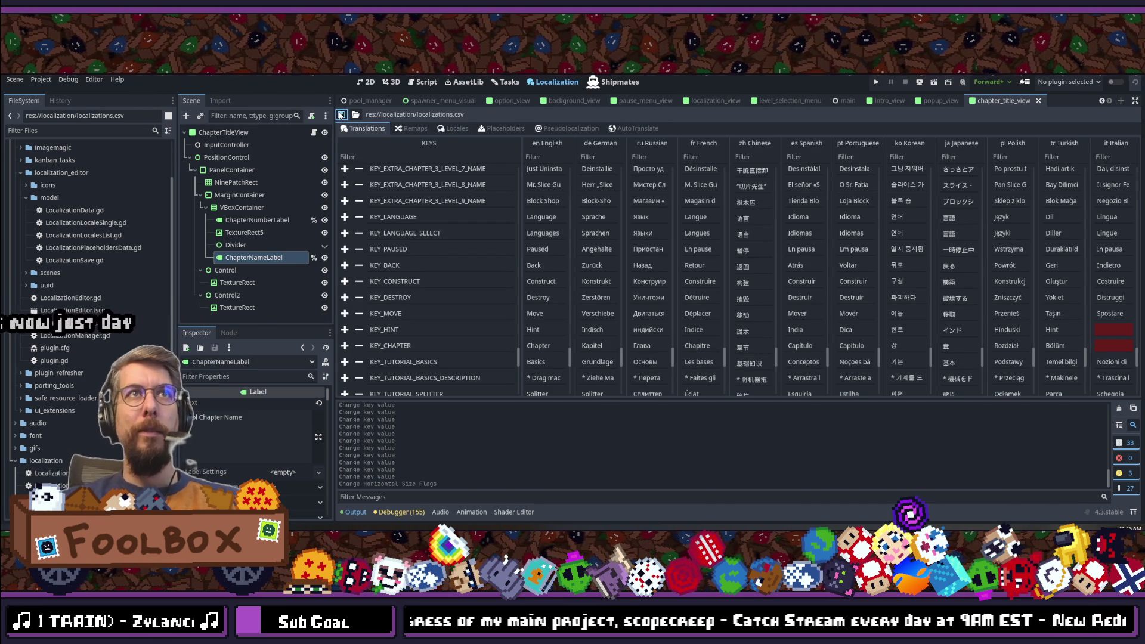
Step: Run a DeepL AutoTranslate pass into IT Italian on the table, then switch to Discord
click(632, 128)
click(796, 179)
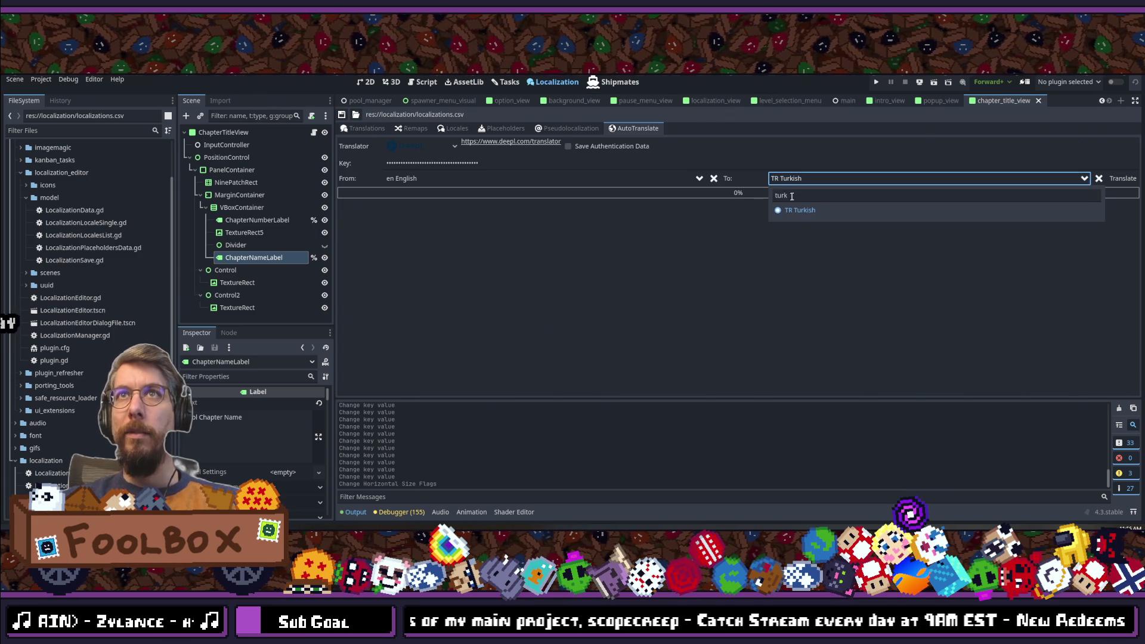
text(italian)
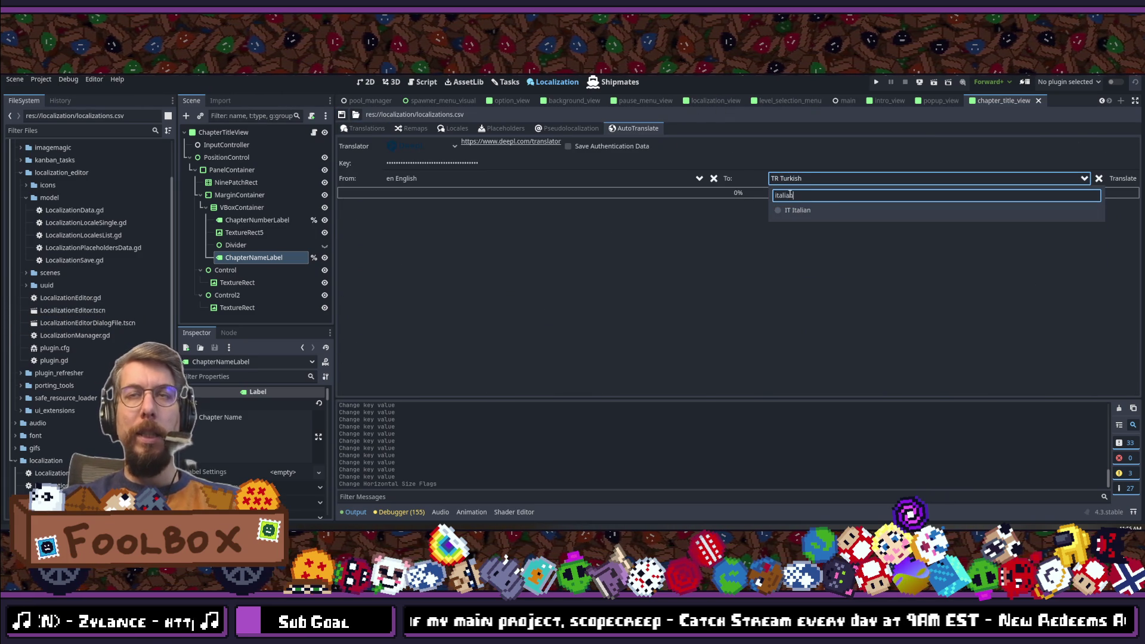
click(813, 220)
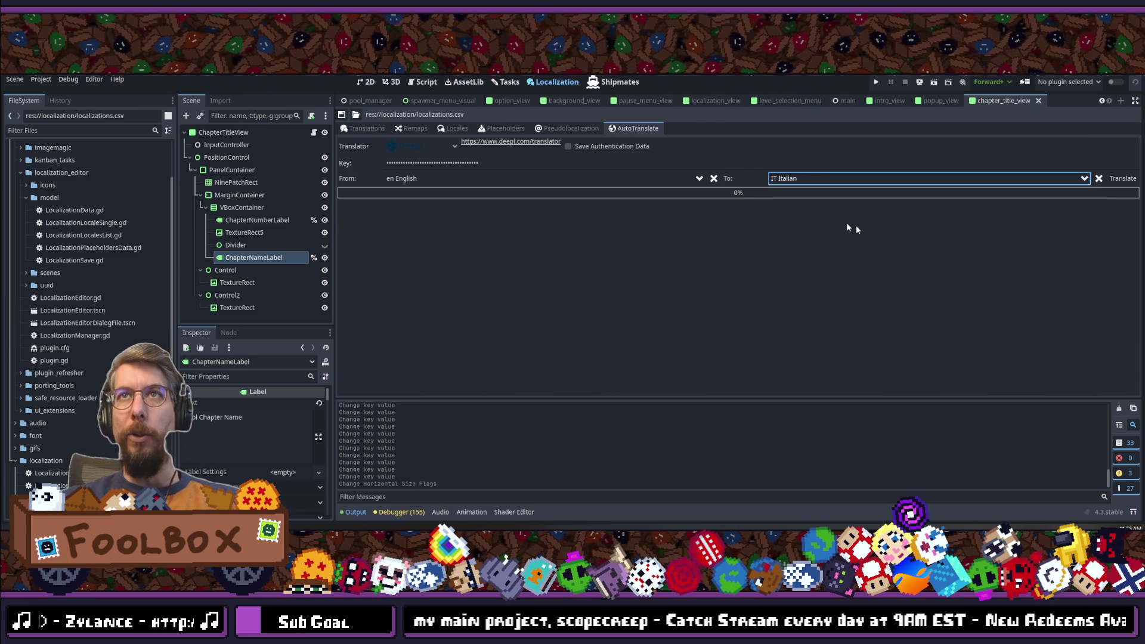
click(1116, 182)
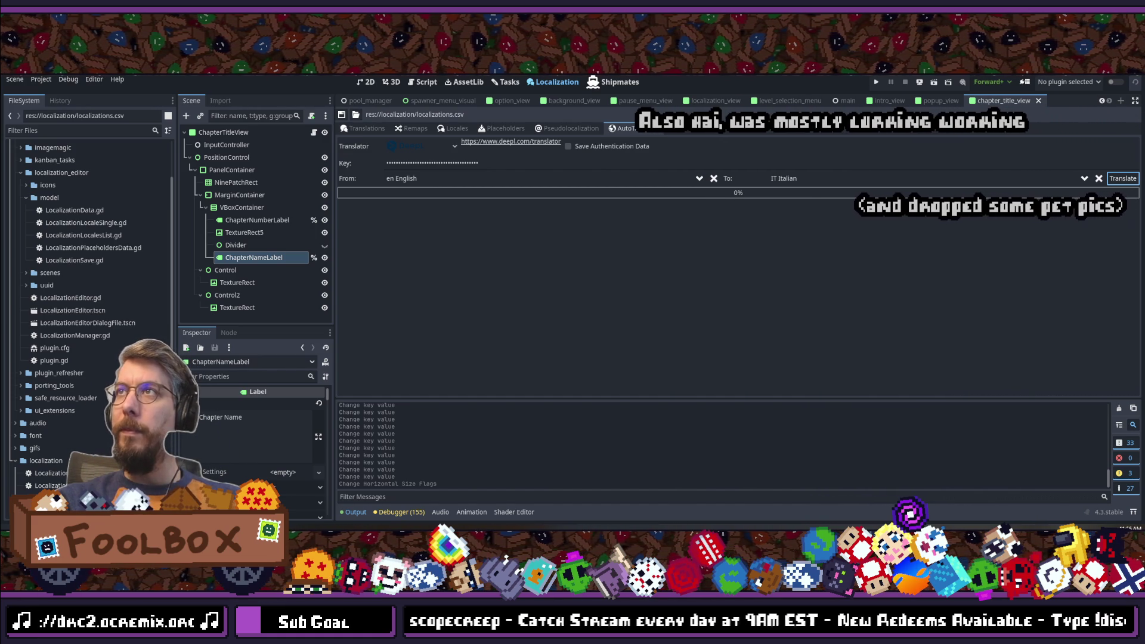
key(alt+Tab)
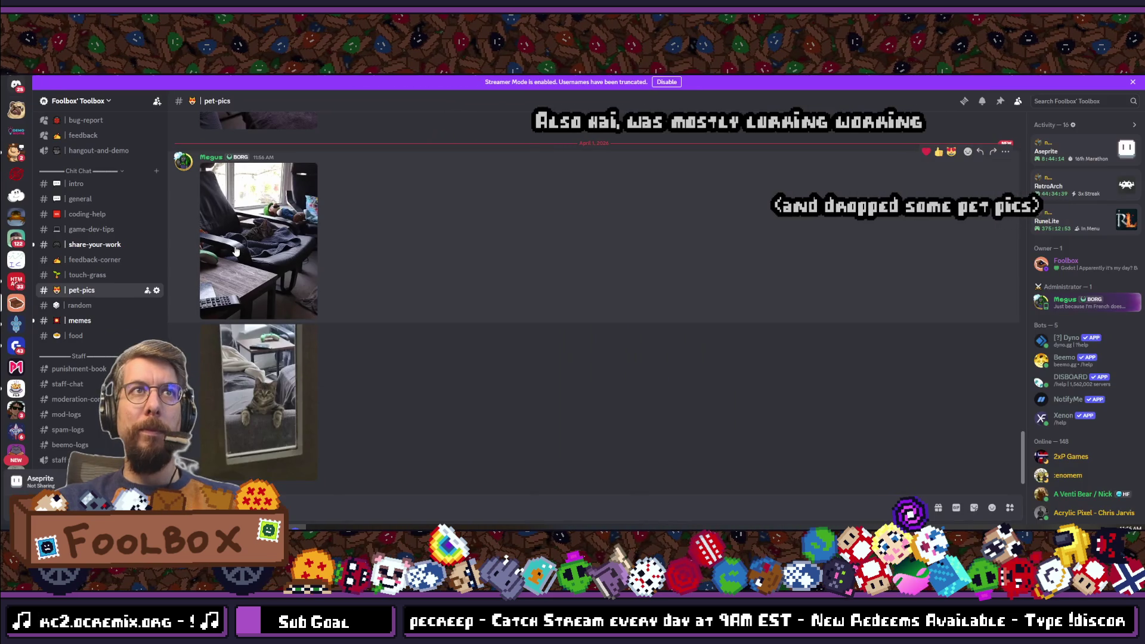
Step: Open the first cat photo full size and zoom in and back out
click(234, 250)
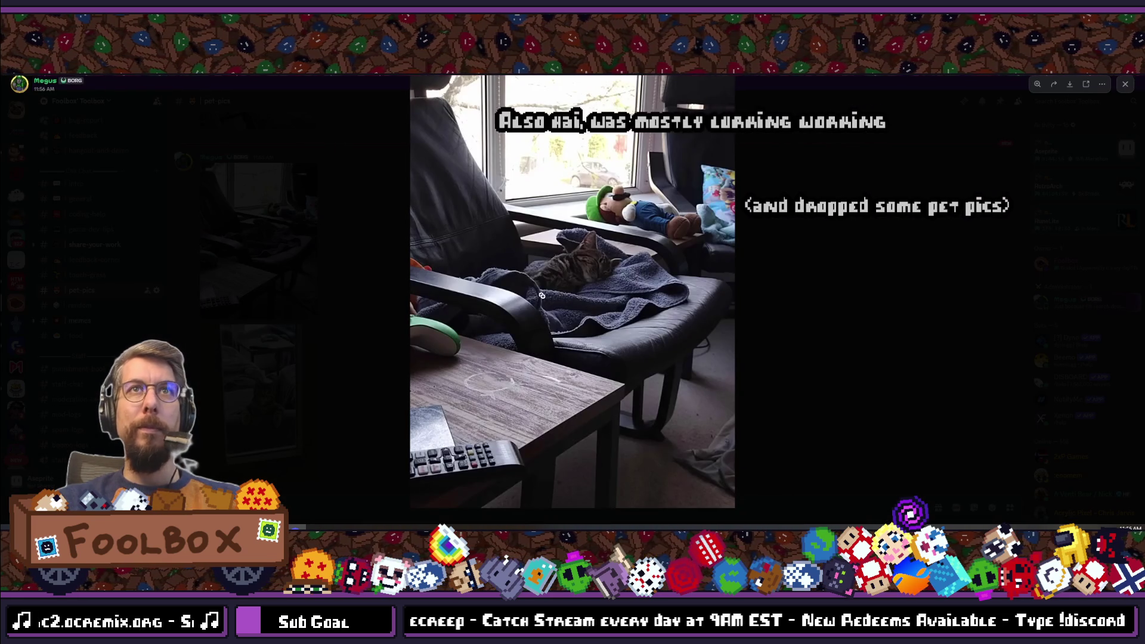
click(593, 266)
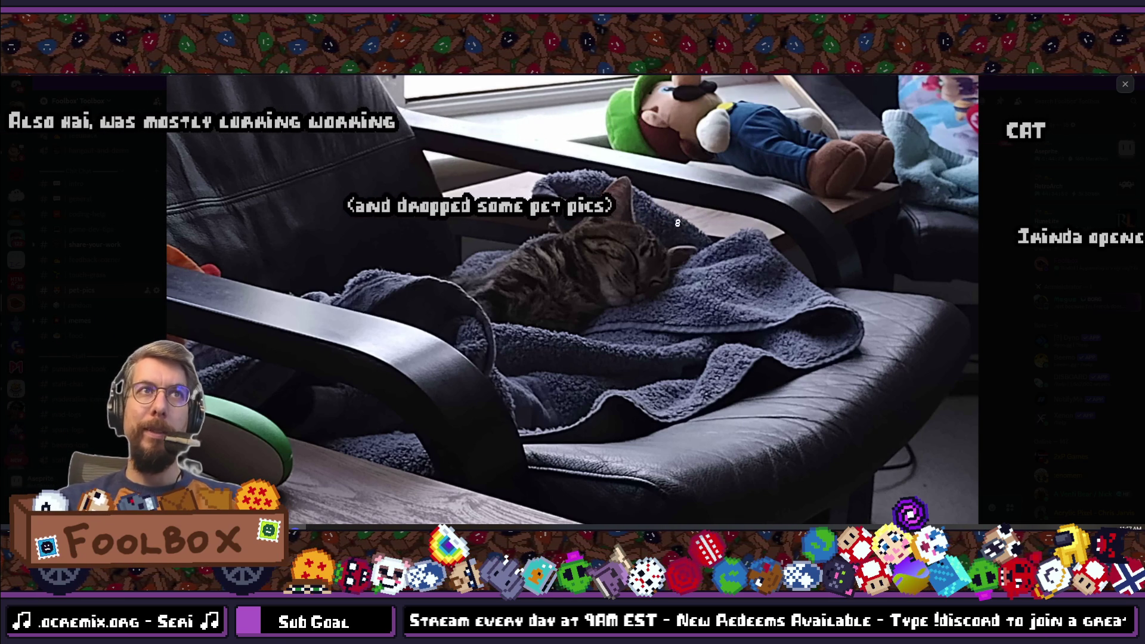
click(651, 263)
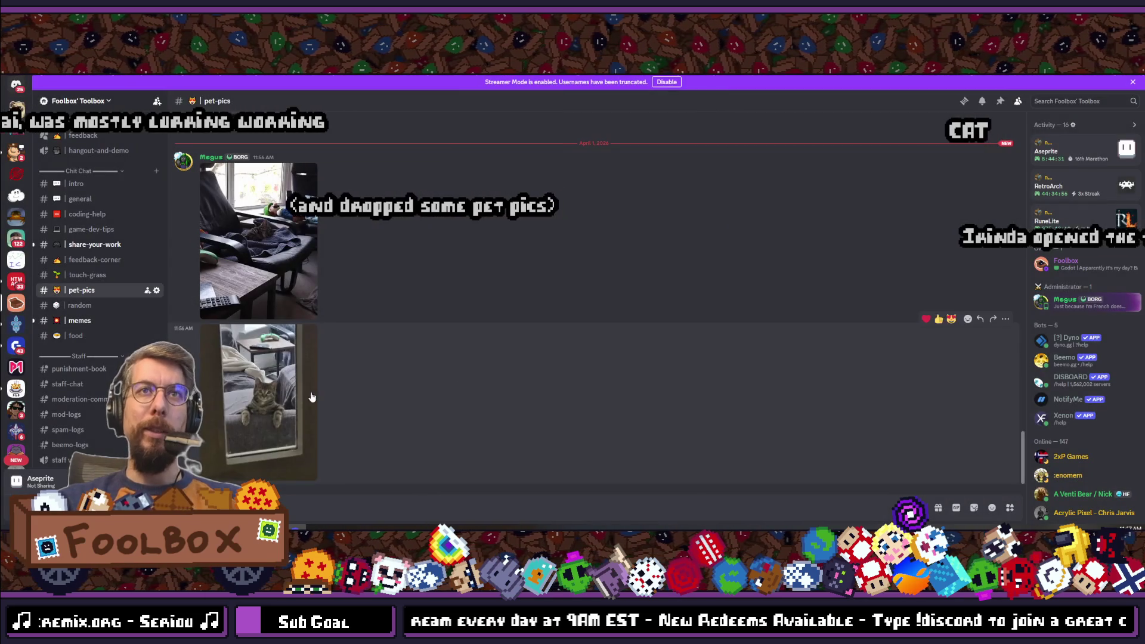
Step: Zoom in on the second cat photo, then close the viewer and return to Godot
click(273, 370)
click(571, 278)
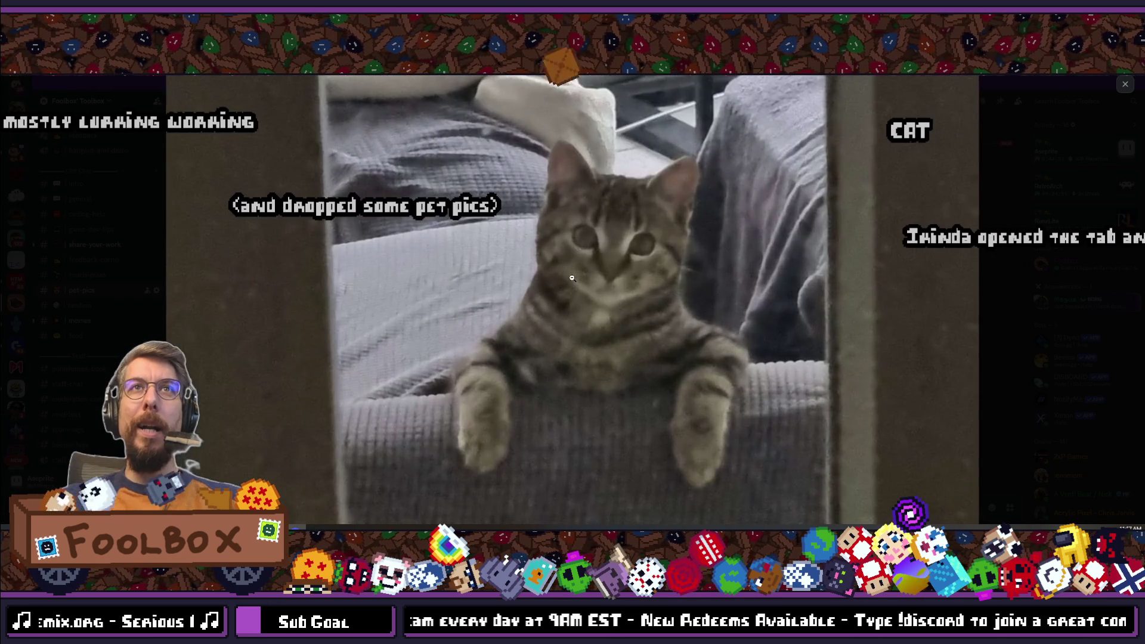
click(621, 294)
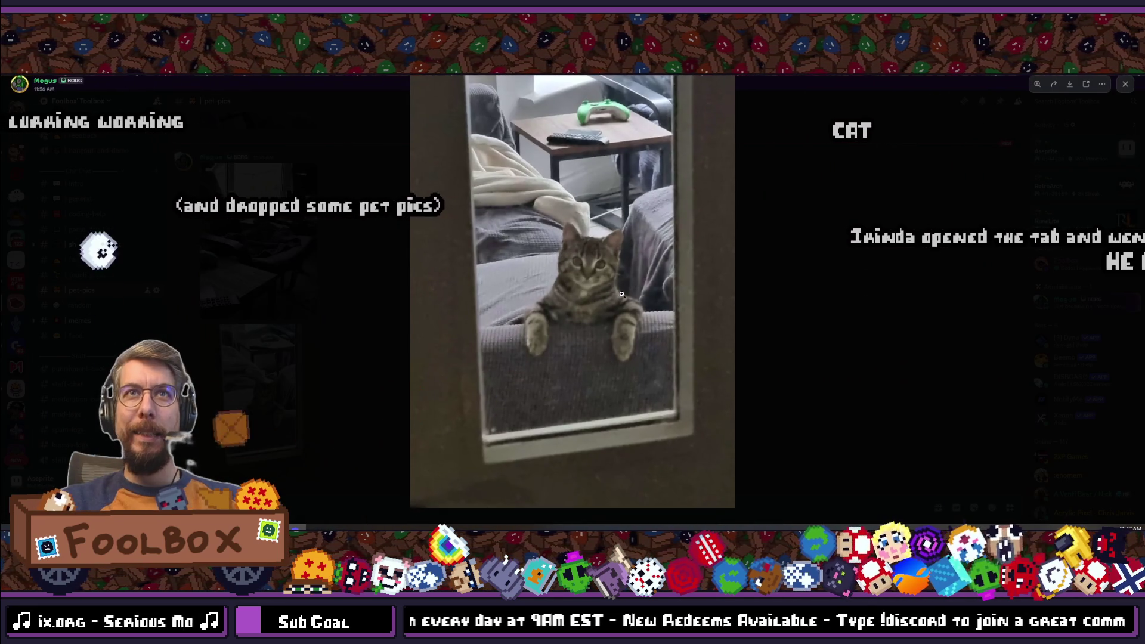
click(600, 328)
click(599, 327)
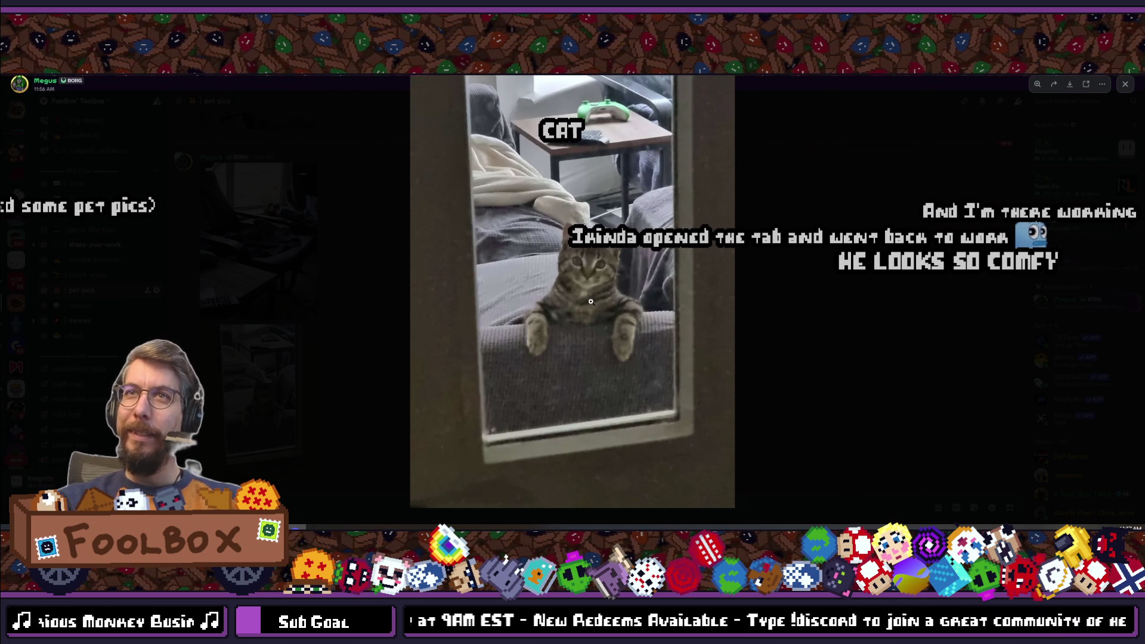
click(590, 301)
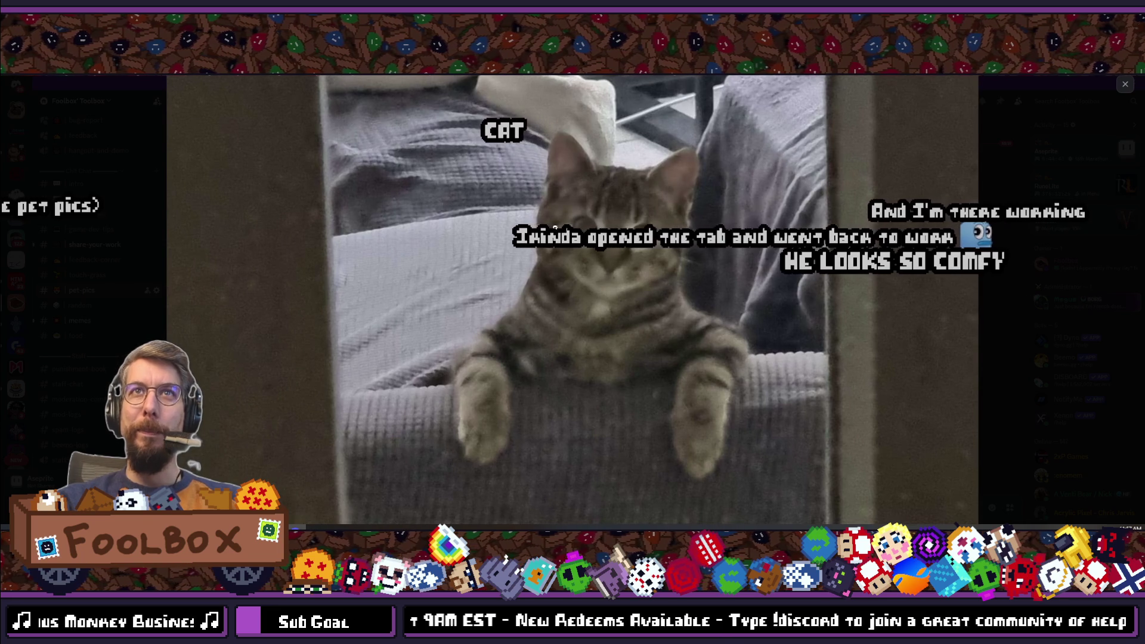
click(626, 319)
click(812, 289)
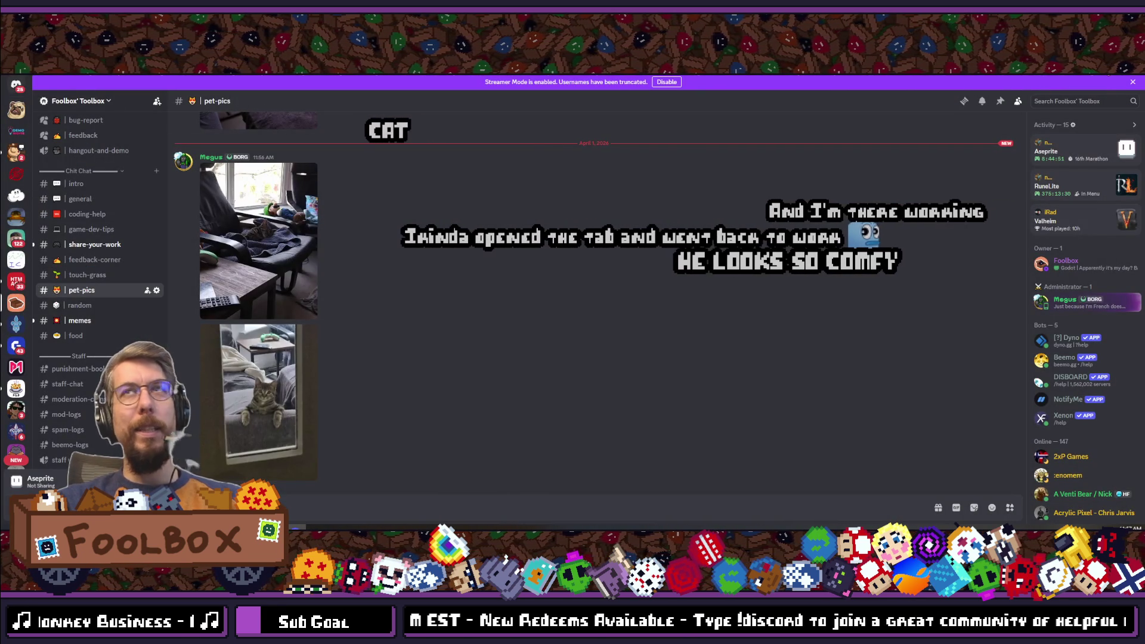
key(alt+Tab)
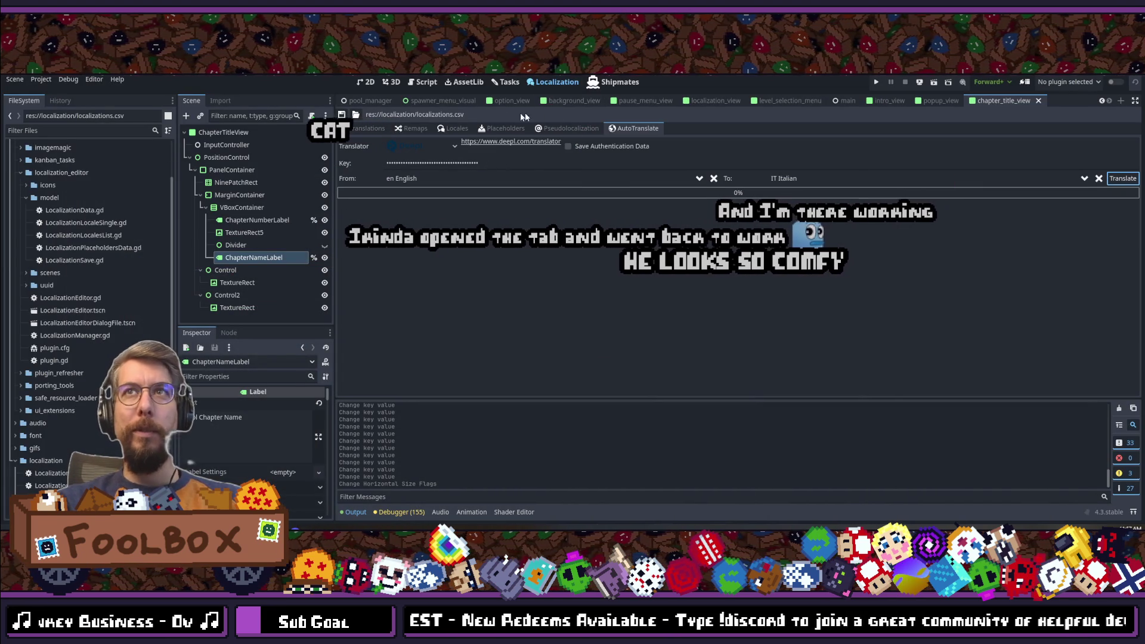
Step: Save localizations.csv and the project, then run the game with F5
click(359, 131)
click(343, 115)
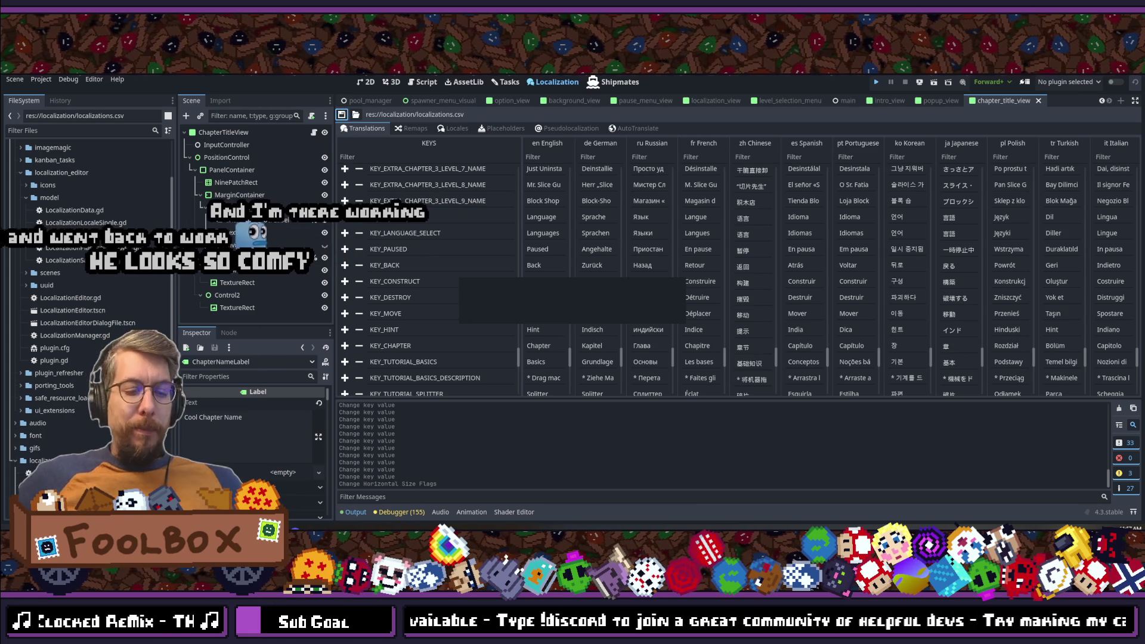
key(ctrl+s)
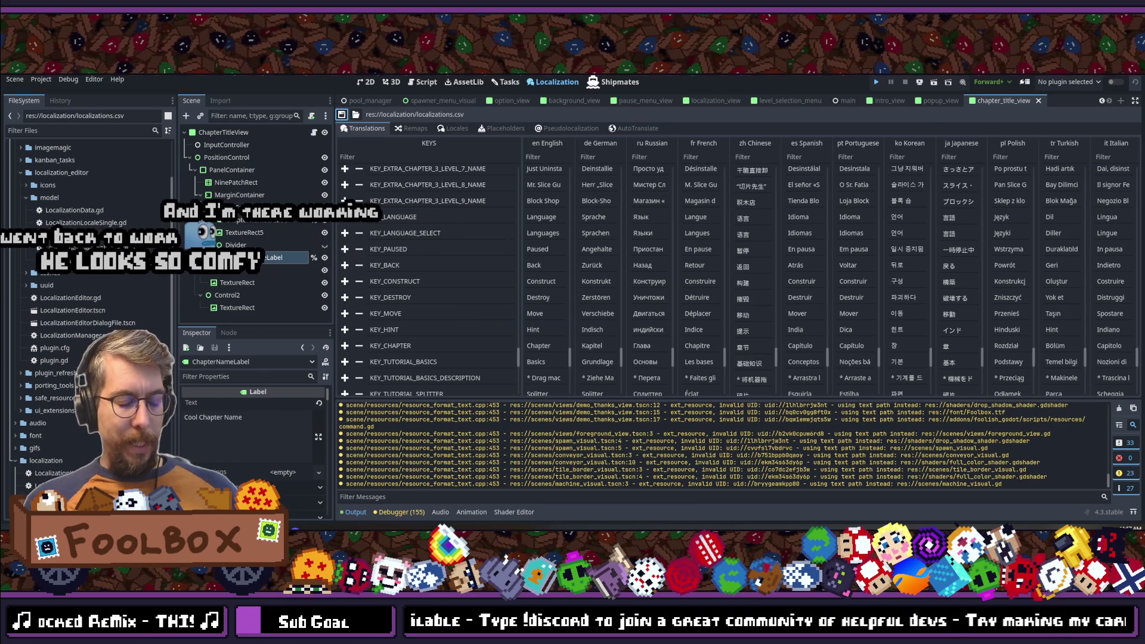
key(F5)
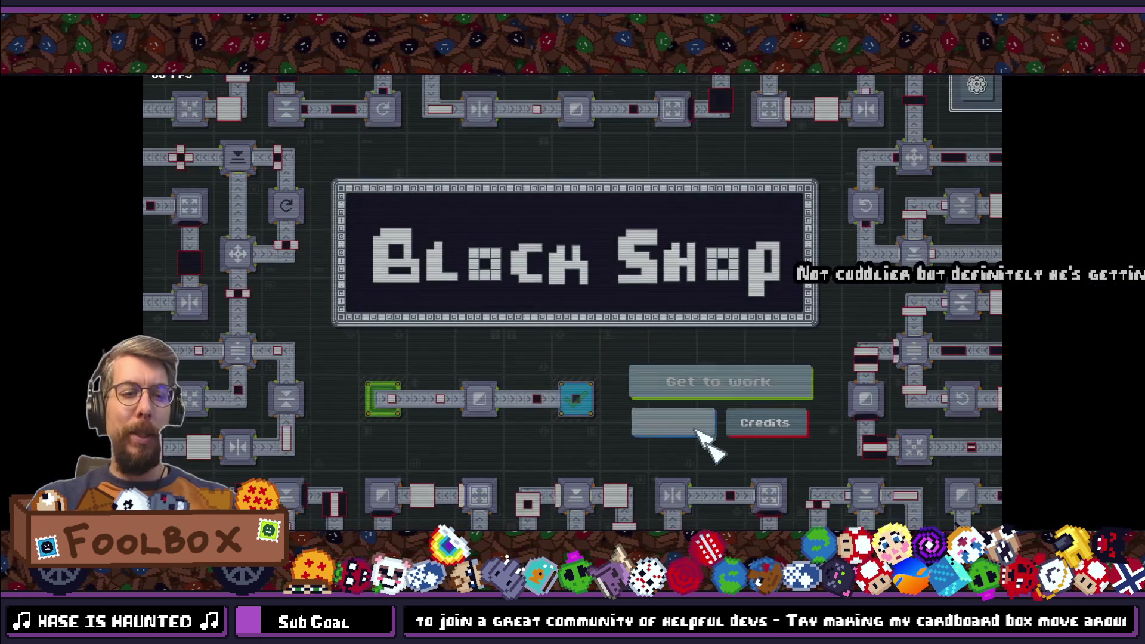
Step: Switch the game language to 中文 (Chinese) in Options and resume
click(702, 431)
click(609, 151)
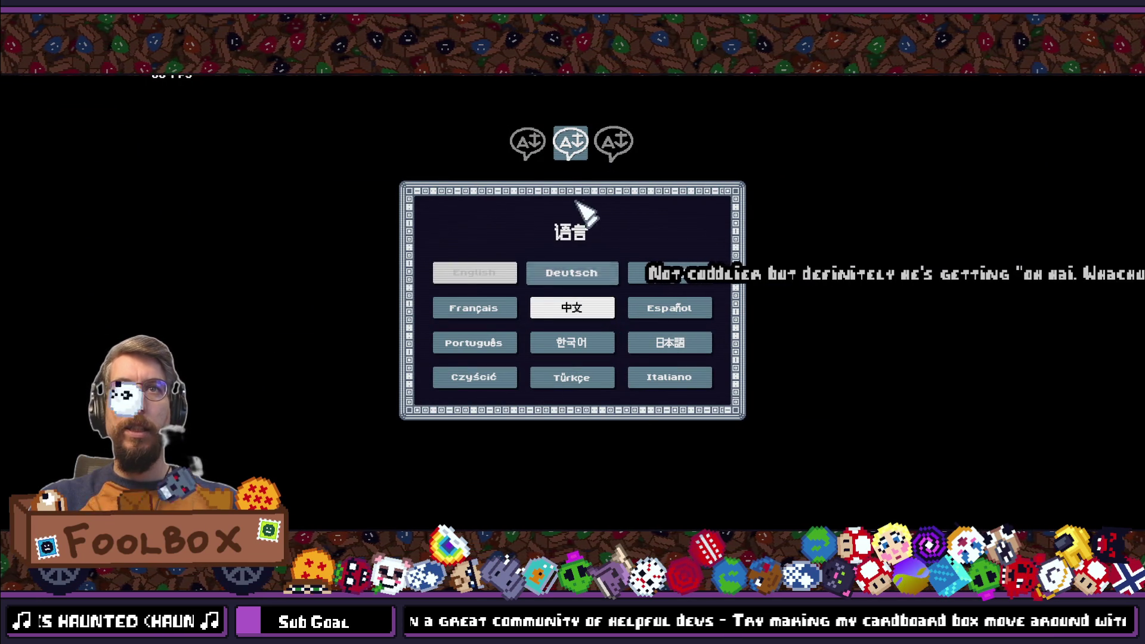
click(538, 155)
click(613, 306)
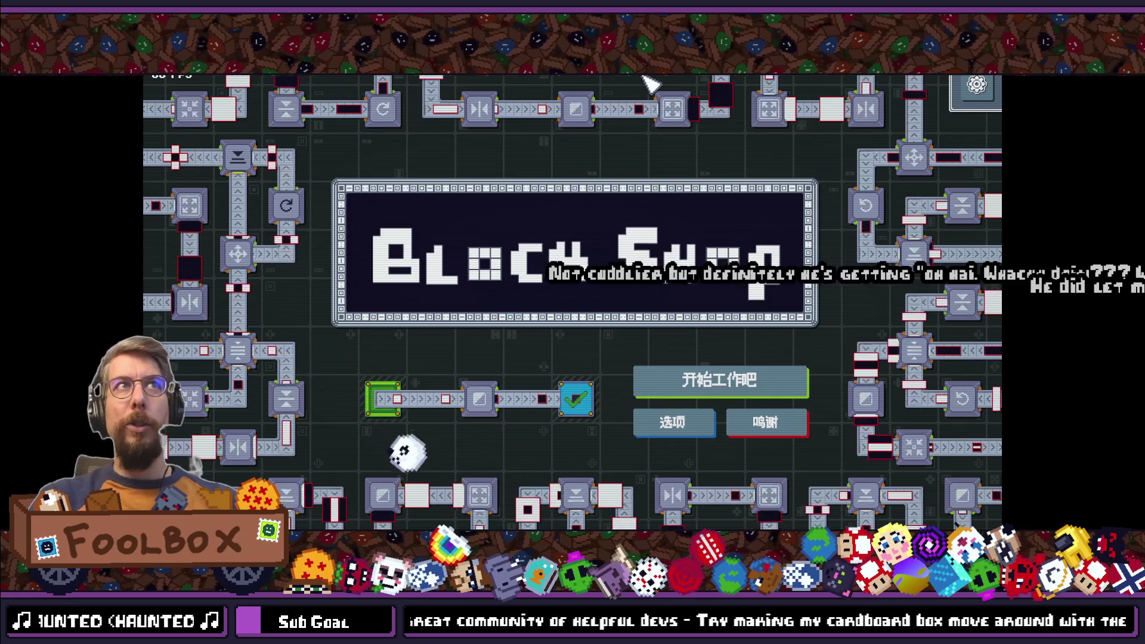
Step: Start the game with 开始工作吧, clear the level board and dismiss the basics tutorial
click(723, 386)
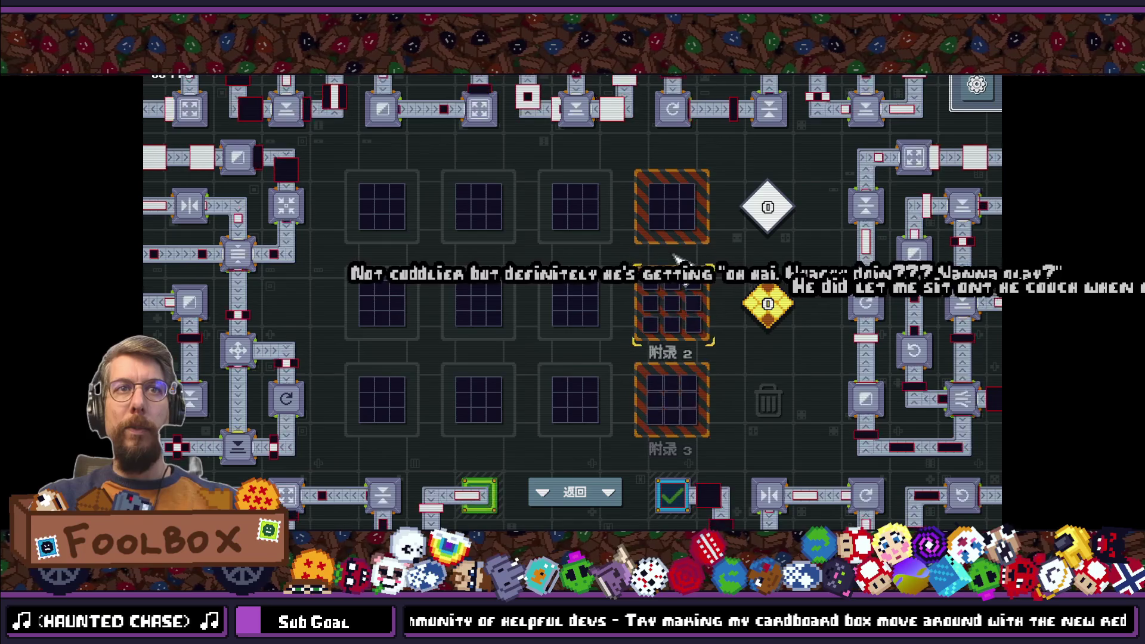
click(775, 405)
click(550, 324)
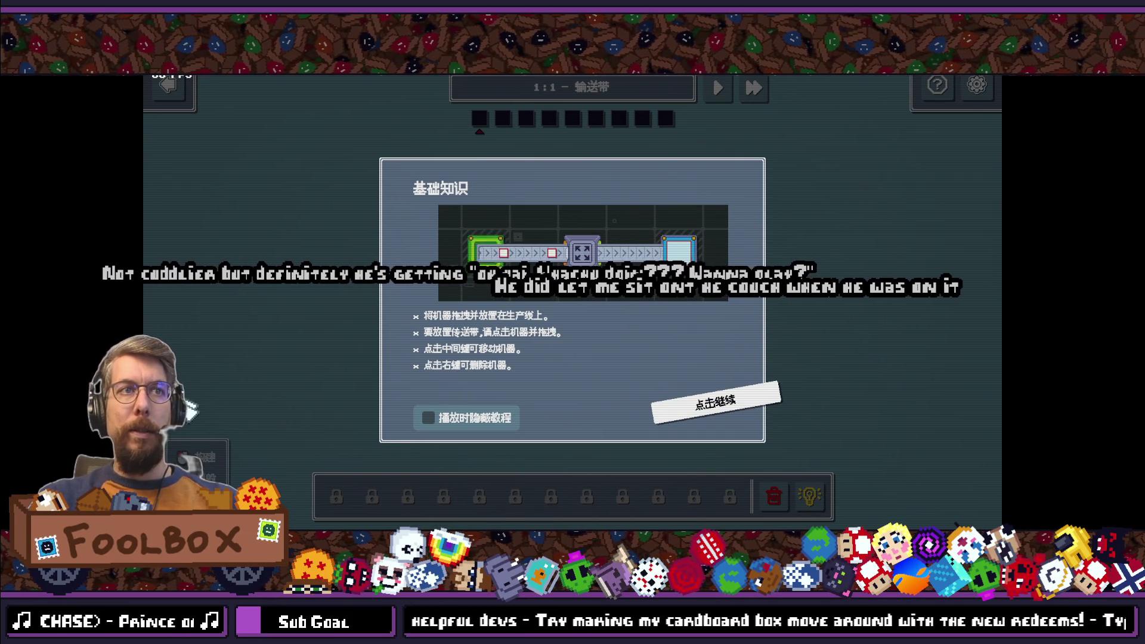
click(757, 401)
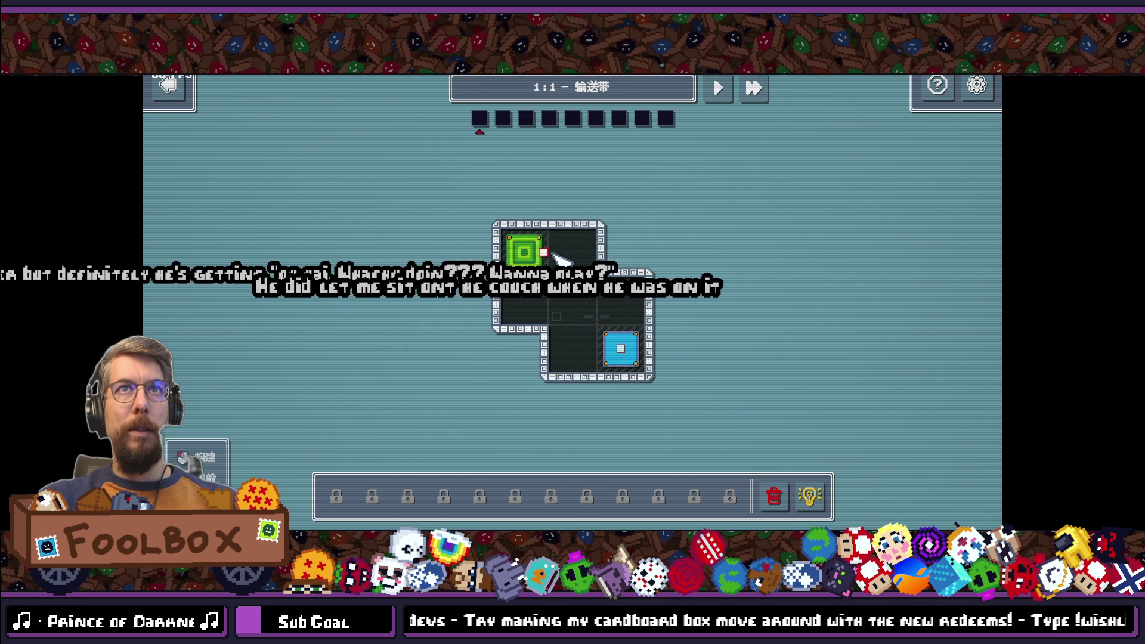
Step: Reset level 1:1, view a hint, then skip ahead through 1:2 to level 1:3
click(773, 496)
click(611, 316)
click(814, 496)
click(609, 325)
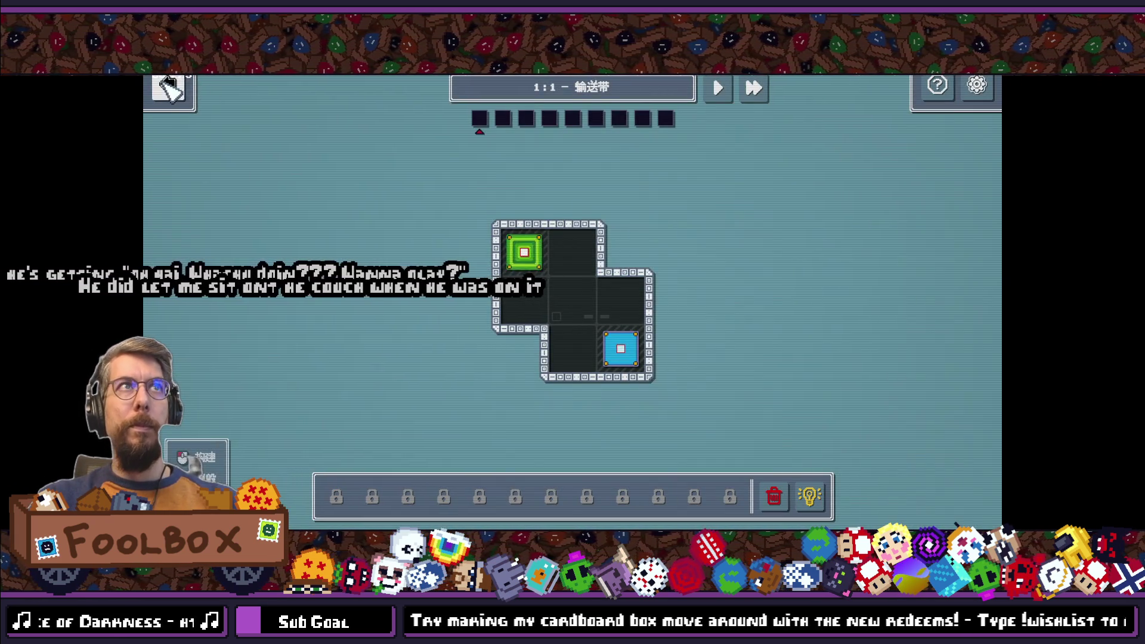
click(168, 88)
click(595, 312)
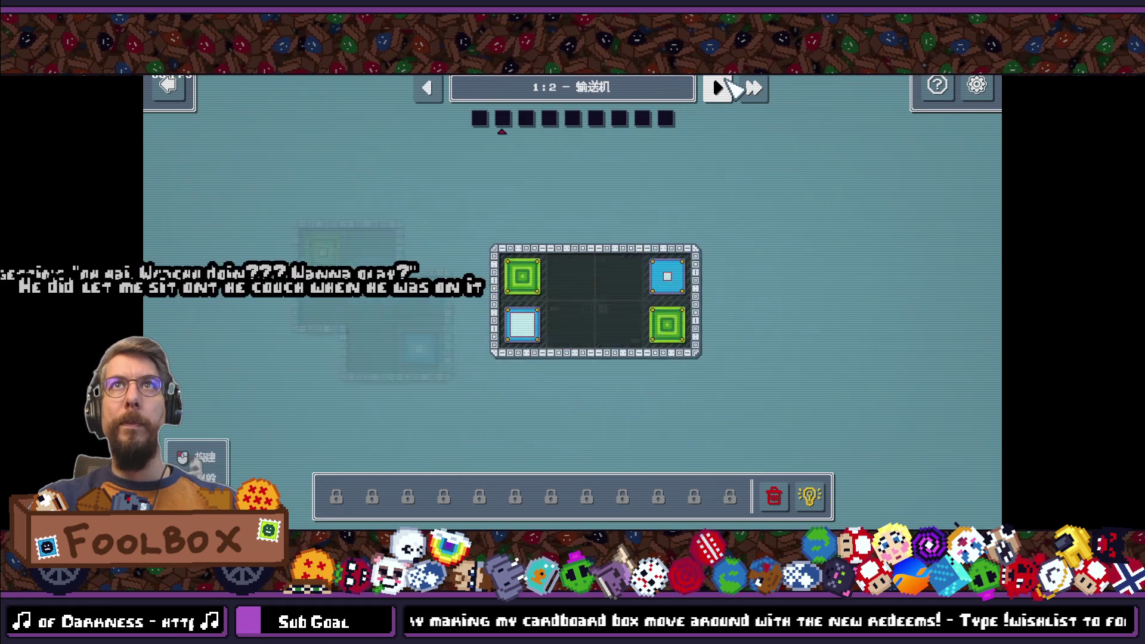
click(722, 87)
click(941, 87)
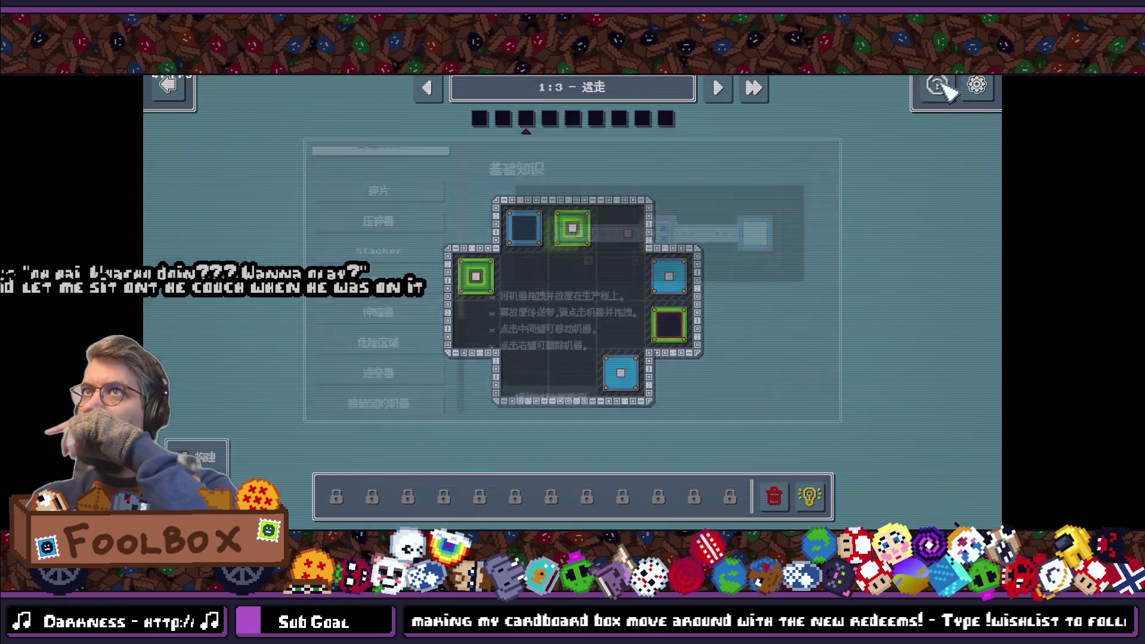
Step: Check the 碎片, 压碎器, 切片/组装, 桥 and 沙盒 help topics for Chinese text
click(404, 215)
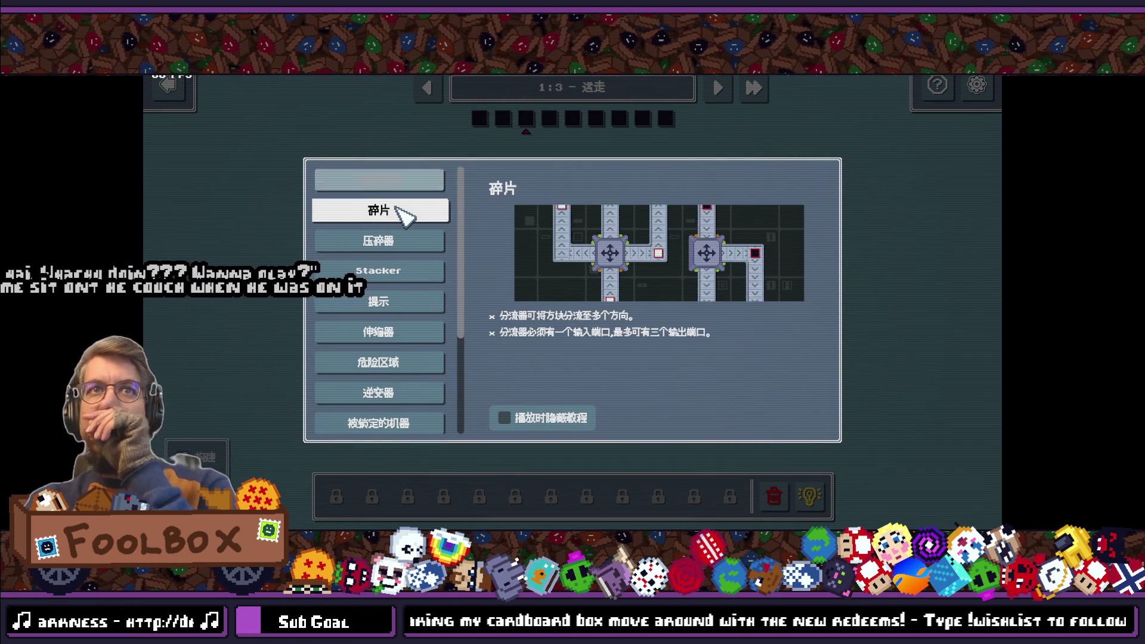
click(384, 182)
click(395, 218)
click(394, 243)
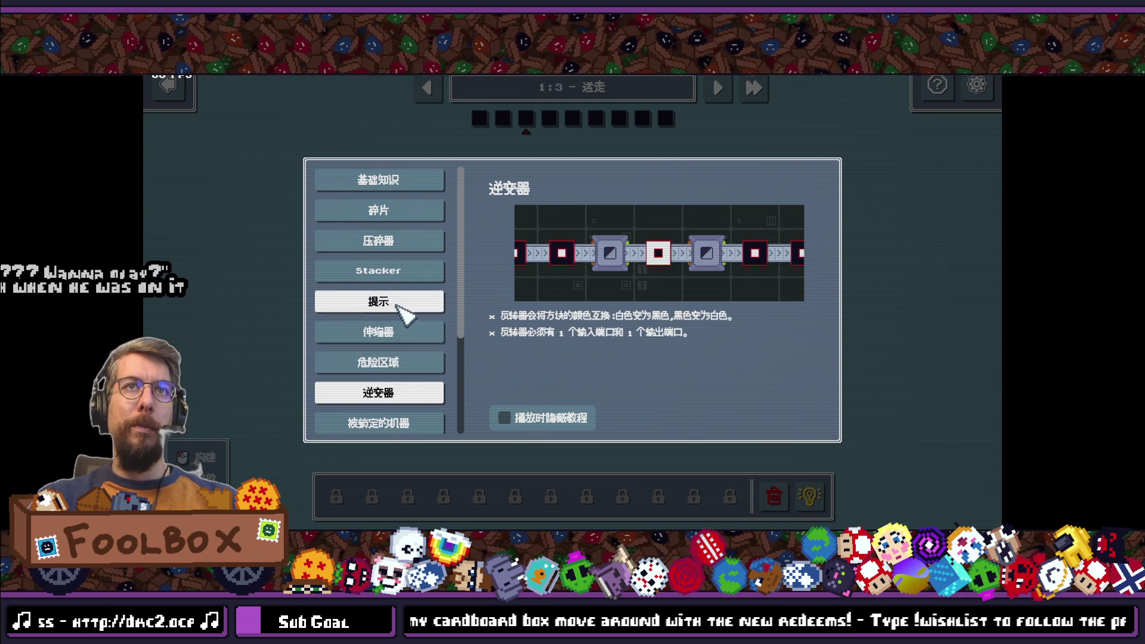
scroll(403, 313, down, 2)
click(409, 357)
click(407, 388)
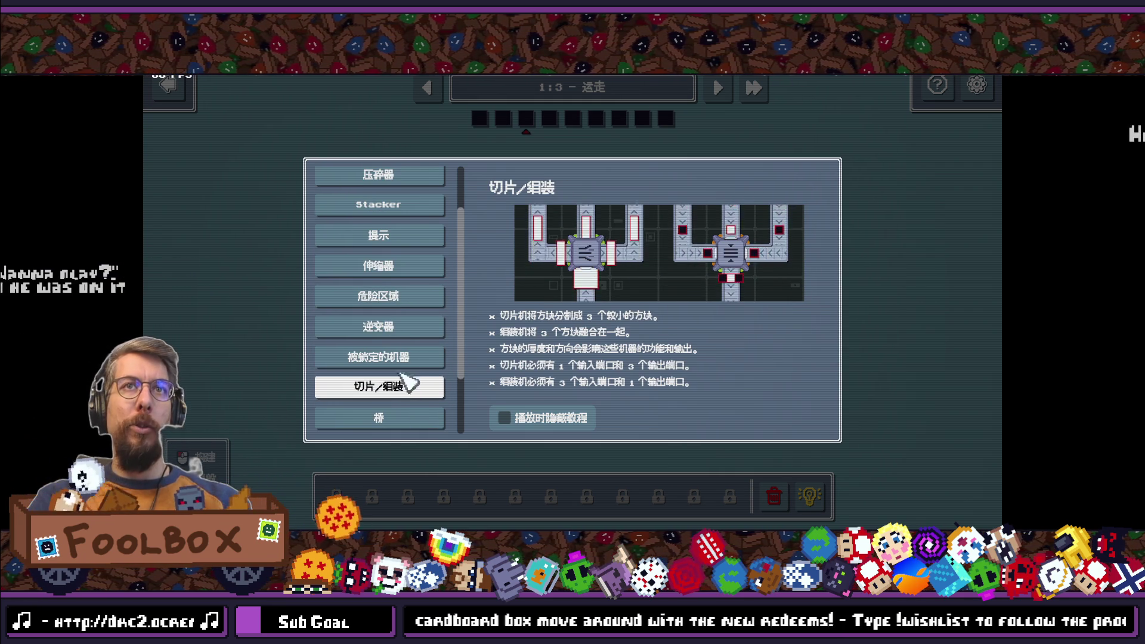
scroll(409, 292, down, 1)
click(410, 387)
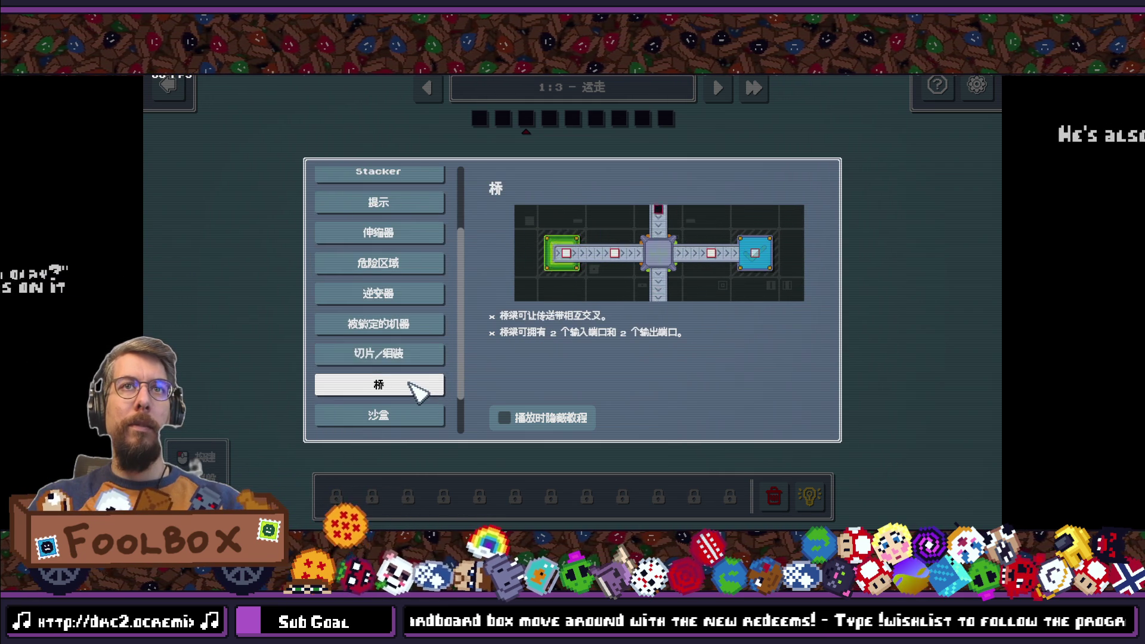
scroll(412, 384, down, 2)
click(409, 360)
Step: Go back to 切片/组装, then step down to the 压缩 help topic
click(410, 393)
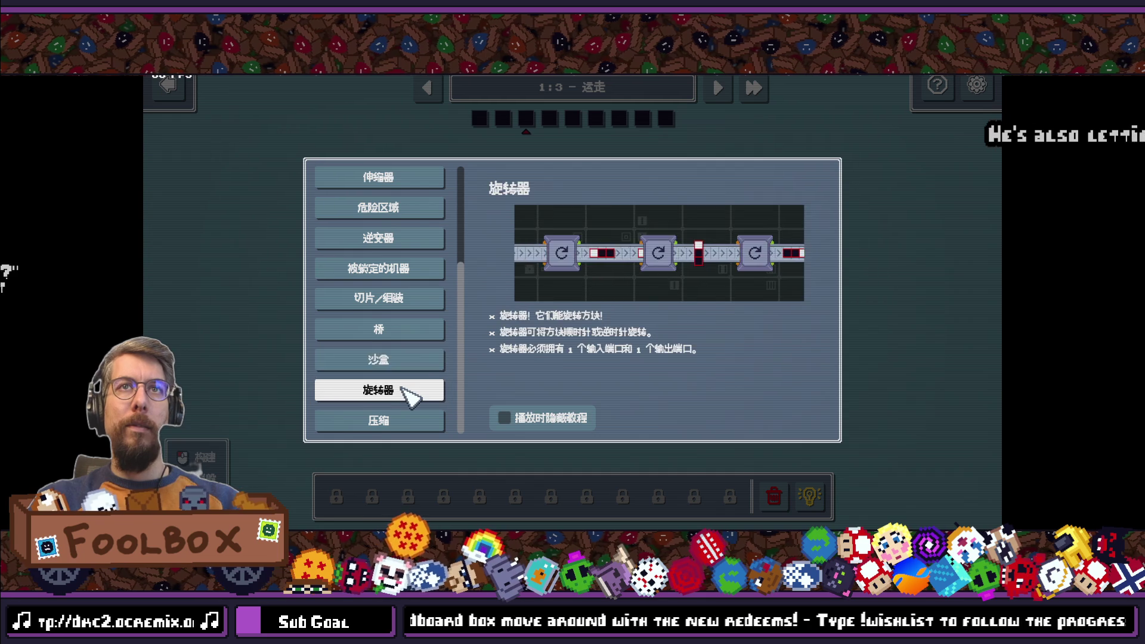
click(409, 360)
click(409, 329)
click(411, 298)
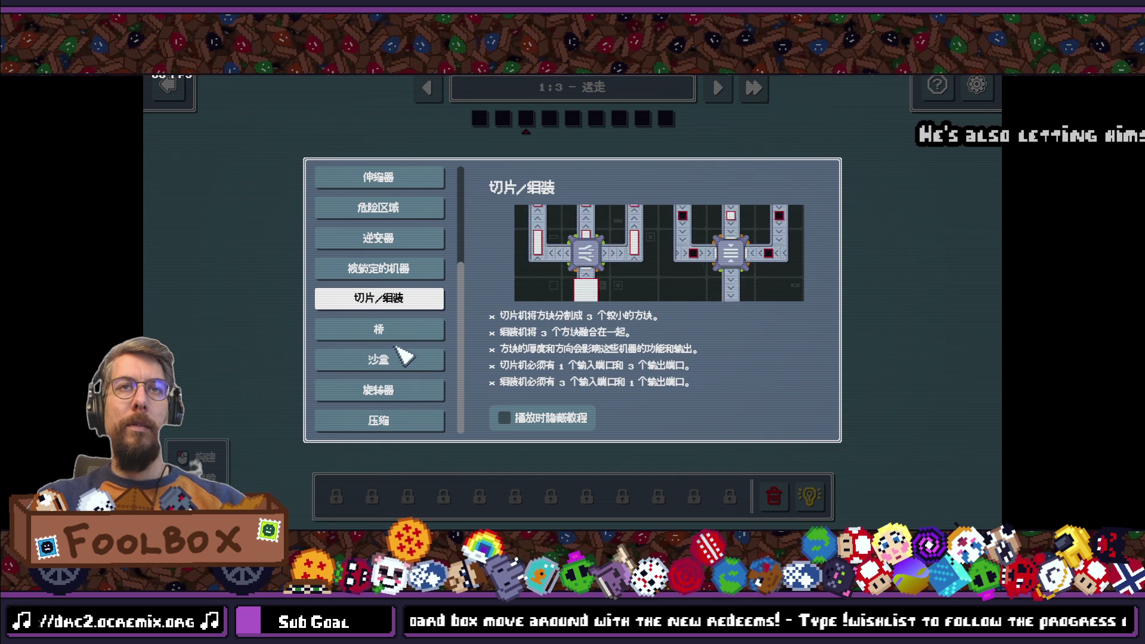
click(409, 330)
click(409, 360)
click(408, 390)
click(409, 420)
Step: Check the 逆变器, 碎片 and 基础知识 topics, then close help and advance to level 1:4
scroll(409, 420, up, 13)
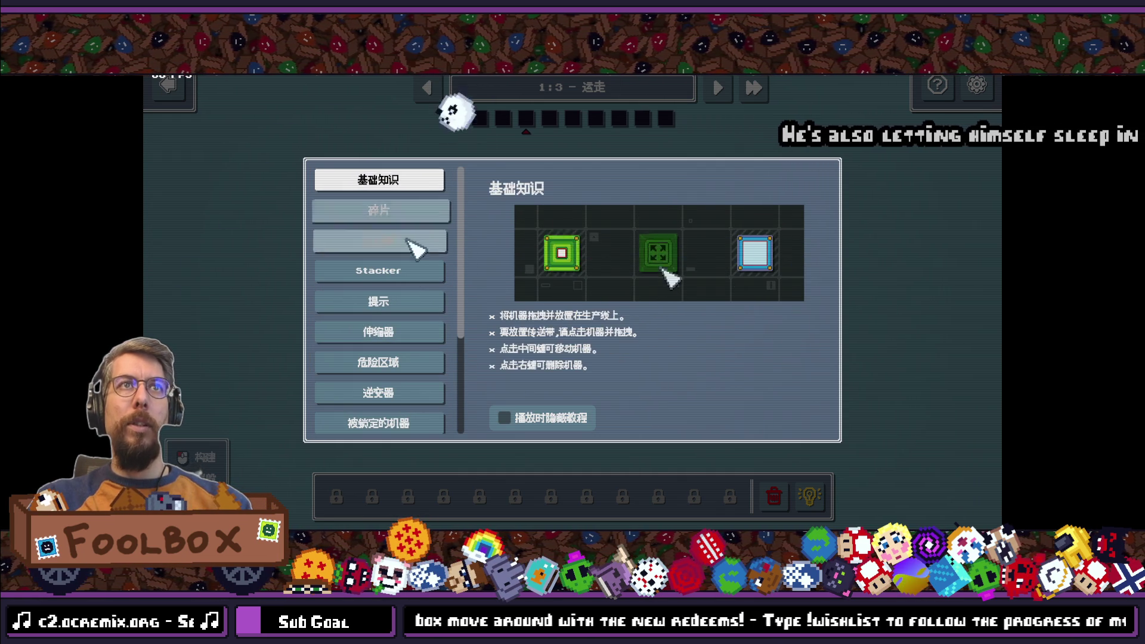
scroll(411, 230, down, 13)
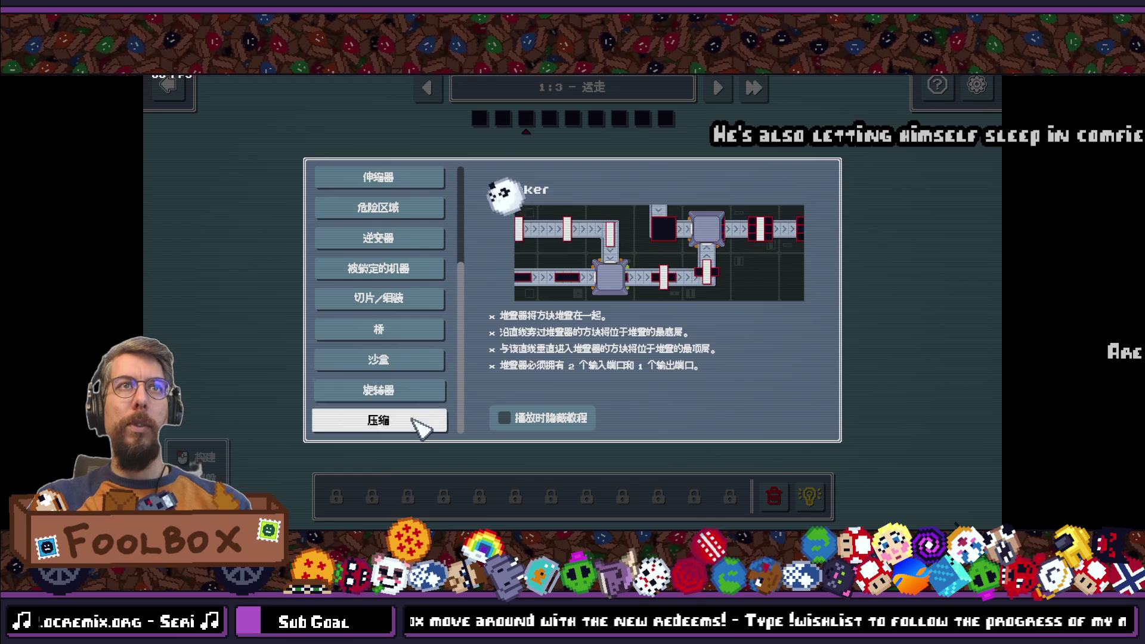
click(409, 298)
click(433, 237)
scroll(416, 322, up, 5)
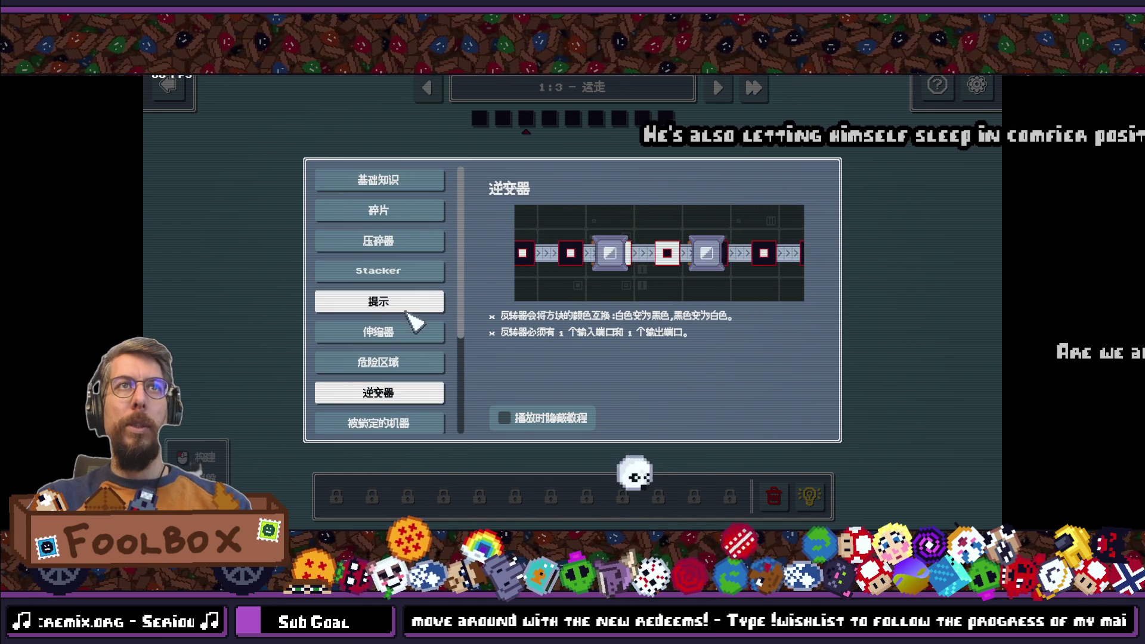
click(406, 210)
click(403, 186)
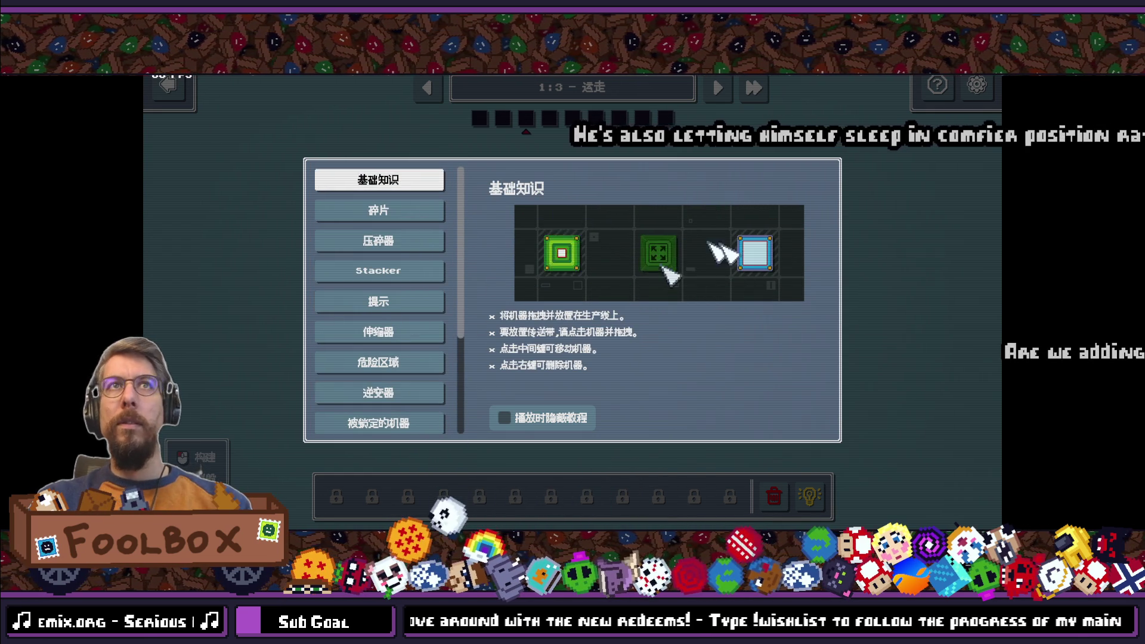
click(850, 241)
click(722, 86)
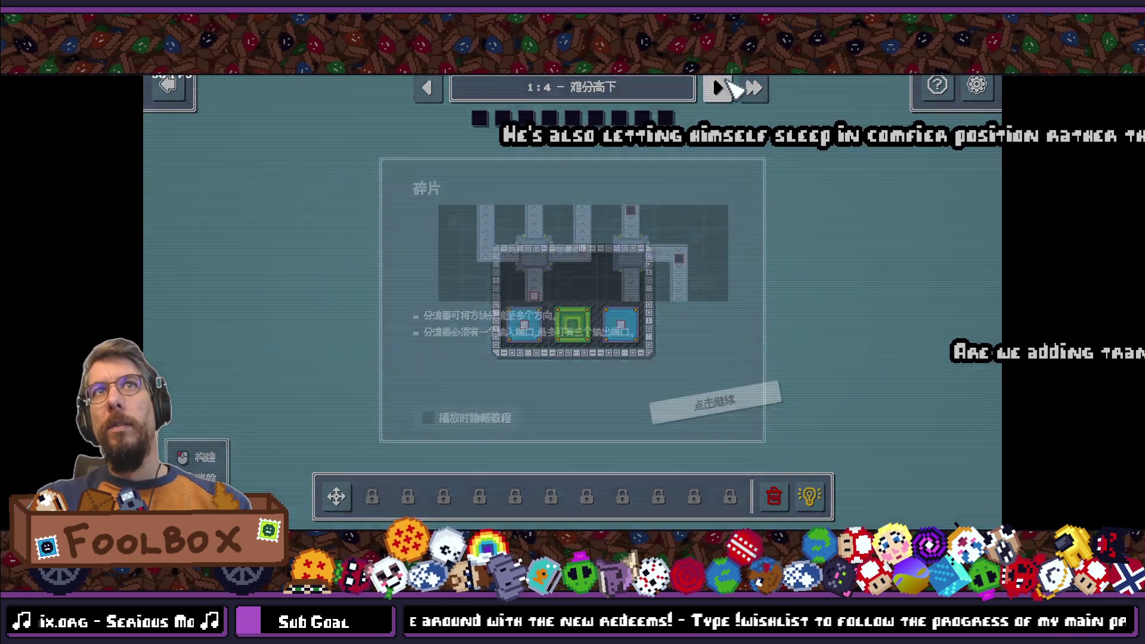
Step: Dismiss the 碎片 popup and go back to level selection
click(791, 179)
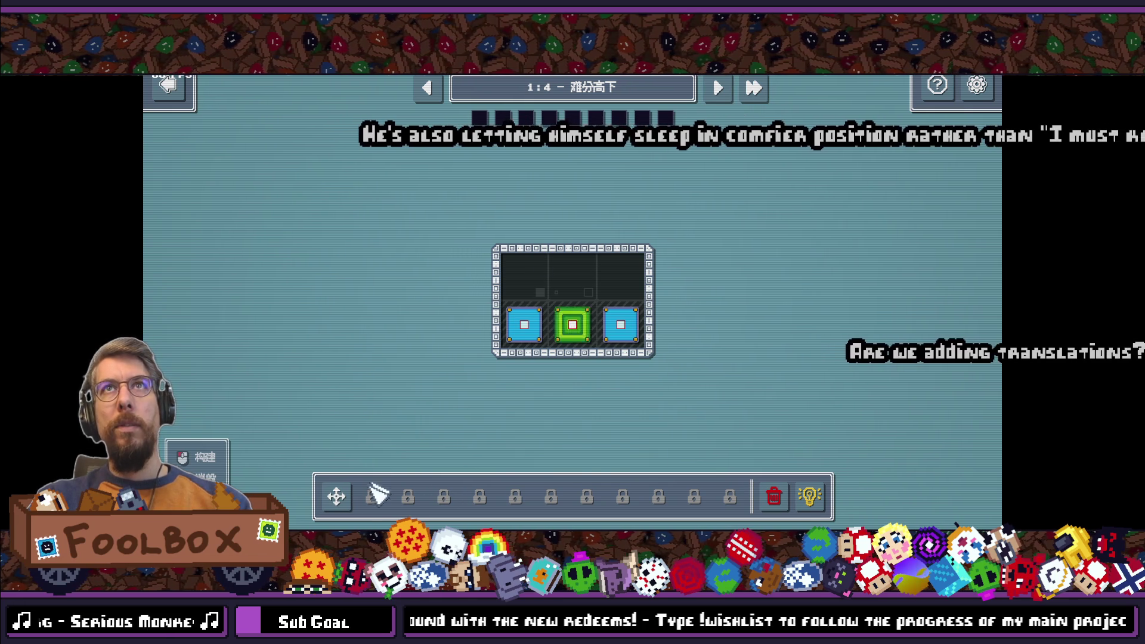
key(Escape)
click(566, 317)
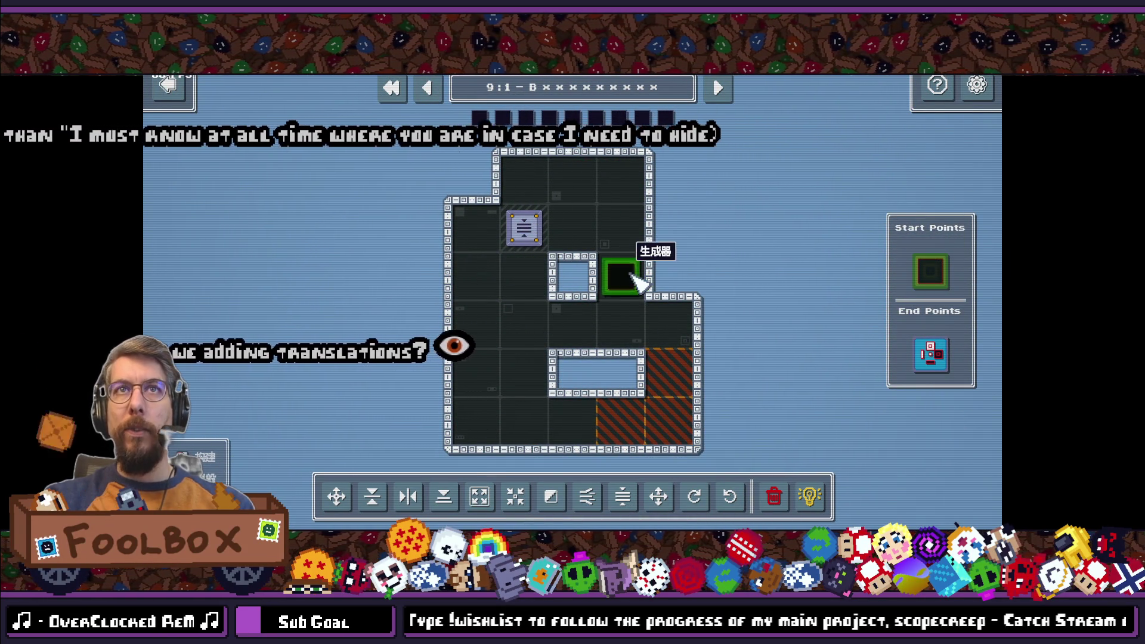
Step: Move the generator up one cell, then flip through levels 9:2–9:9 and back to 9:1
mouse_move(629, 286)
mouse_down()
mouse_move(603, 243)
mouse_move(623, 257)
mouse_move(492, 345)
mouse_up()
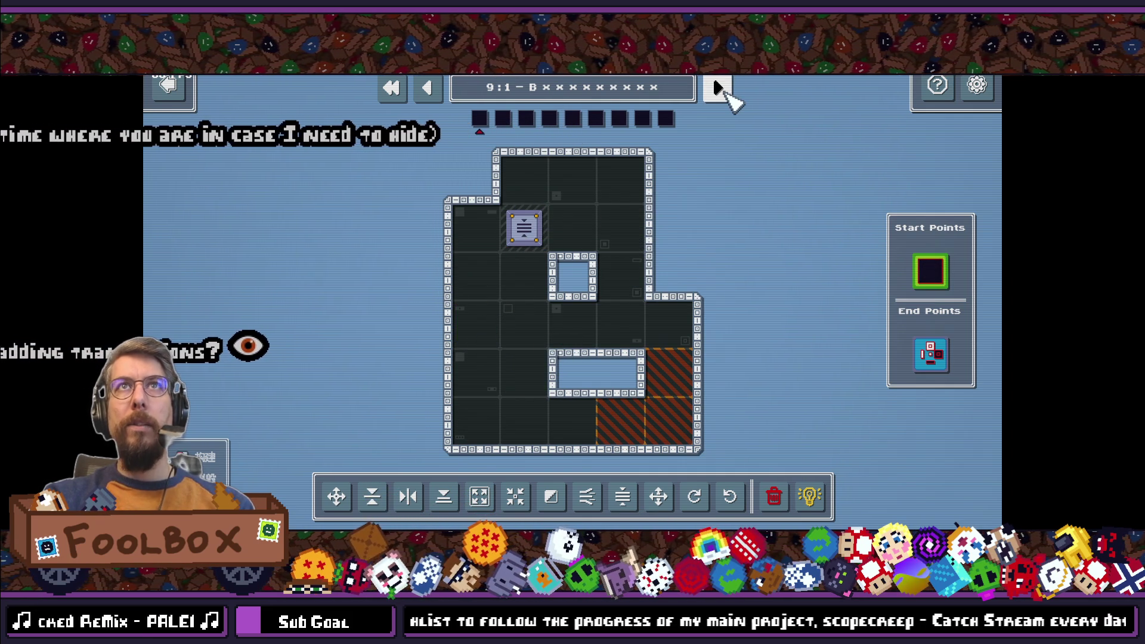
click(720, 88)
click(723, 90)
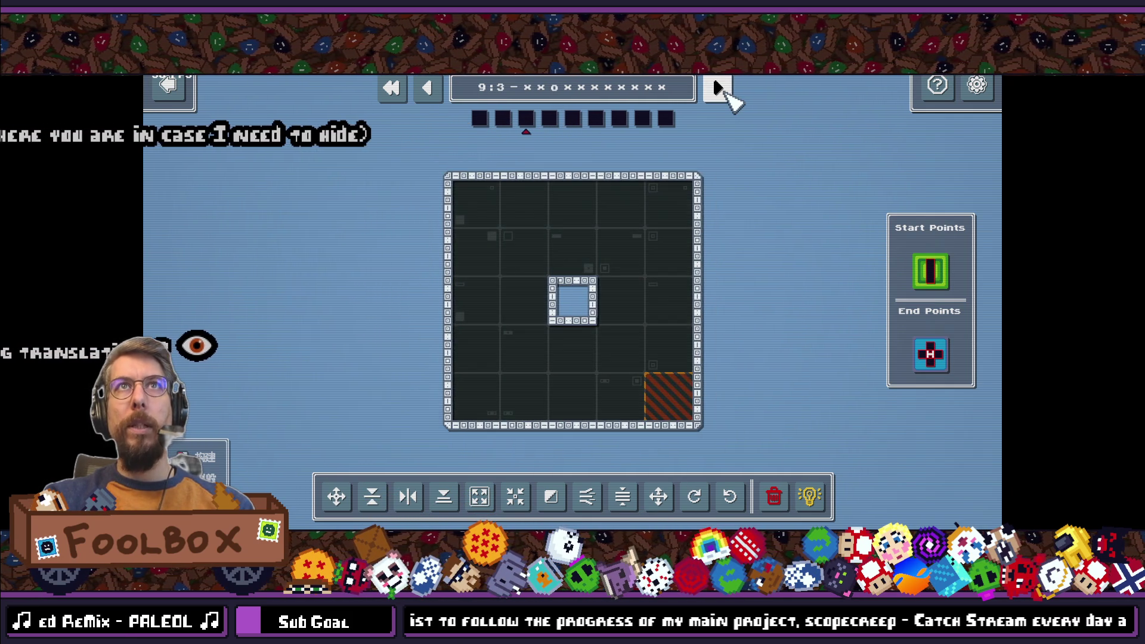
click(723, 91)
click(722, 91)
click(723, 91)
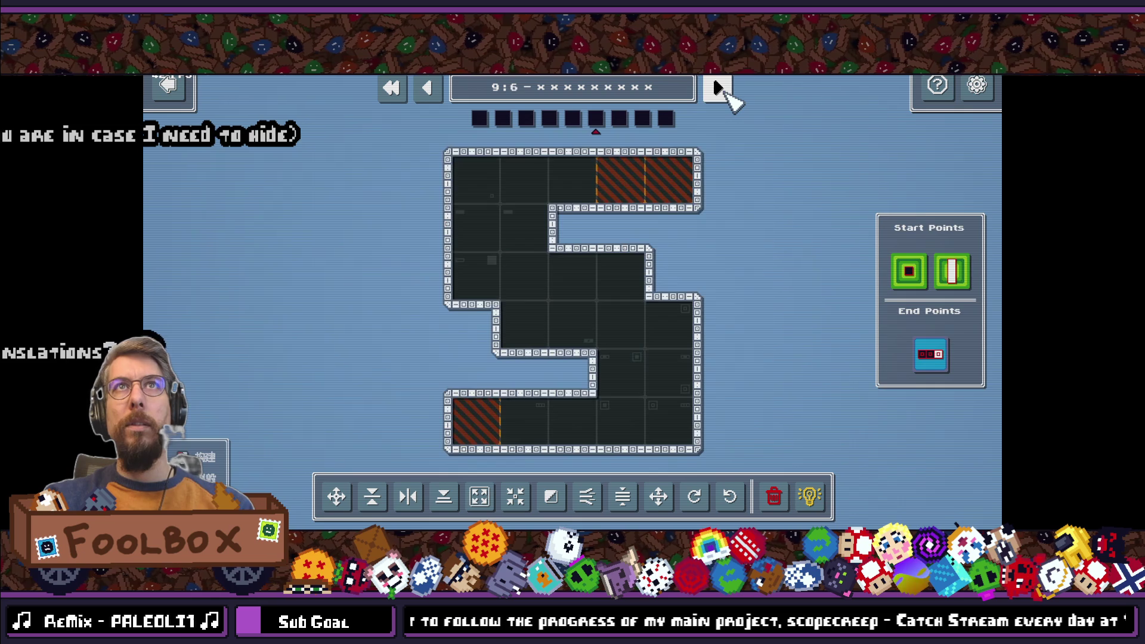
click(722, 90)
click(722, 90)
click(722, 90)
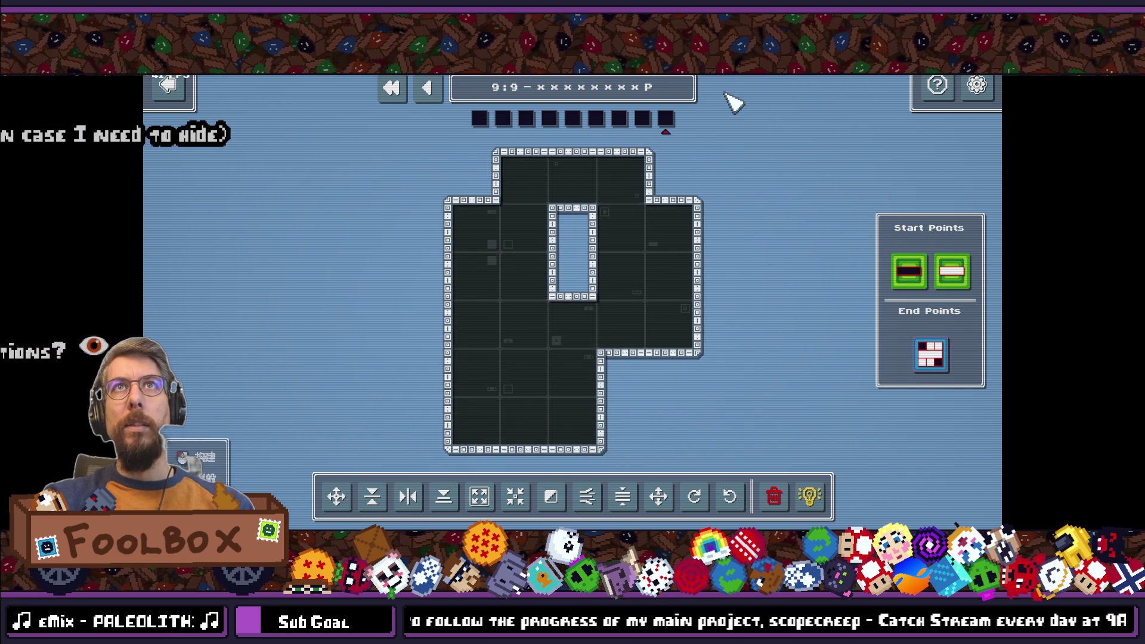
click(429, 90)
click(428, 88)
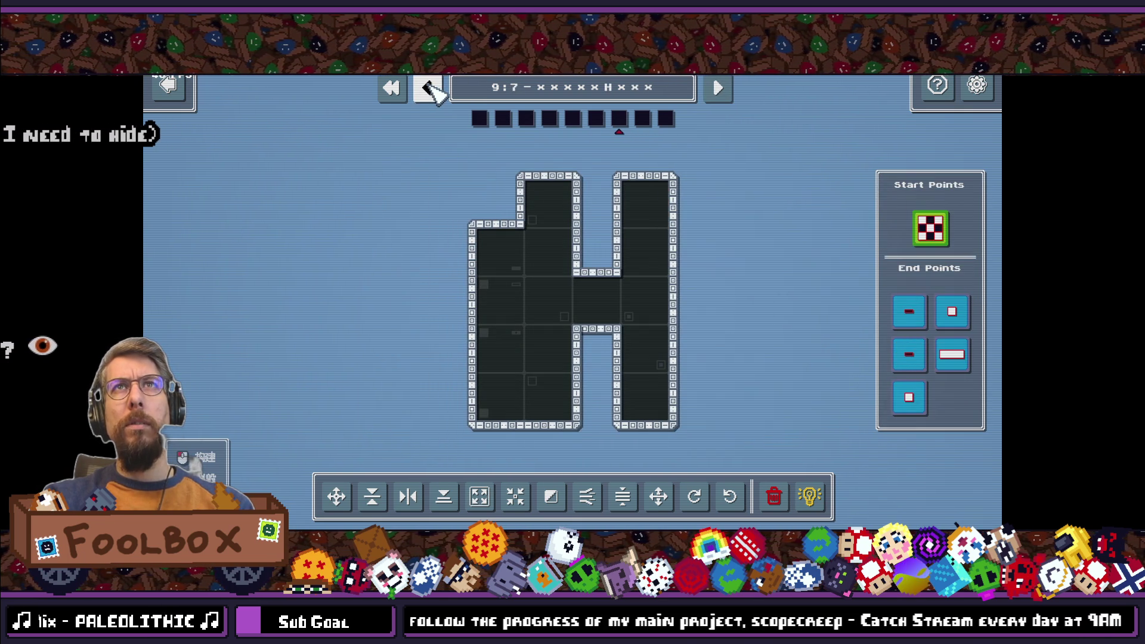
click(428, 89)
click(428, 89)
click(428, 88)
click(428, 88)
click(428, 88)
click(428, 88)
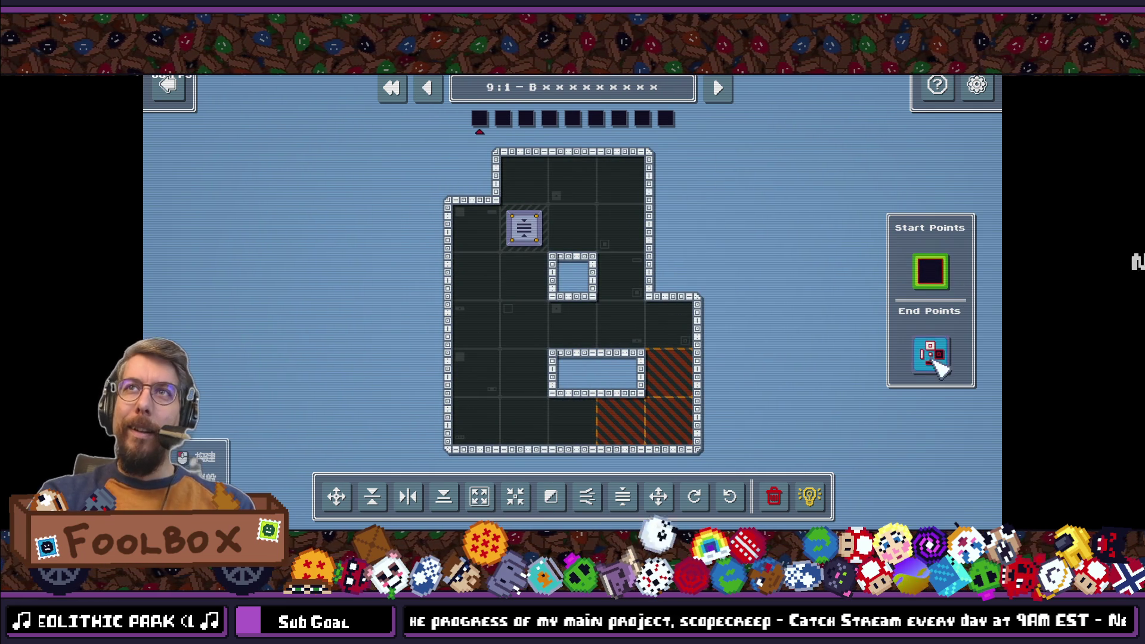
Step: Place the end point in the room's centre cell and the start point inside, then pause
mouse_move(933, 351)
mouse_down()
mouse_move(669, 321)
mouse_move(663, 336)
mouse_up()
mouse_move(918, 363)
mouse_down()
mouse_move(935, 352)
mouse_move(634, 329)
mouse_up()
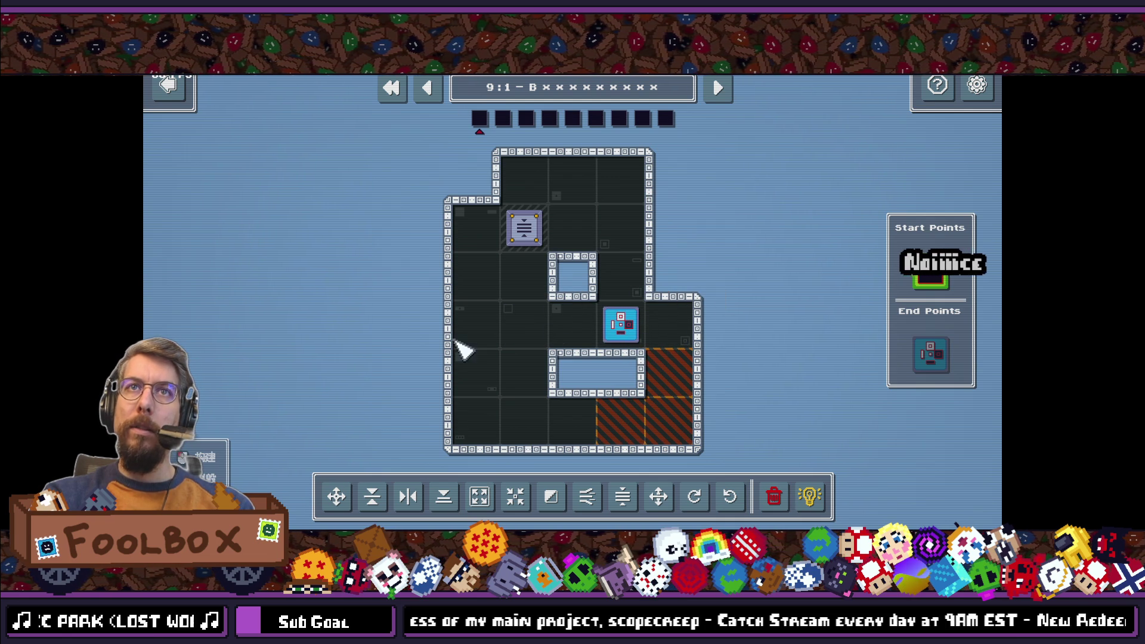
mouse_move(930, 273)
mouse_down()
mouse_move(914, 286)
mouse_move(620, 230)
mouse_move(620, 316)
mouse_move(636, 302)
mouse_up()
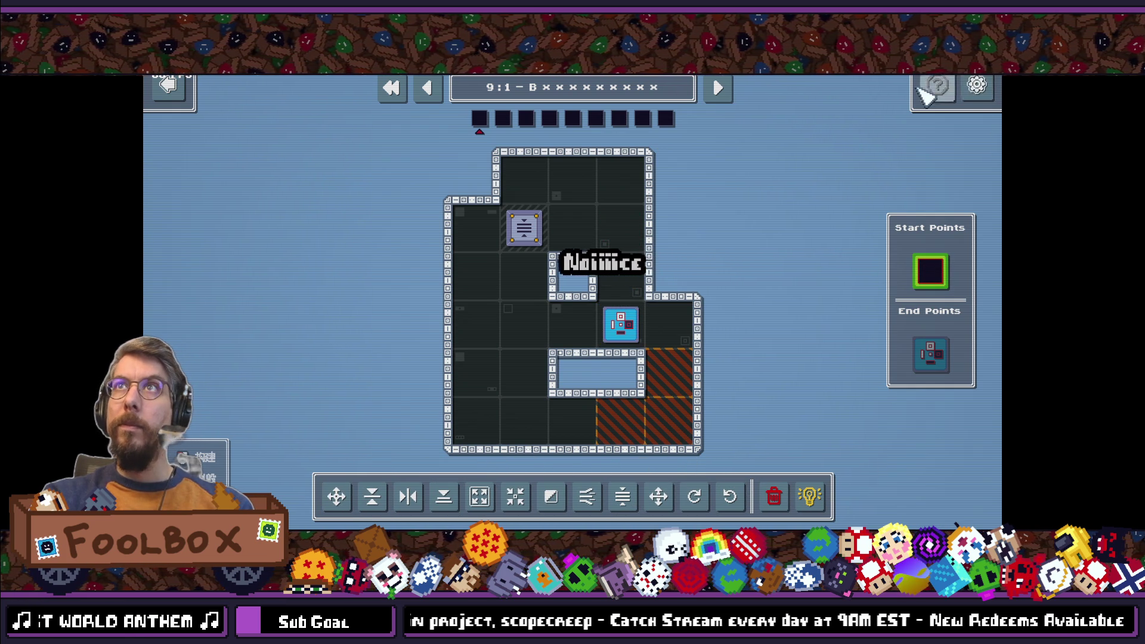
click(976, 87)
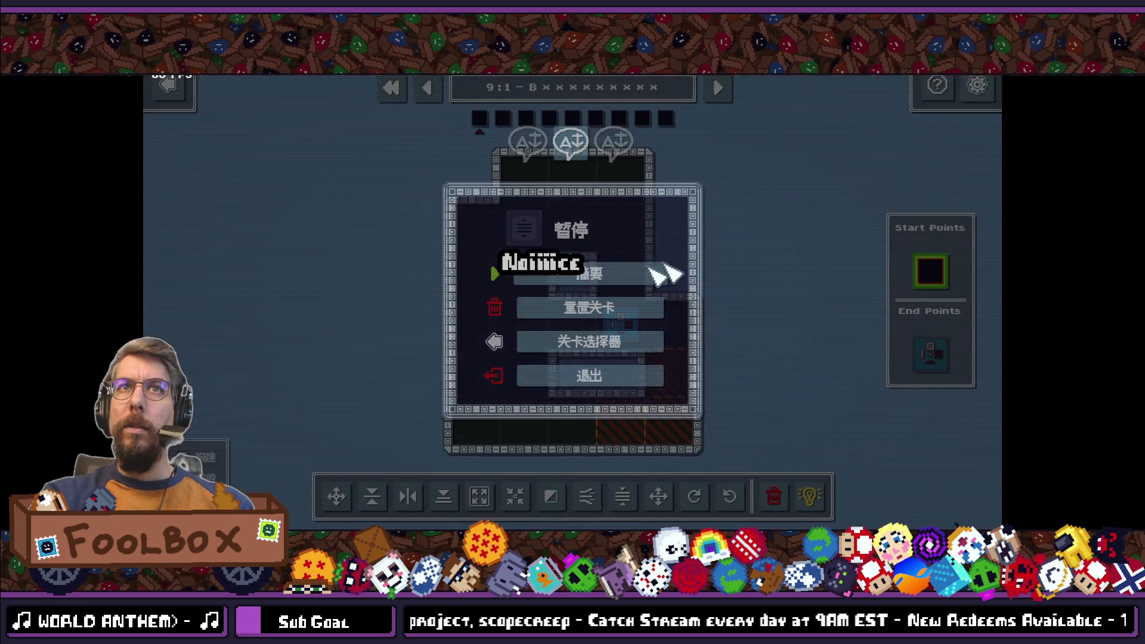
Step: Close the pause menu and basics tutorial, then cancel the return-to-level-select prompt twice
click(665, 274)
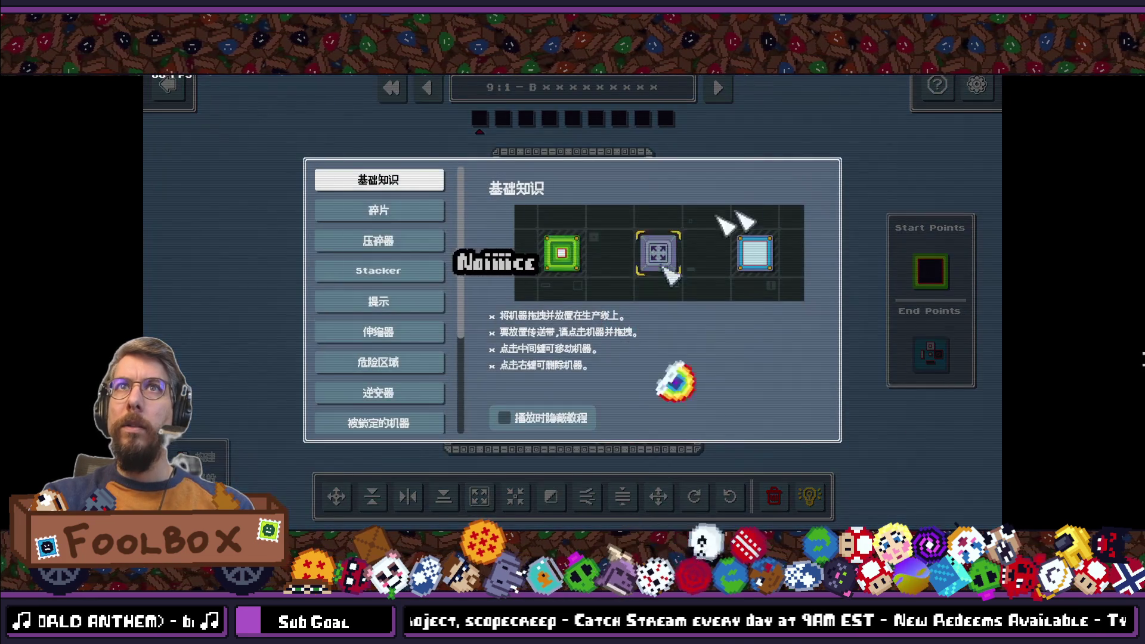
click(443, 147)
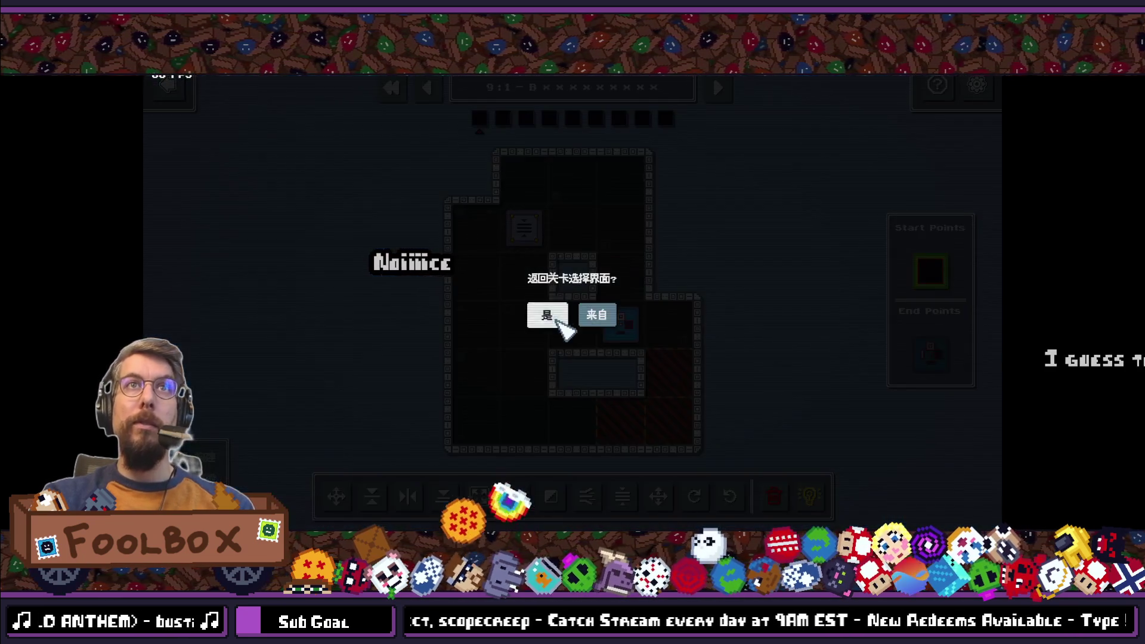
click(594, 313)
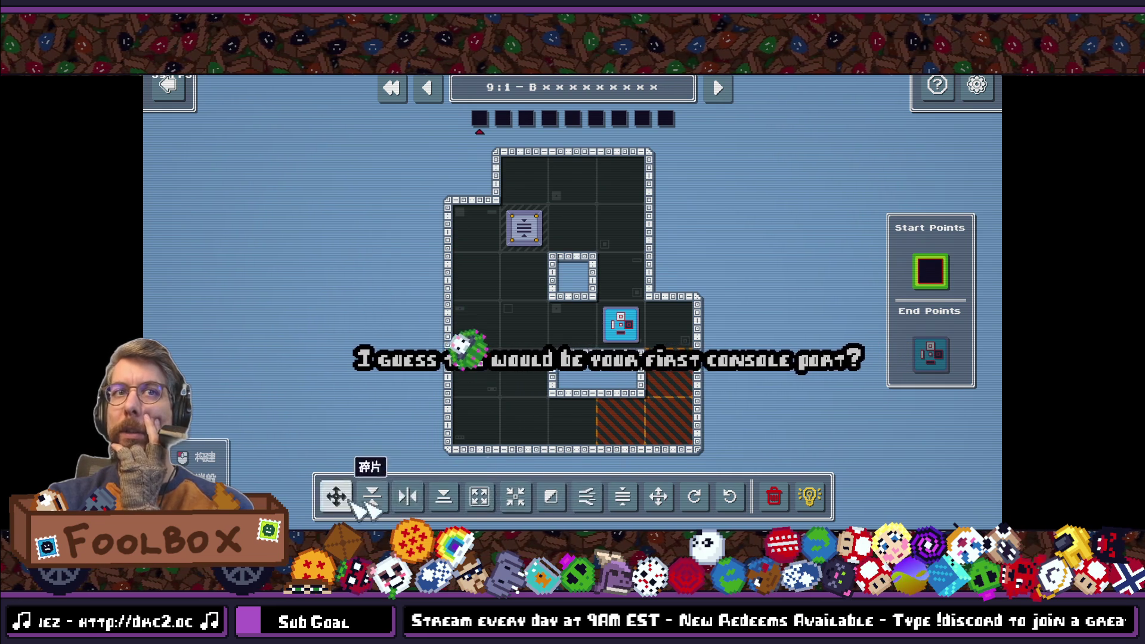
click(167, 88)
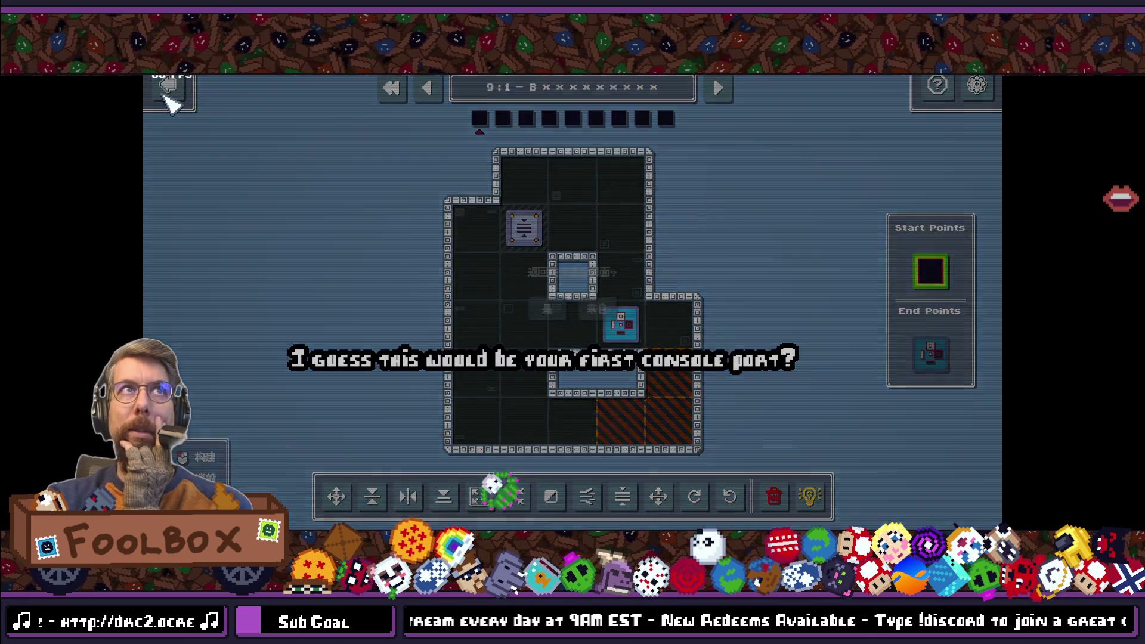
click(614, 312)
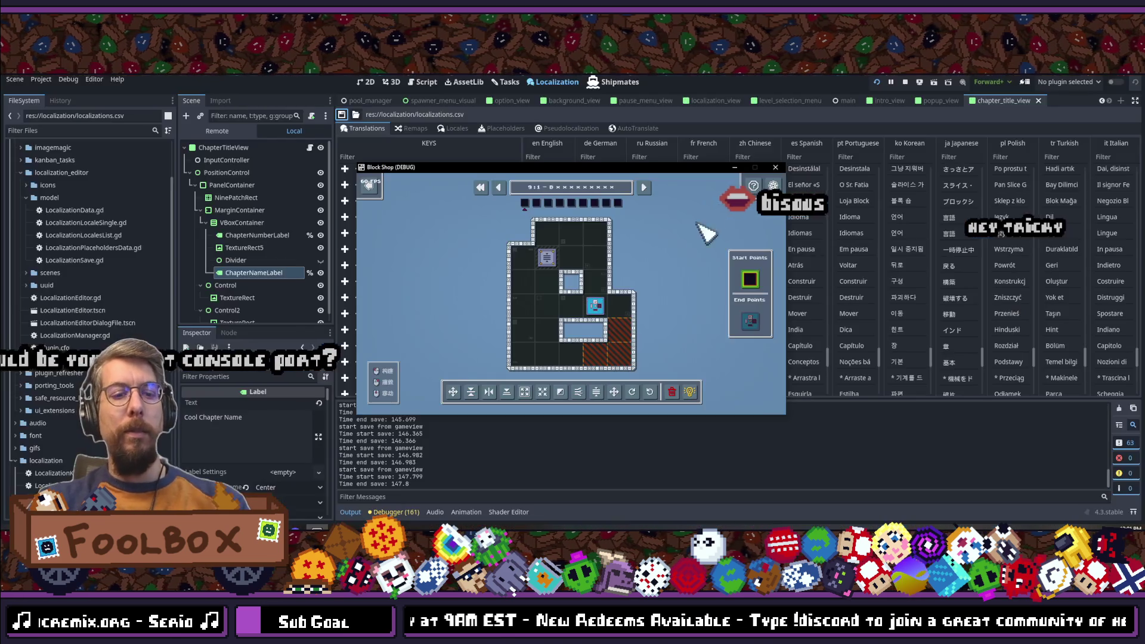
Step: Close the game, then commit all 17 files as 'Fix multiple localization details' and push
click(775, 167)
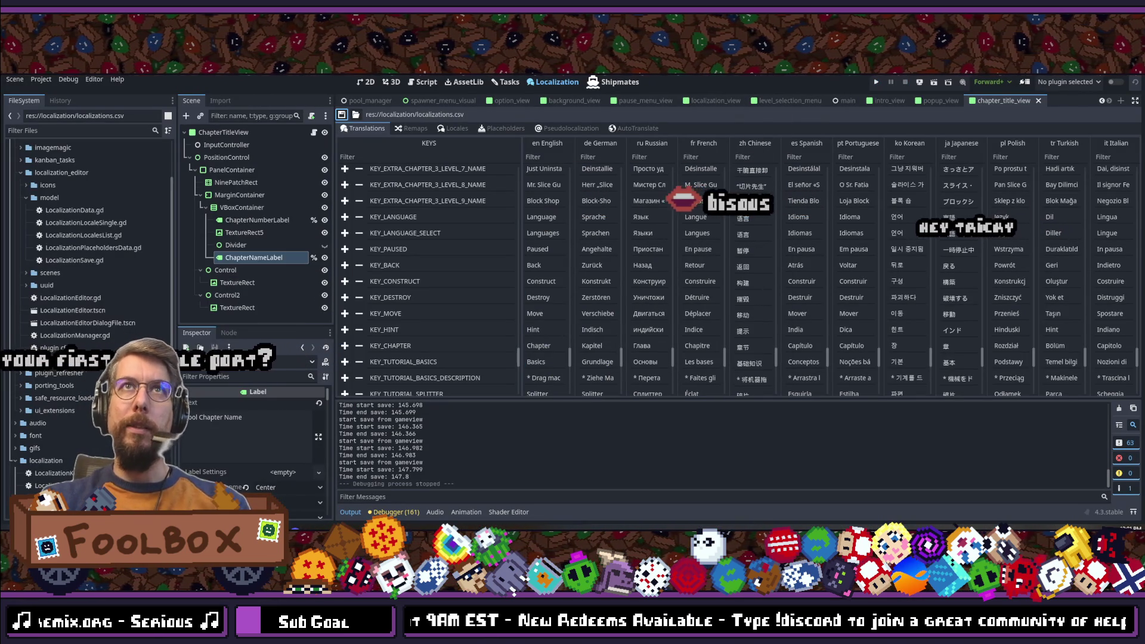
key(alt+Tab)
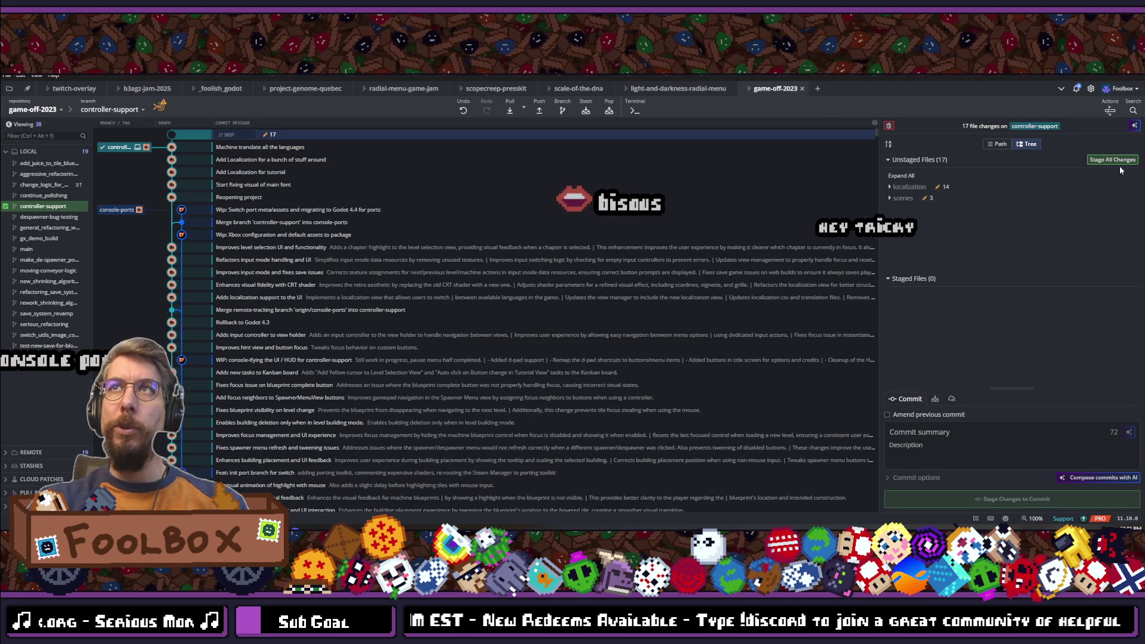
click(962, 433)
text(Fix mul)
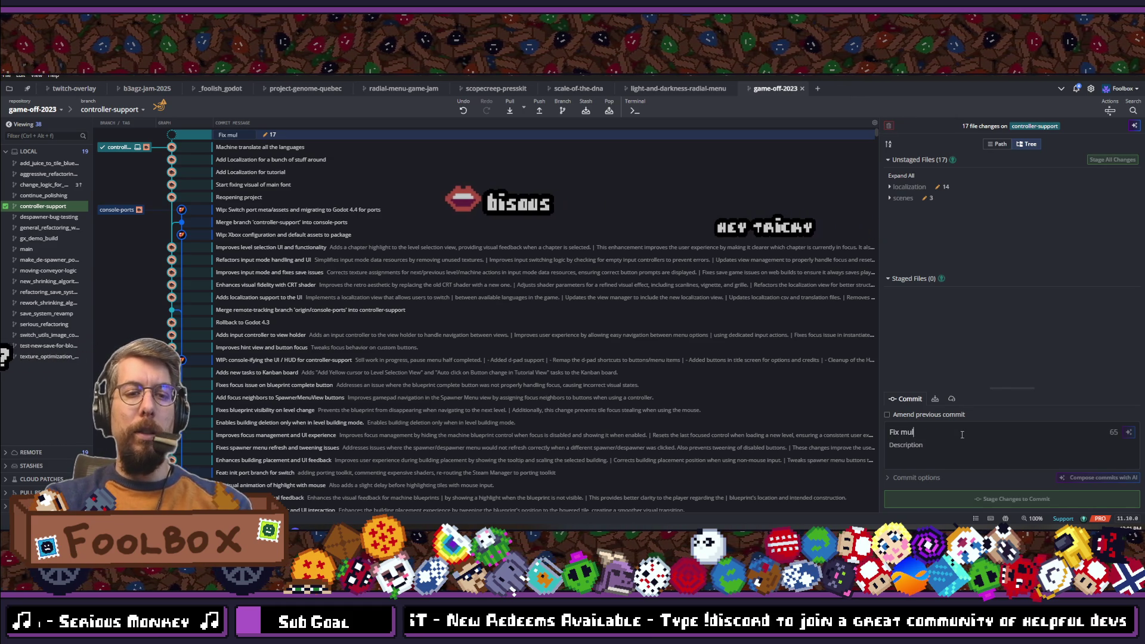
text(tiple local)
key(ctrl+shift+s)
text(ization details)
click(1027, 495)
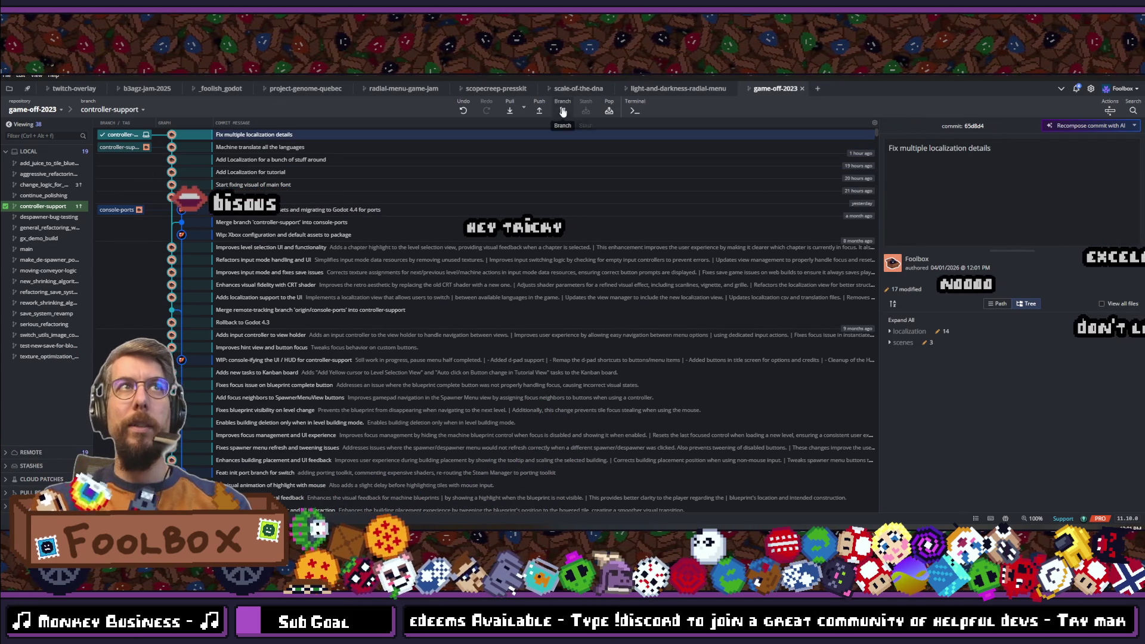
click(539, 111)
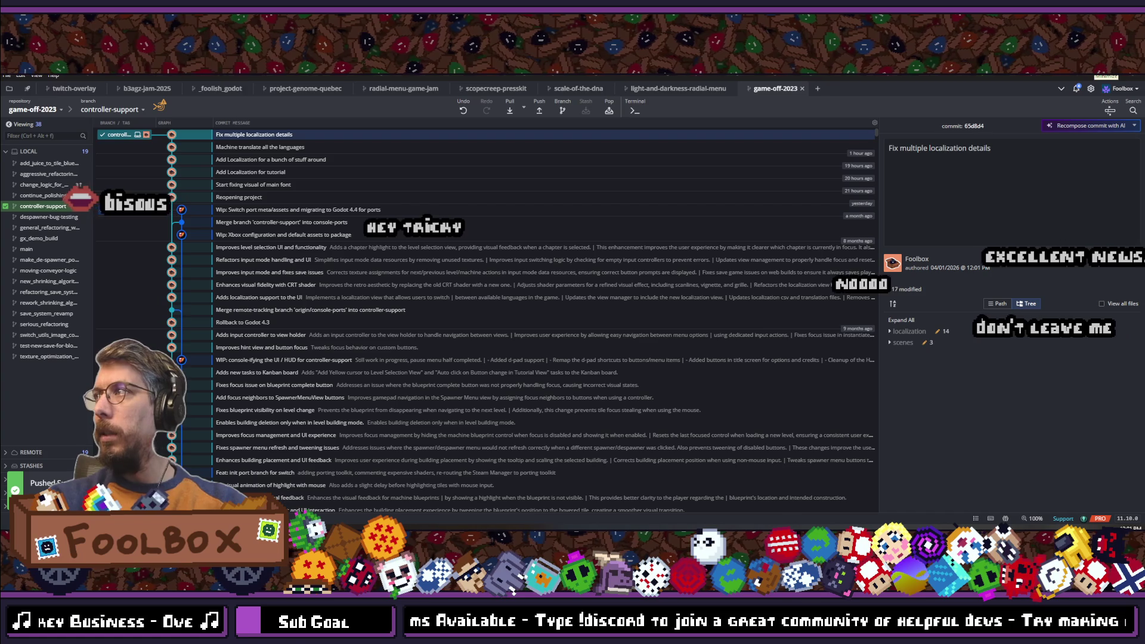
key(alt+Tab)
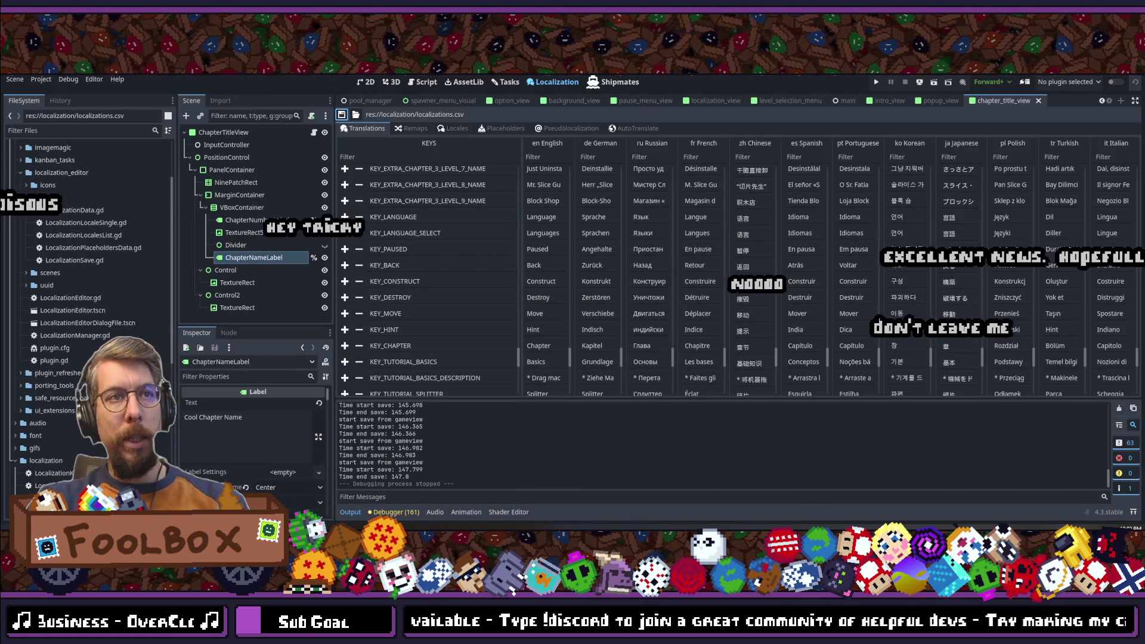
Step: Load twitch.tv in a new Chrome tab and show more followed channels
key(alt+Tab)
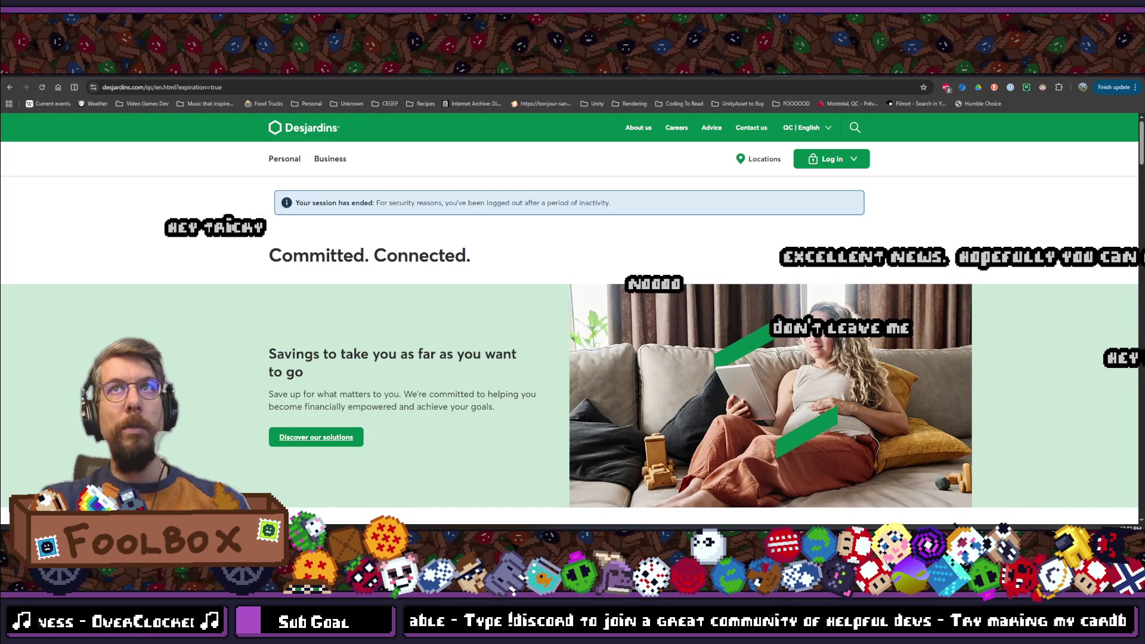
key(ctrl+t)
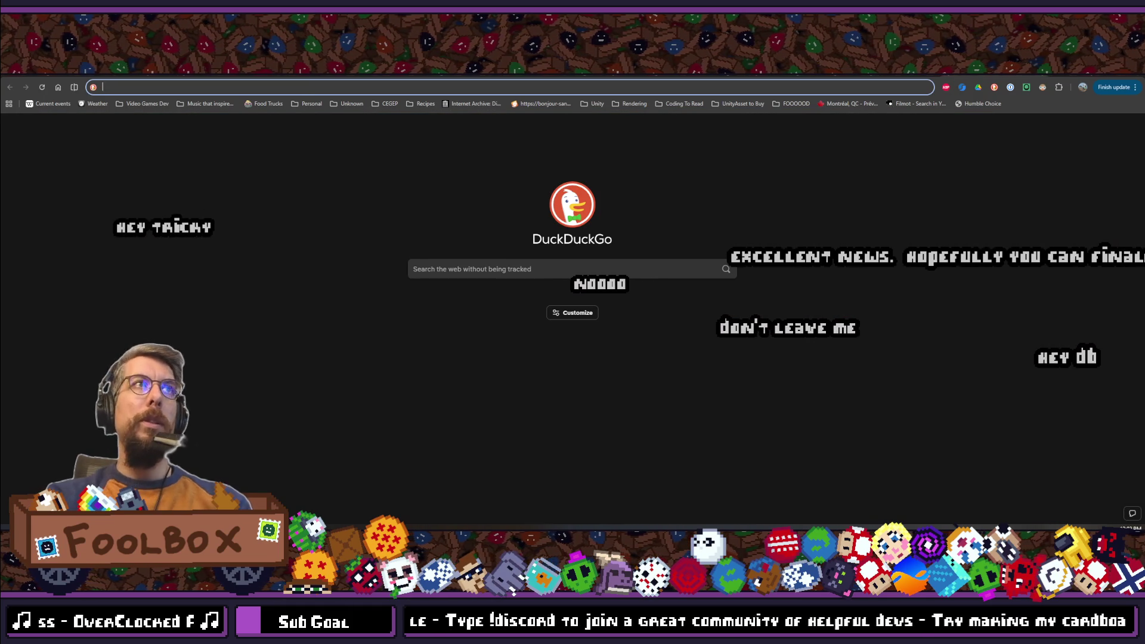
text(twitch.tv)
key(Return)
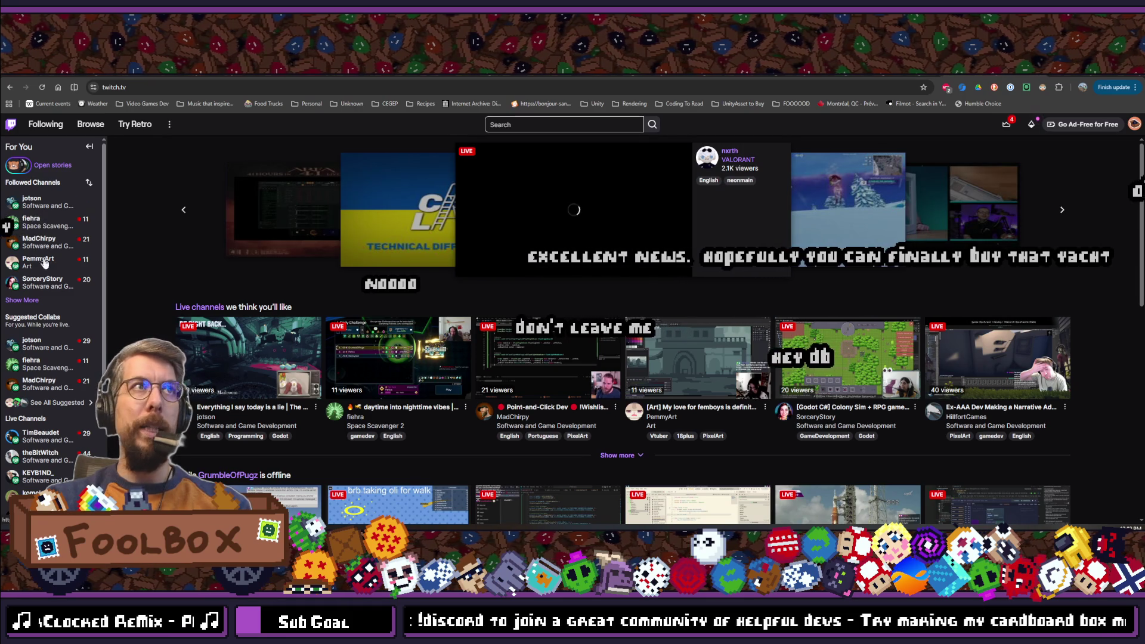
click(23, 301)
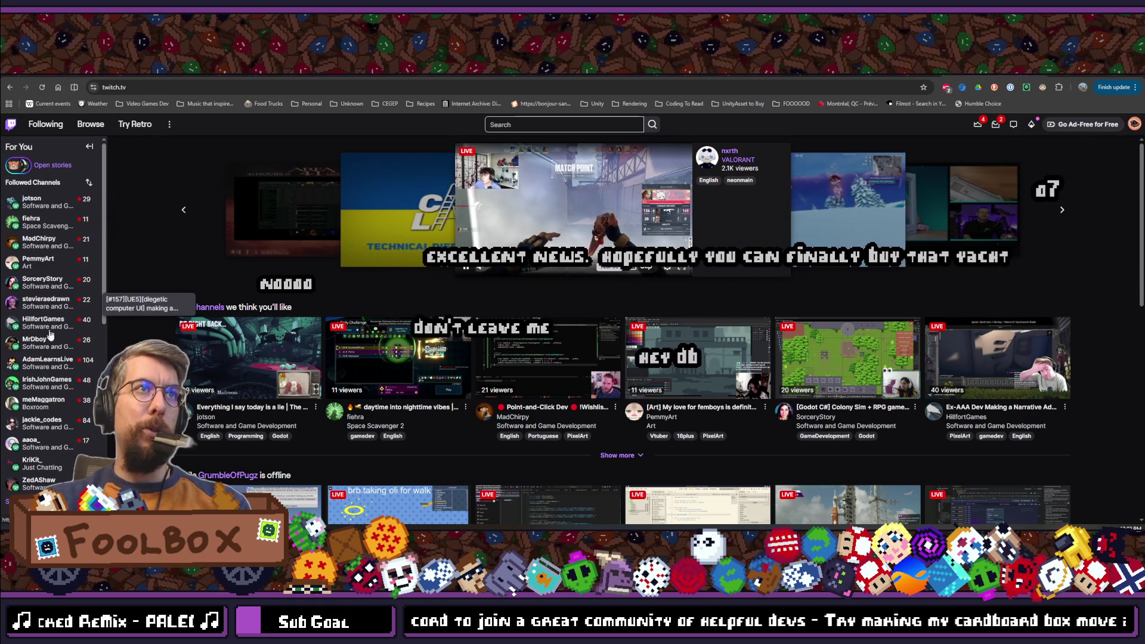